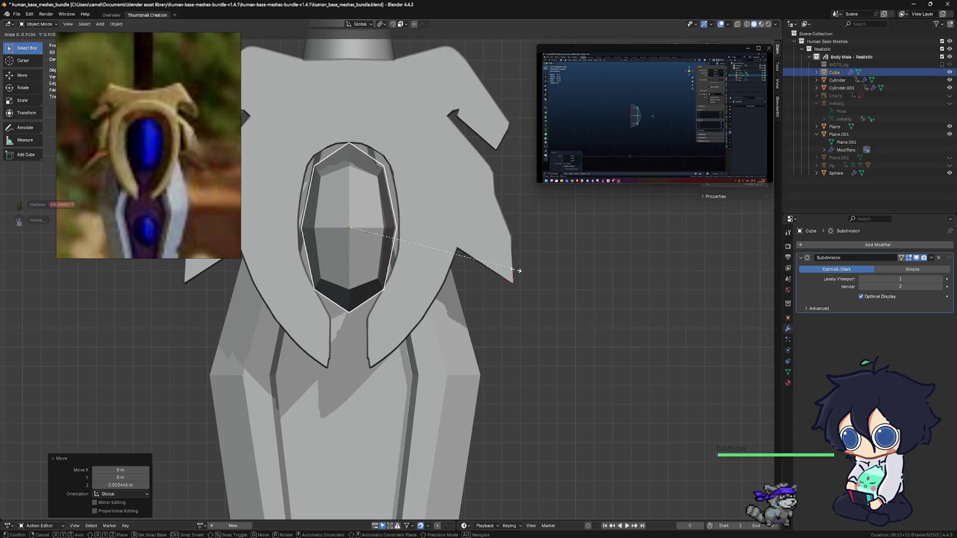
Confirm scaling the gem to 0.945, try viewport subdivision 2, then return it to 1.
click(524, 270)
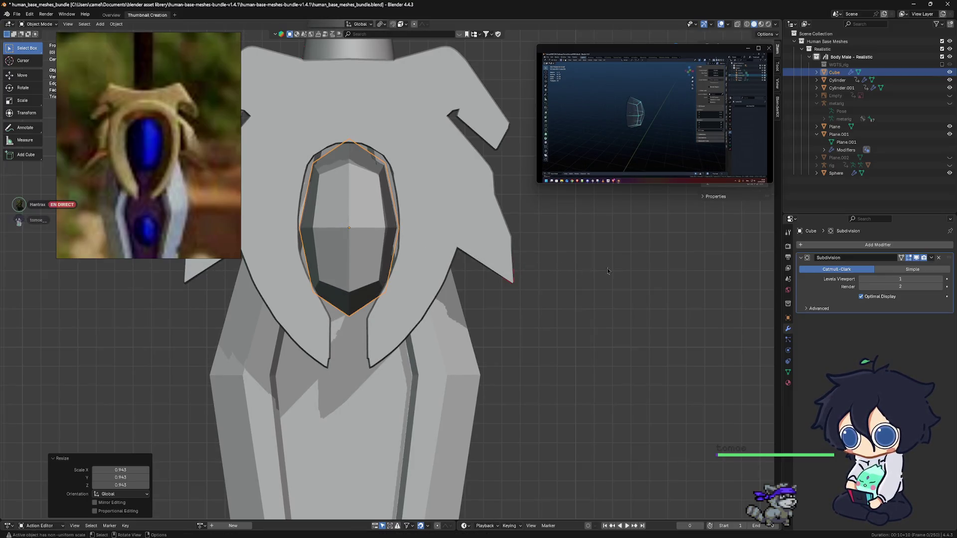
click(941, 279)
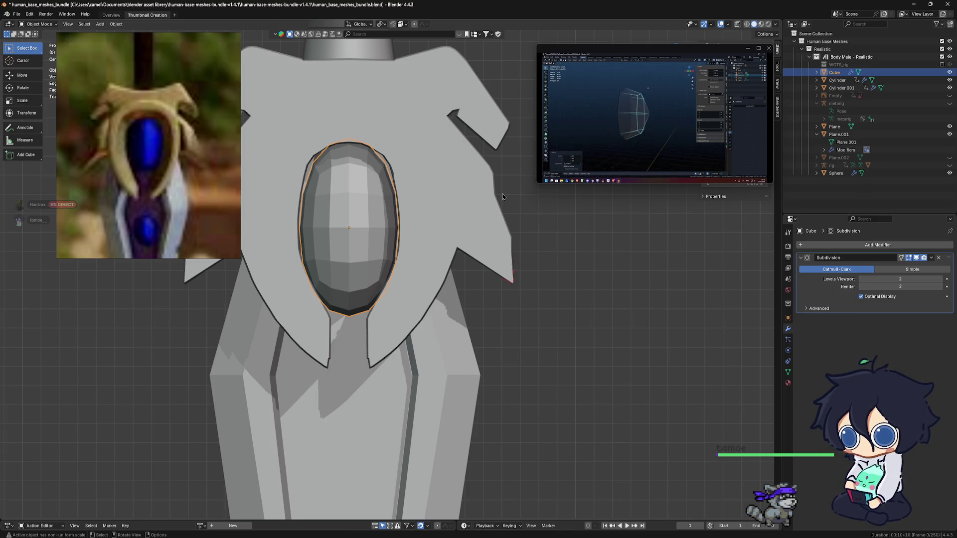
key(ctrl+1)
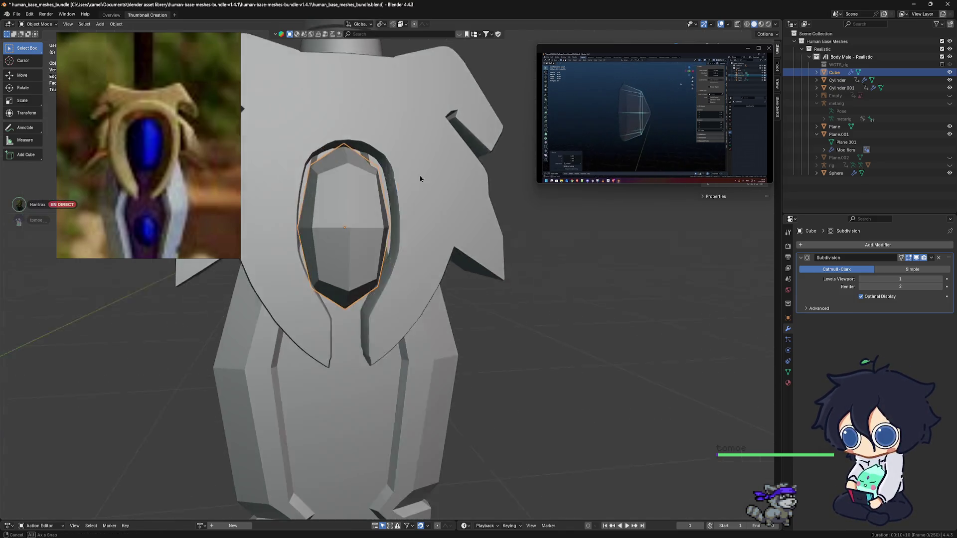
Try moving the gem along Y from a side view, then undo the move.
middle_drag(487, 194, 384, 206)
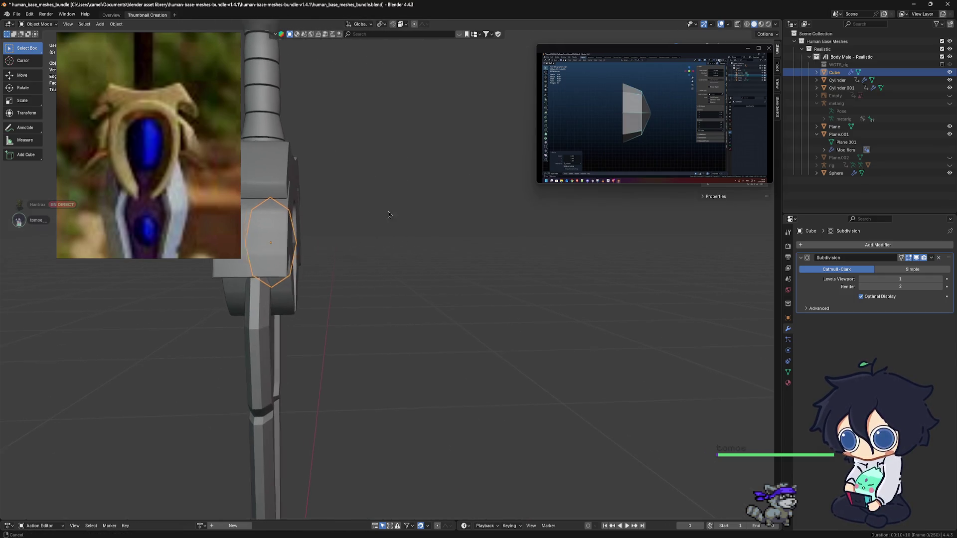
key(g)
key(y)
click(423, 213)
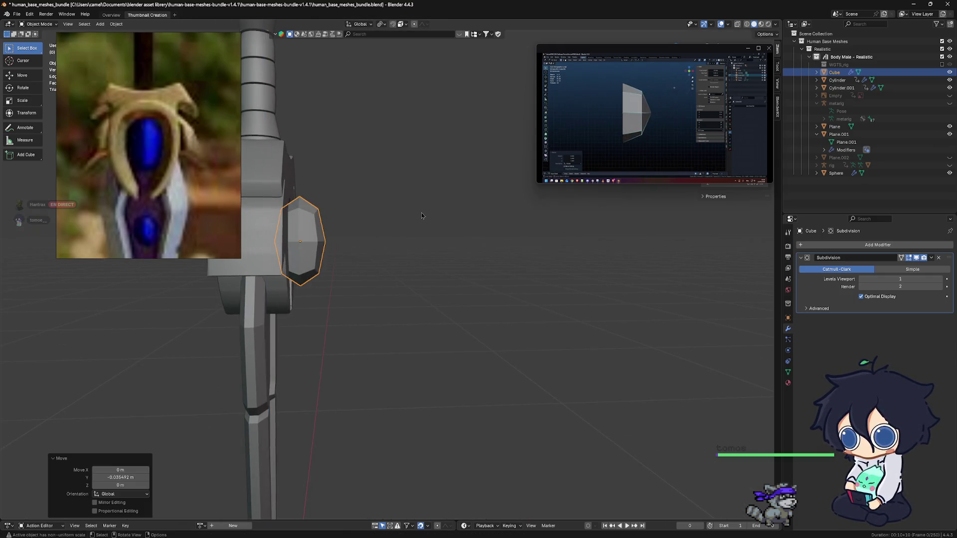
key(ctrl+z)
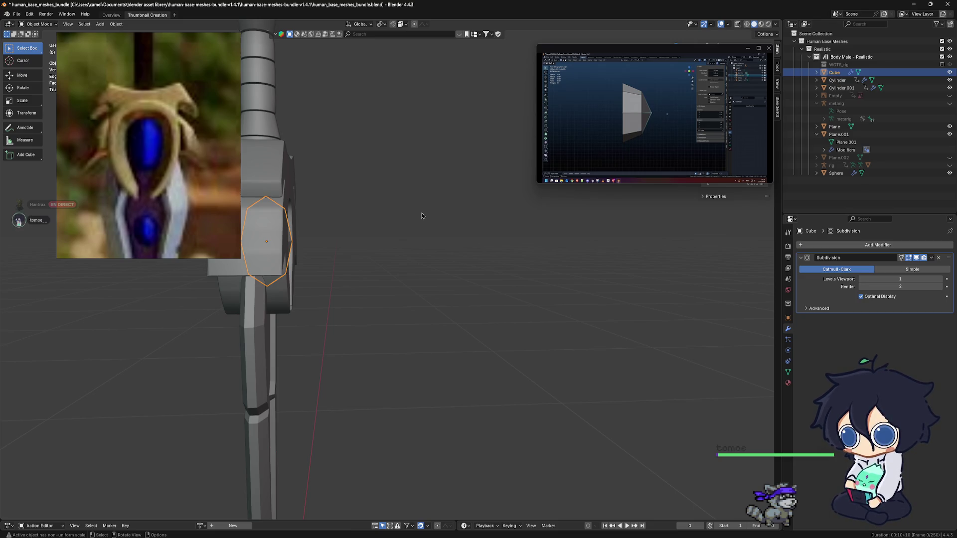
Isolate the gem in local view, recentre it and bring up the mode pie menu.
key(KP_Decimal)
scroll(423, 215, down, 2)
scroll(430, 221, down, 3)
scroll(429, 221, up, 2)
shift+middle_drag(450, 267, 428, 236)
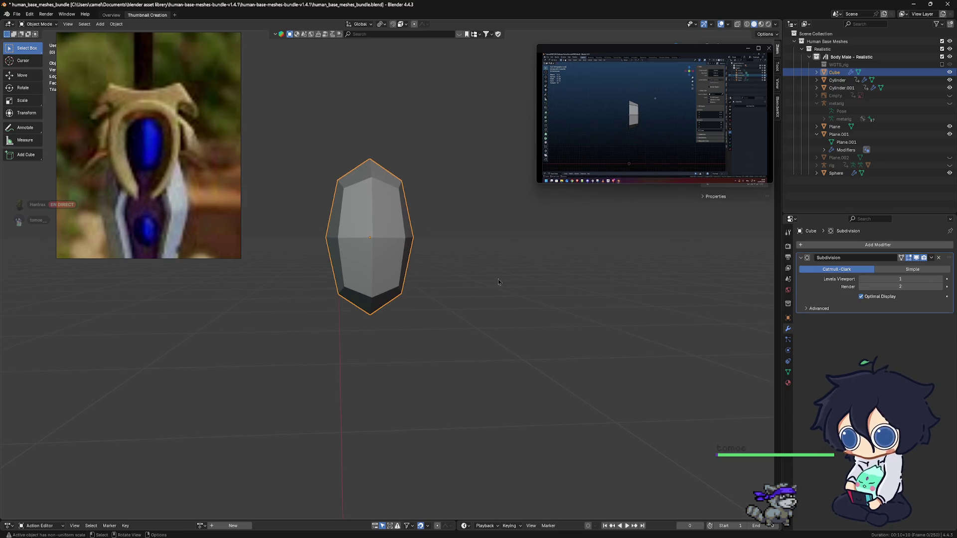
key(ctrl+Tab)
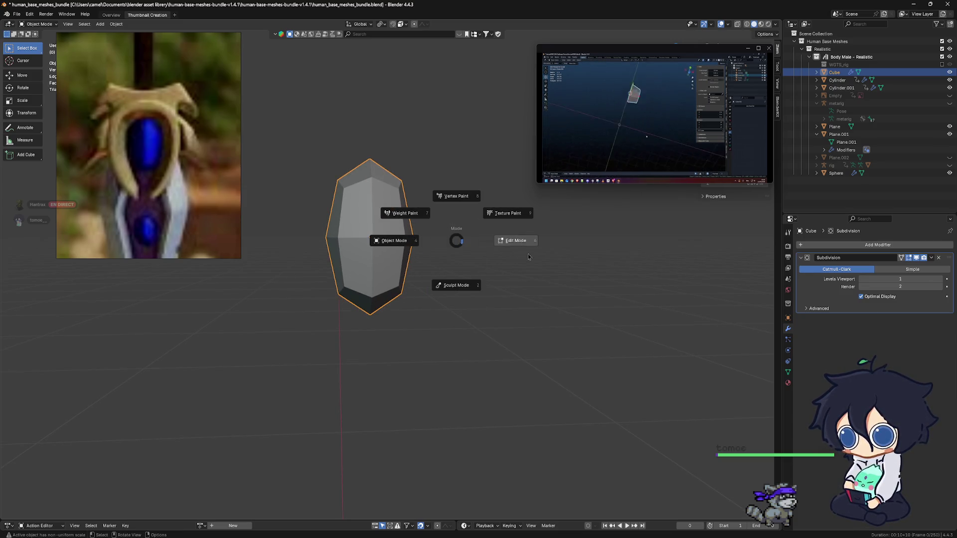
Enter Edit Mode on the gem briefly, then switch back to Object Mode.
click(525, 256)
scroll(438, 225, down, 2)
scroll(430, 222, up, 1)
scroll(430, 224, up, 2)
scroll(430, 223, up, 1)
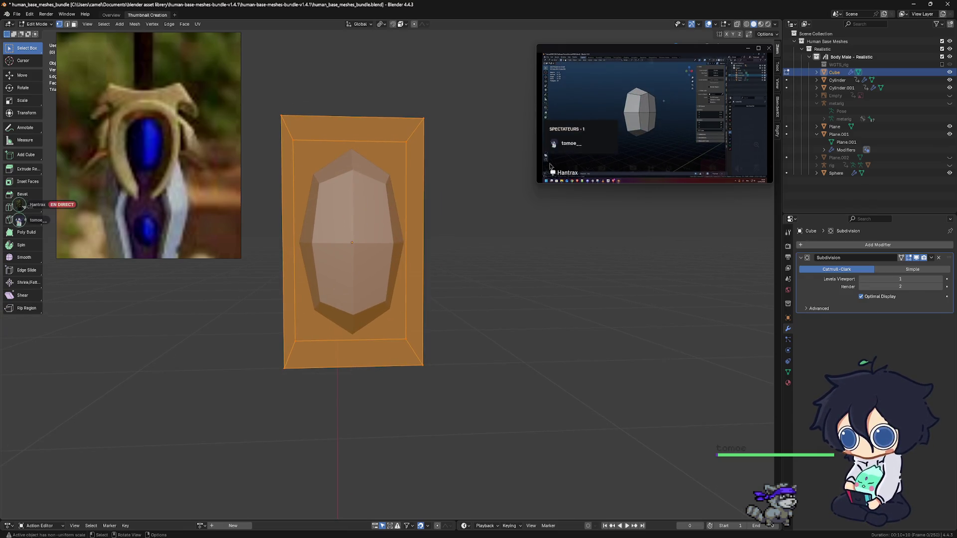
key(ctrl+Tab)
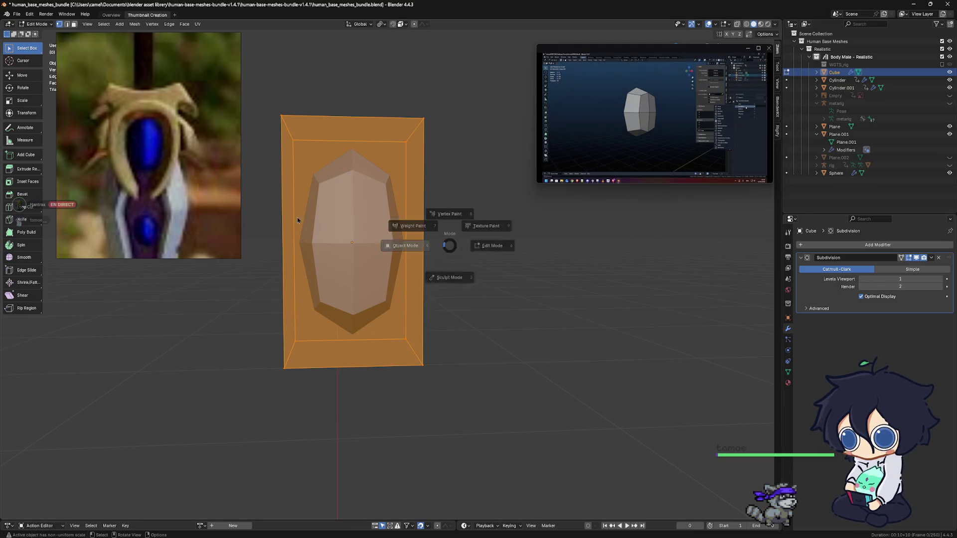
click(317, 221)
Apply the gem's Subdivision modifier permanently and re-enter Edit Mode.
click(929, 256)
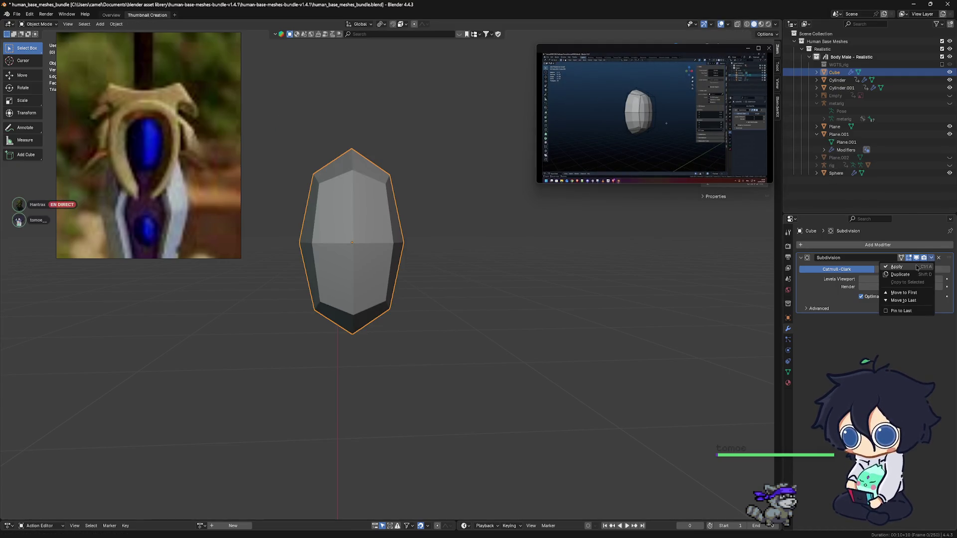
click(915, 265)
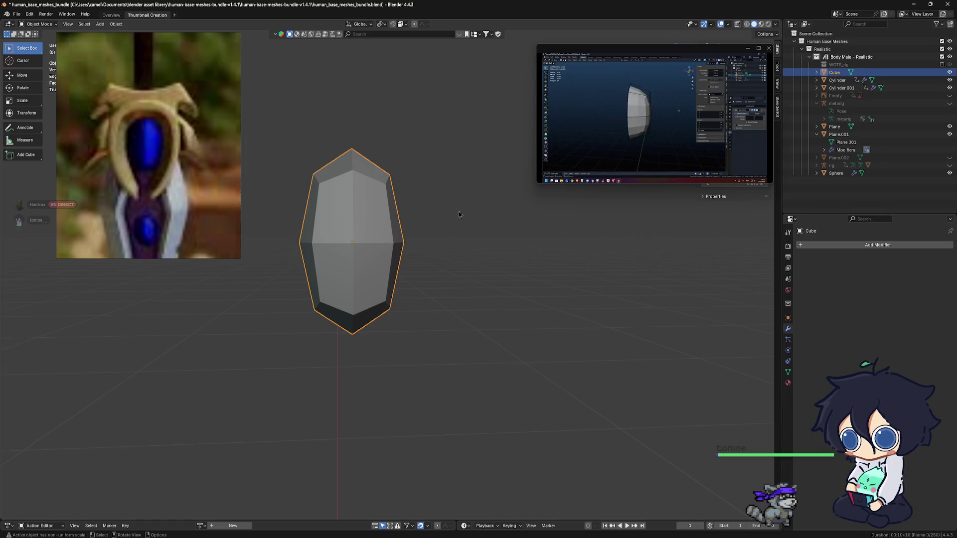
key(Tab)
middle_drag(417, 237, 442, 227)
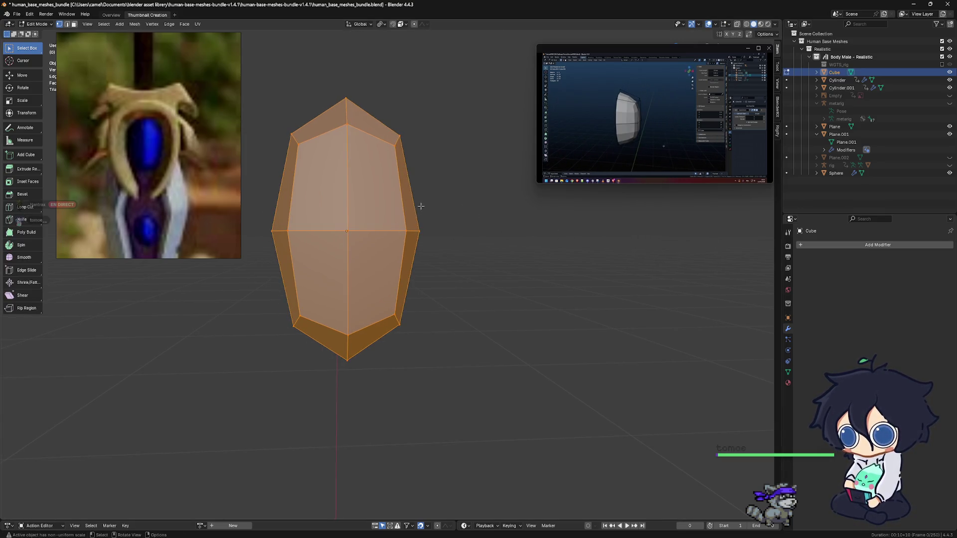
With X-ray on, dissolve the gem's left-side vertices to leave a half profile.
click(737, 24)
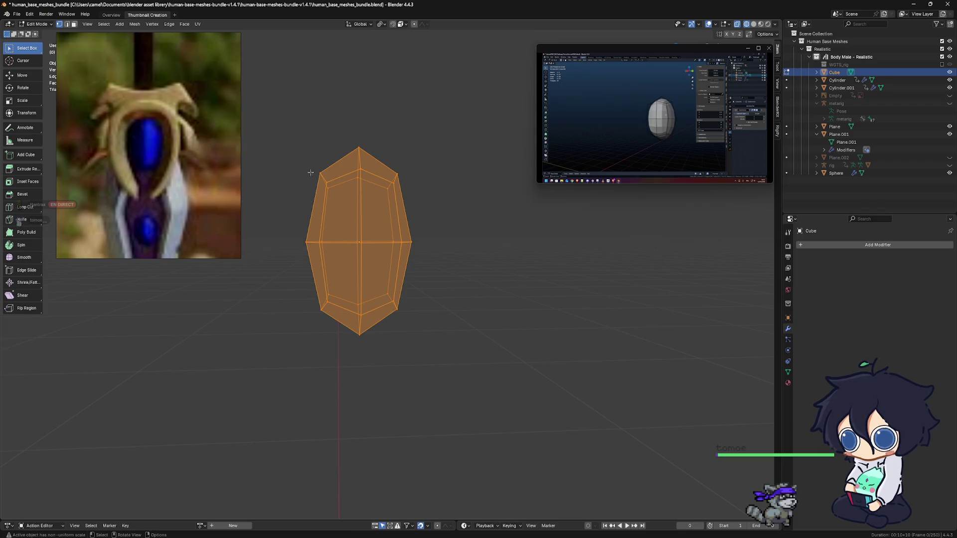
drag(302, 141, 340, 336)
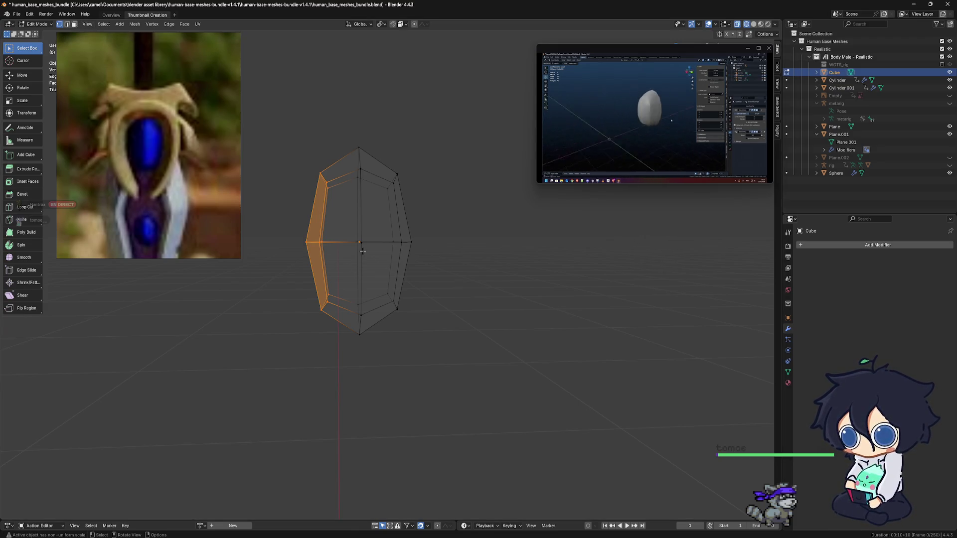
key(x)
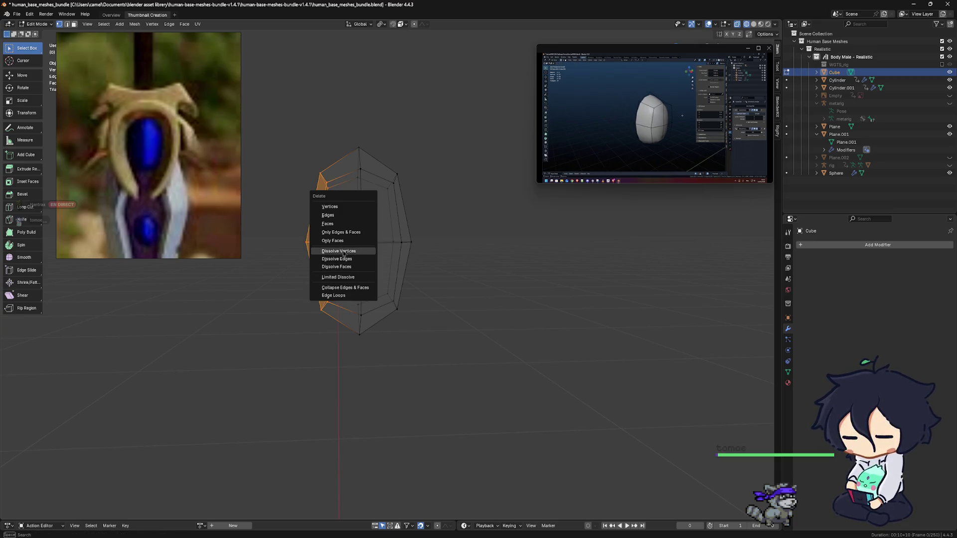
click(342, 255)
middle_drag(342, 254, 435, 267)
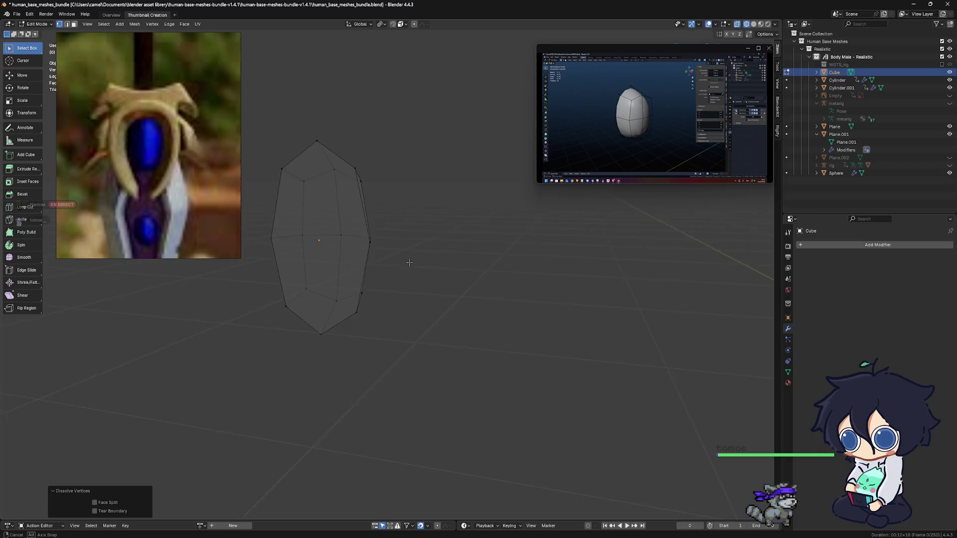
scroll(433, 267, up, 1)
scroll(433, 271, up, 1)
scroll(430, 273, up, 1)
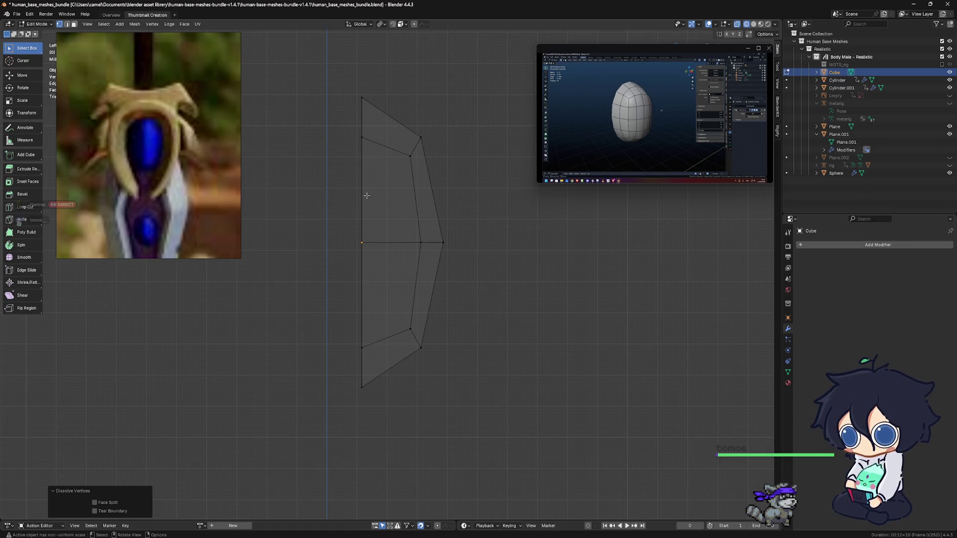
Select the left vertex column, cancel a rotation, then clear the selection.
shift+middle_drag(366, 194, 345, 205)
mouse_move(331, 105)
mouse_down()
mouse_move(373, 384)
mouse_move(392, 402)
mouse_up()
shift+middle_drag(359, 304, 362, 303)
key(r)
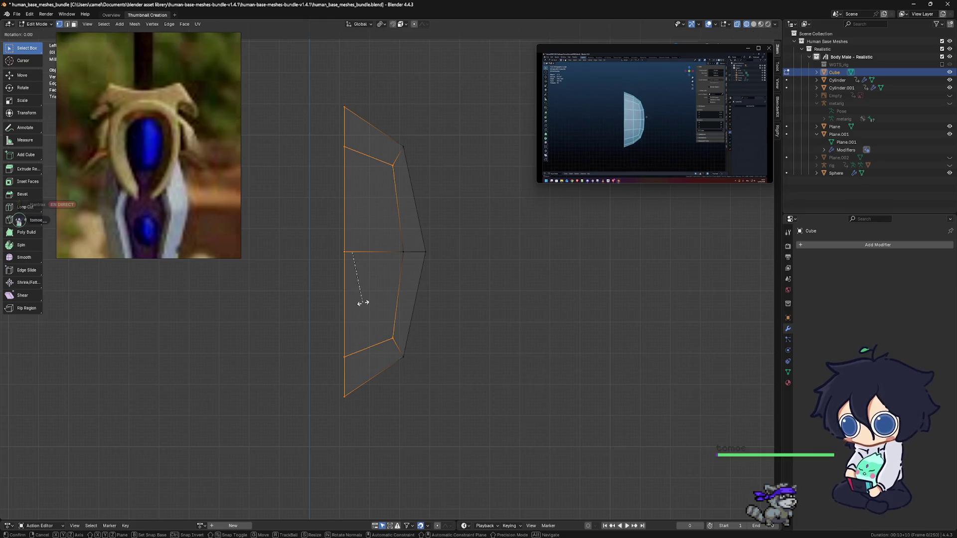
key(Escape)
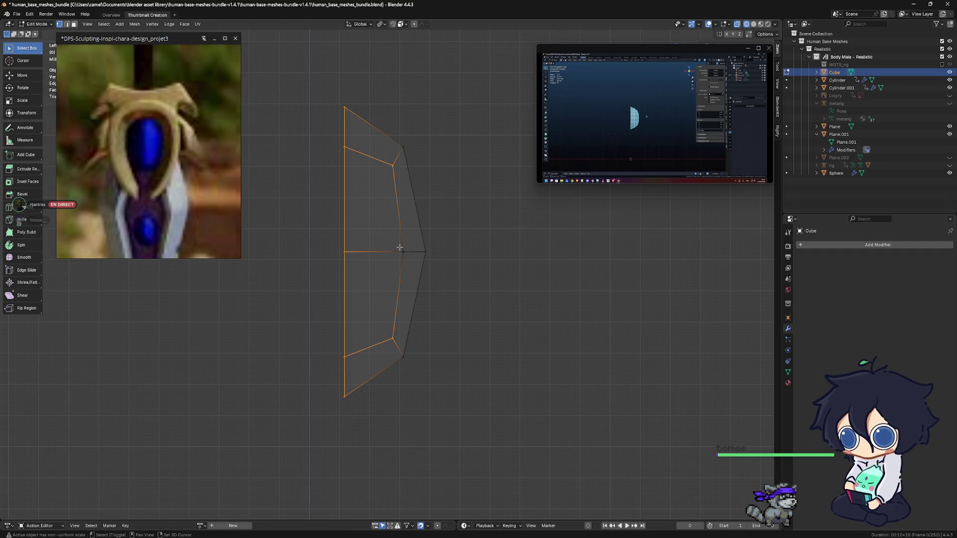
key(a)
click(453, 258)
In edge select mode, pick the left vertical, middle and top profile edges, undoing stray picks.
key(2)
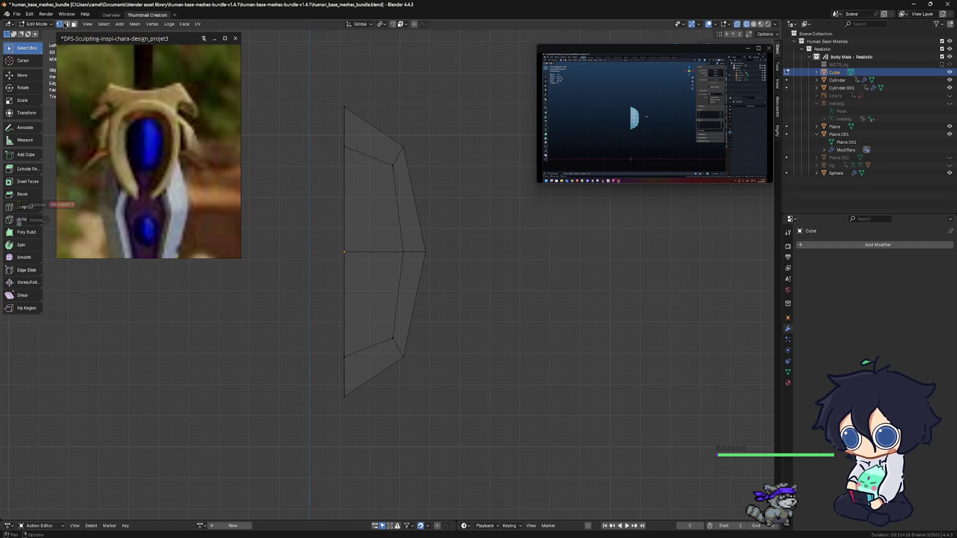
click(346, 226)
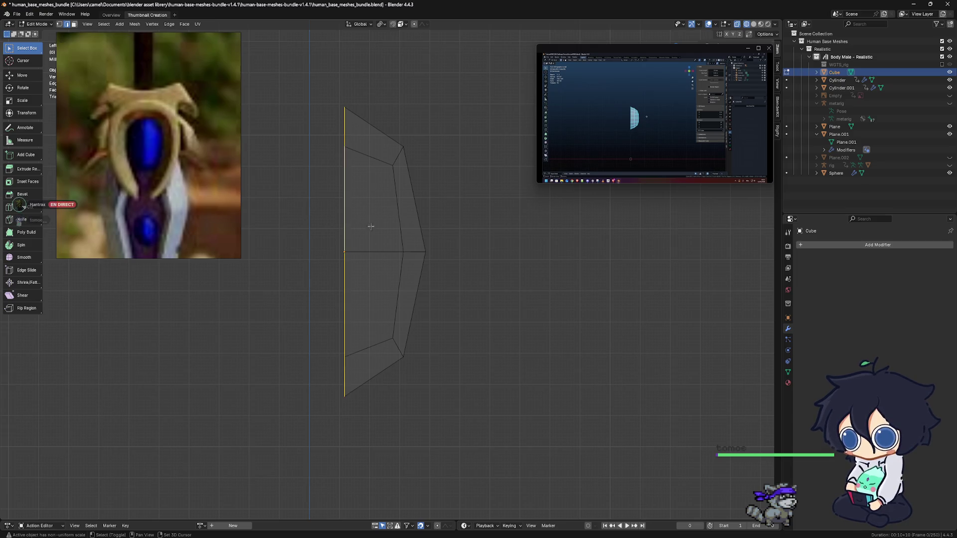
shift+click(378, 253)
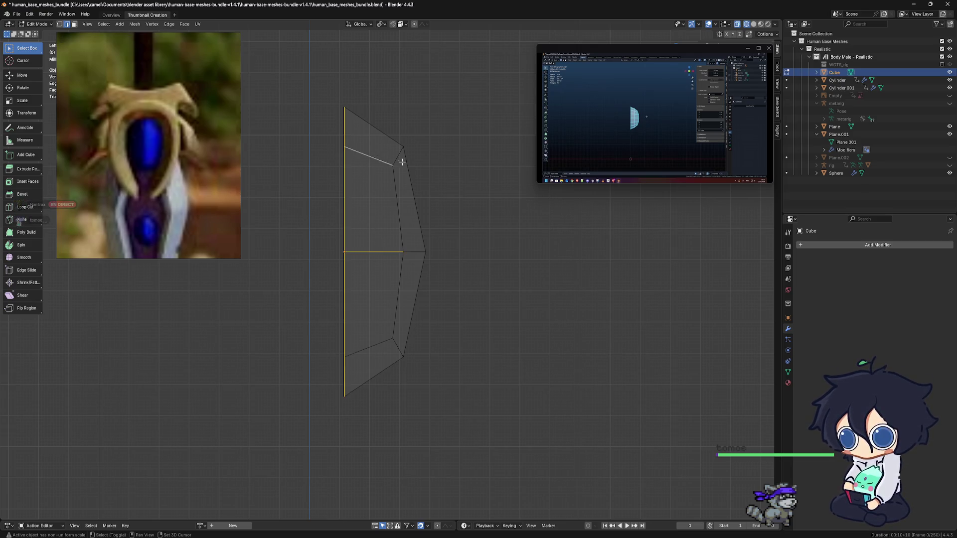
shift+click(384, 136)
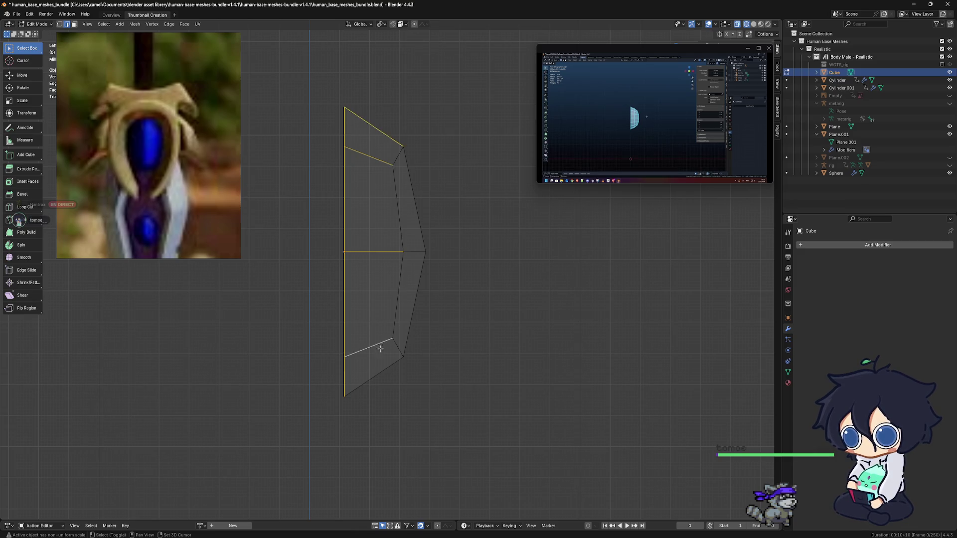
shift+click(409, 353)
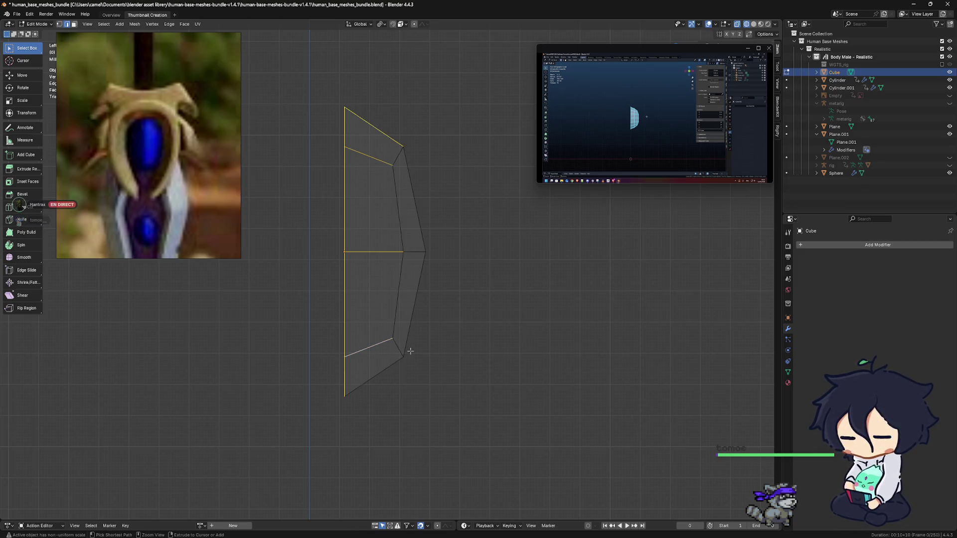
key(ctrl+z)
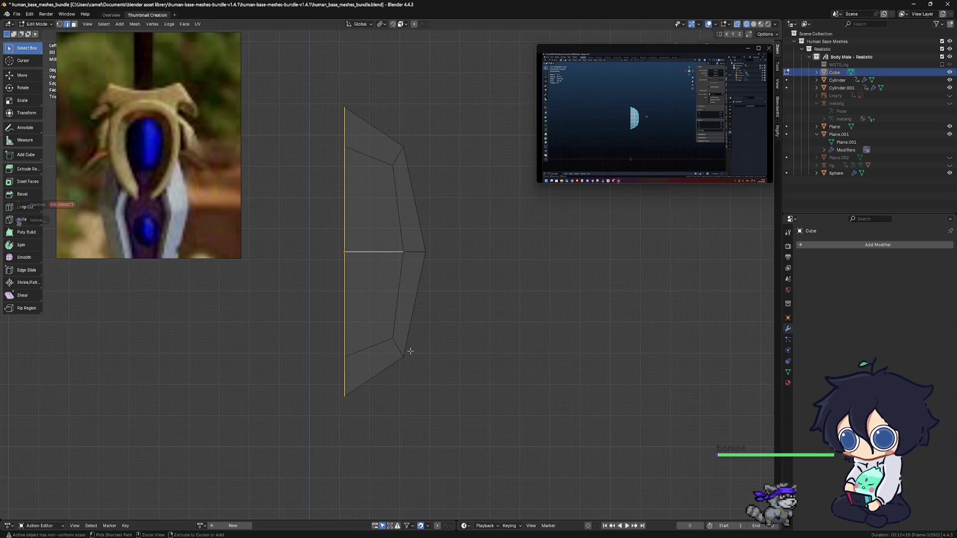
key(ctrl+z)
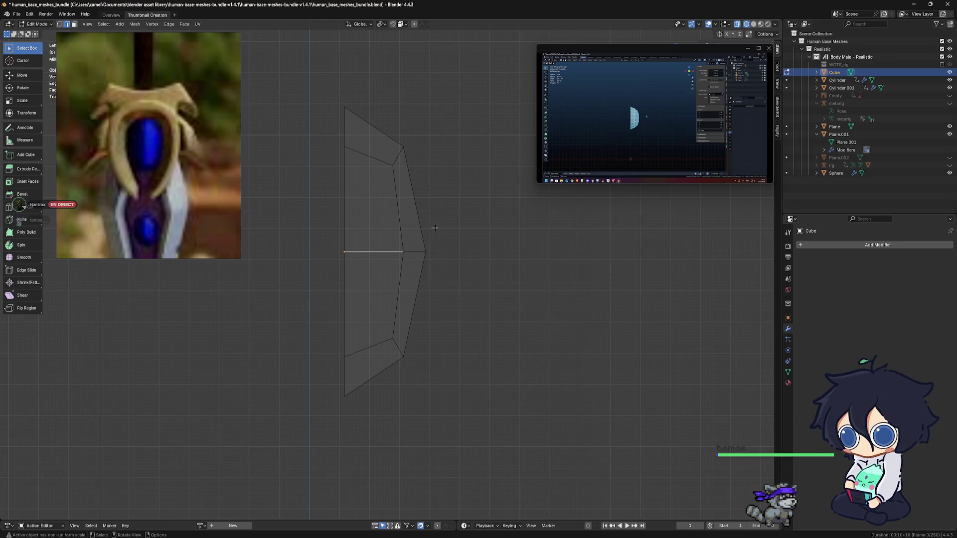
key(ctrl+shift+z)
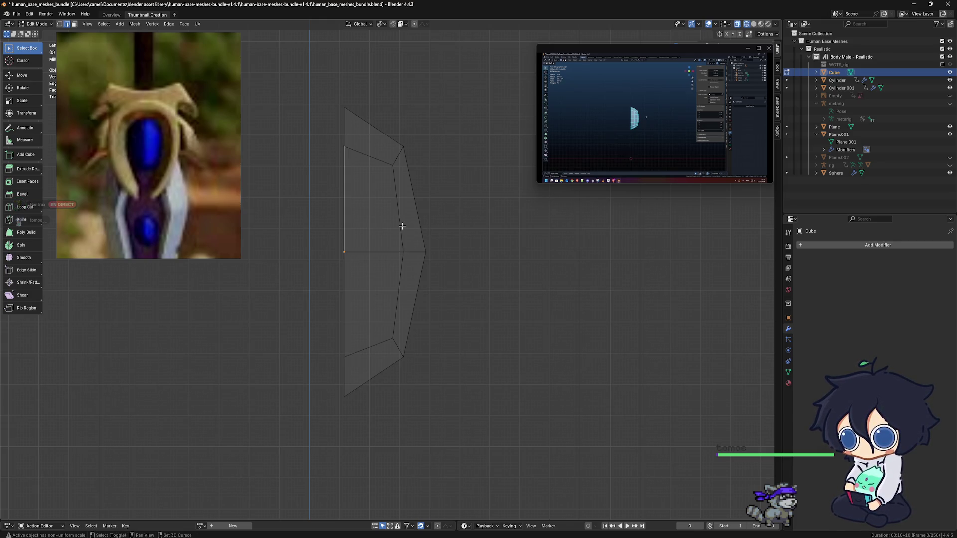
Extend the edge chain along the left profile and drop the lower edge.
click(385, 161)
ctrl+click(387, 342)
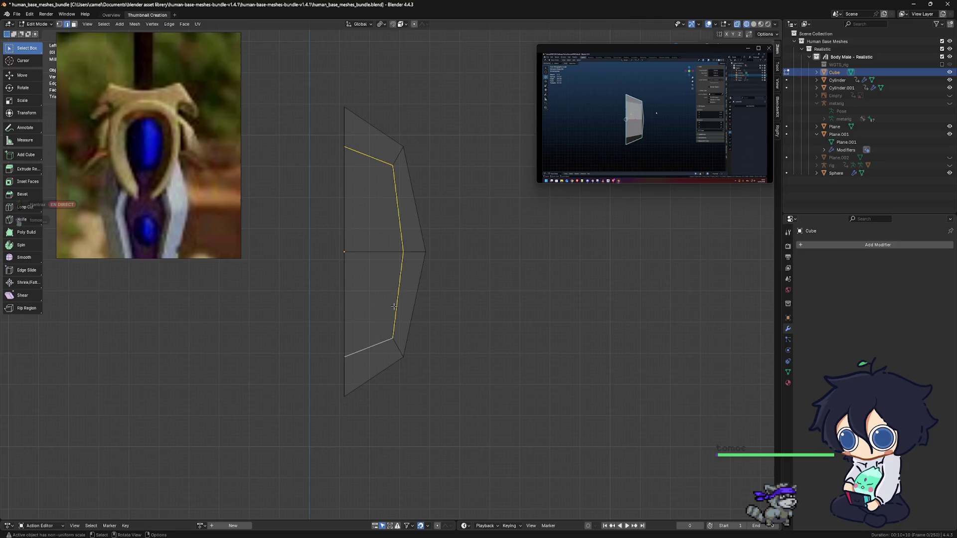
shift+click(394, 306)
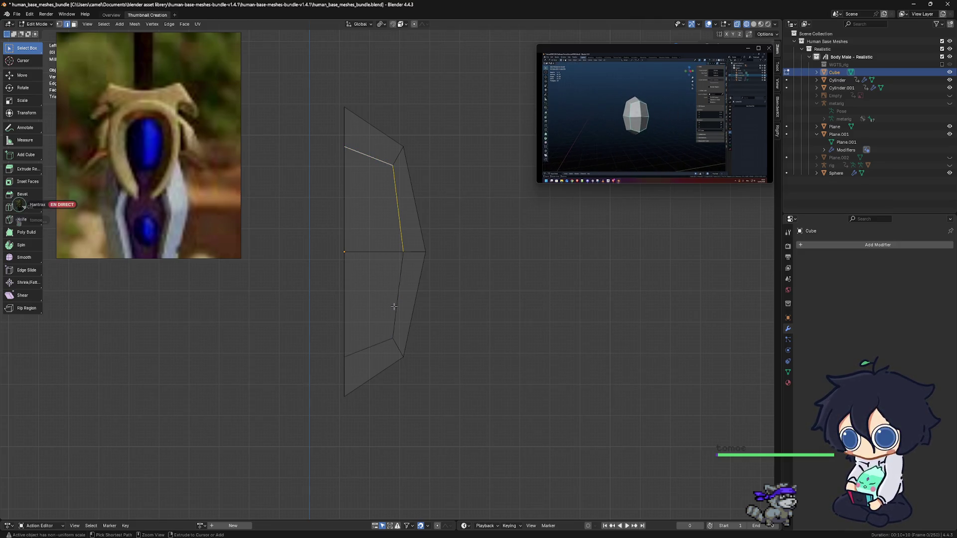
middle_drag(394, 306, 376, 290)
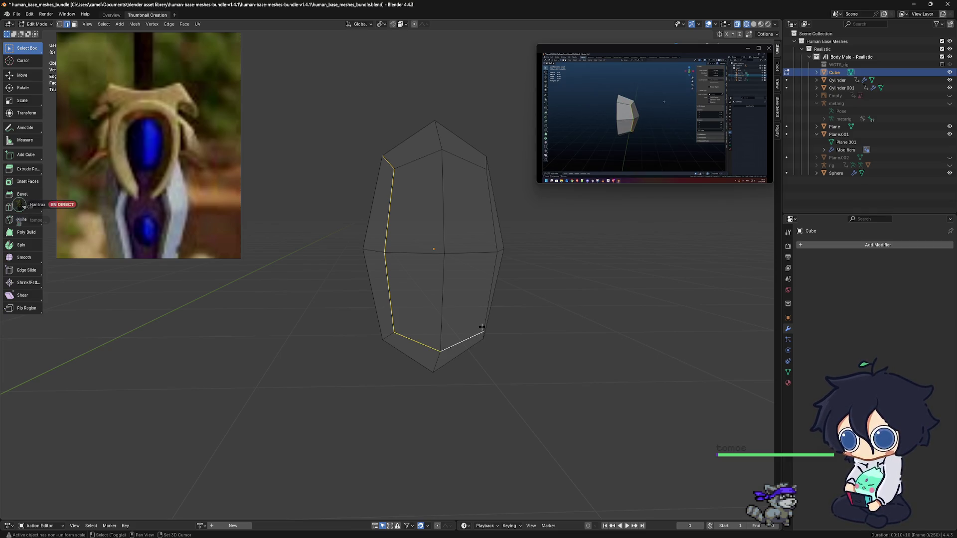
Add the right-side and top edges to complete the inner loop, checking it from front and side.
shift+click(491, 210)
shift+click(491, 292)
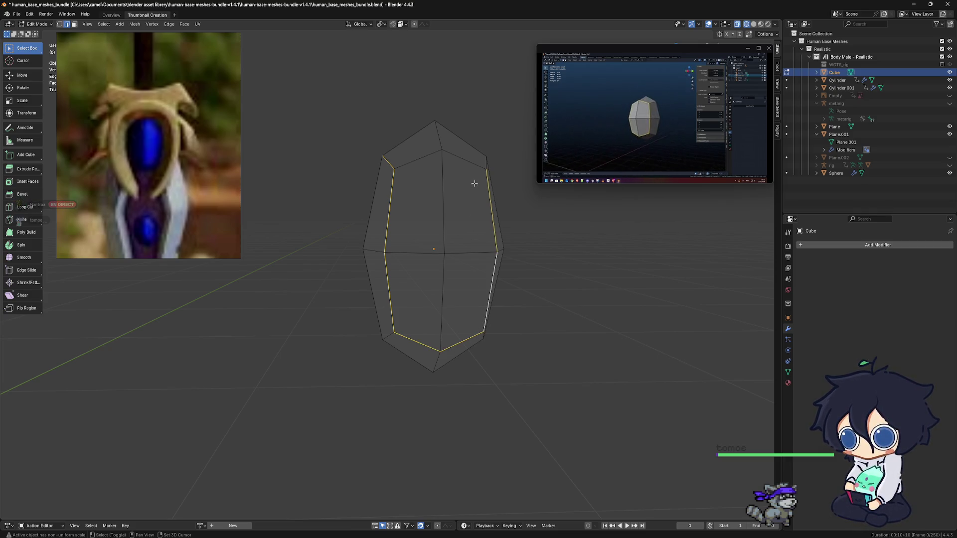
shift+click(470, 160)
shift+click(425, 155)
middle_drag(374, 232, 443, 228)
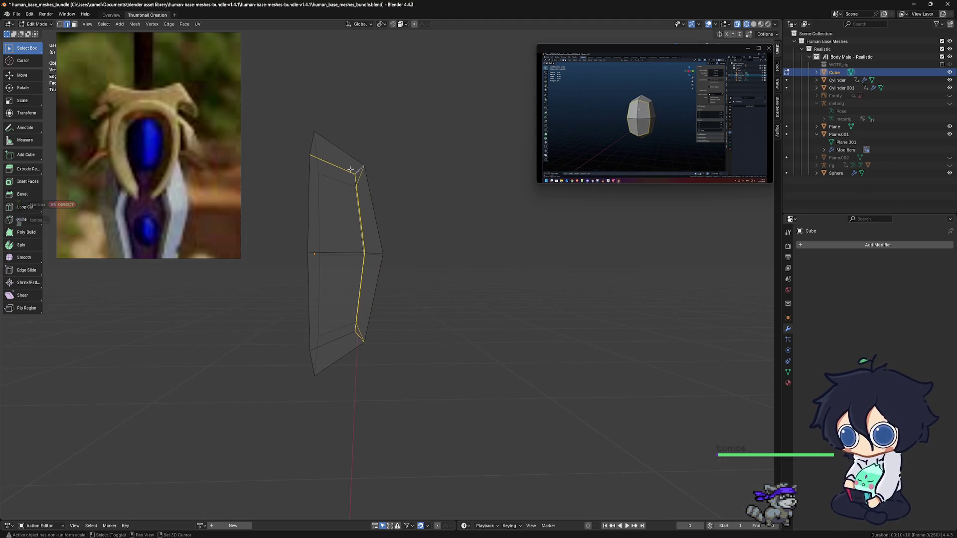
alt+middle_drag(418, 205, 450, 226)
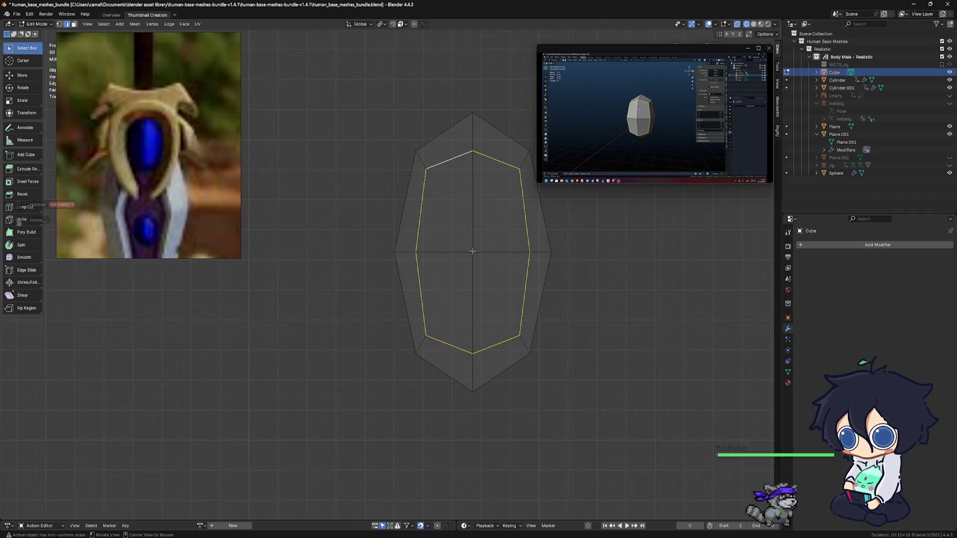
mouse_move(472, 251)
middle_down()
mouse_move(425, 315)
mouse_move(489, 302)
mouse_move(403, 296)
mouse_move(452, 300)
mouse_move(444, 273)
middle_up()
Try scaling the inner loop along X and Y, undoing the attempts that widen or stretch it.
key(s)
key(y)
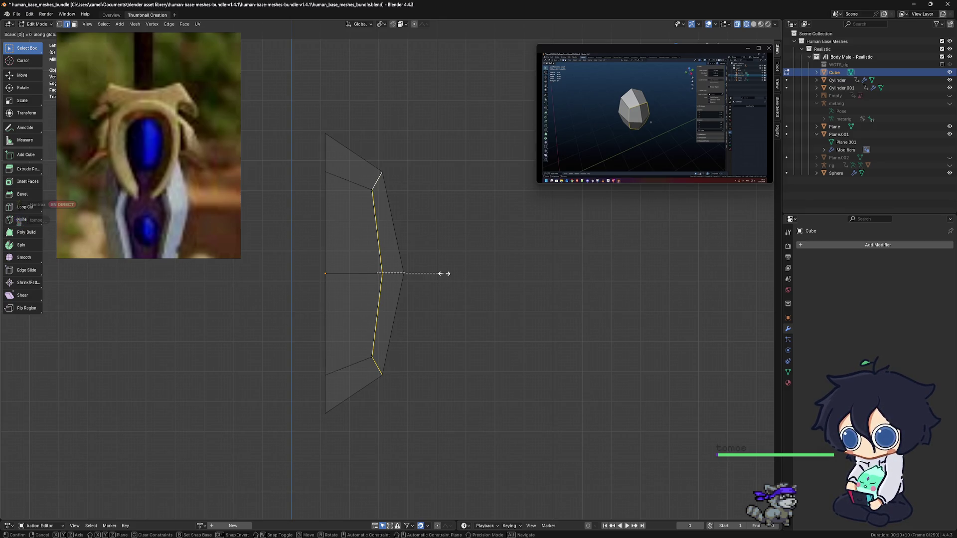
key(Return)
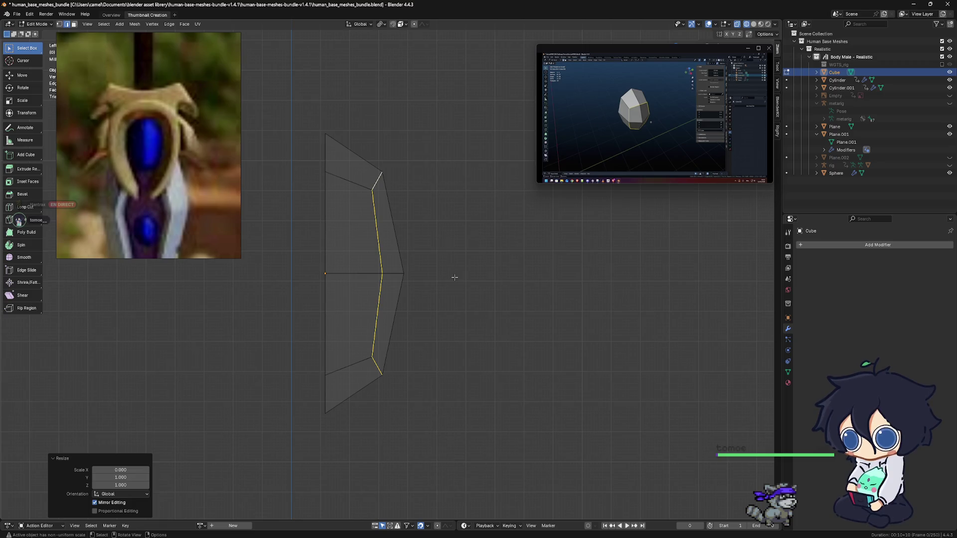
key(s)
key(y)
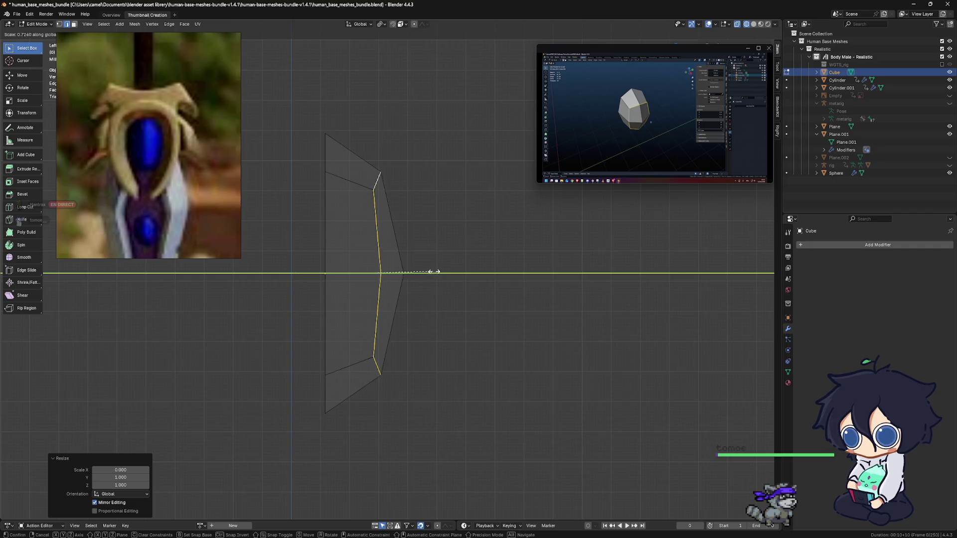
click(547, 292)
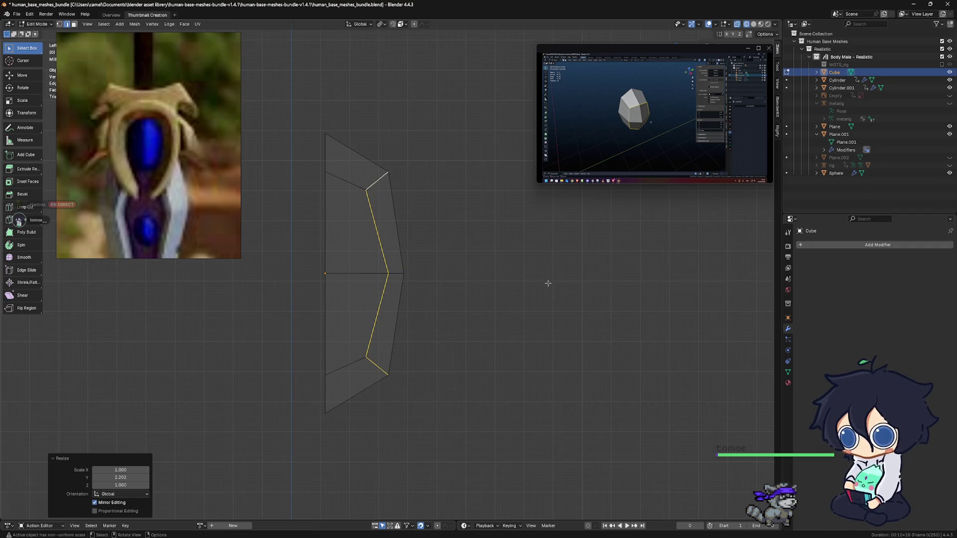
key(ctrl+z)
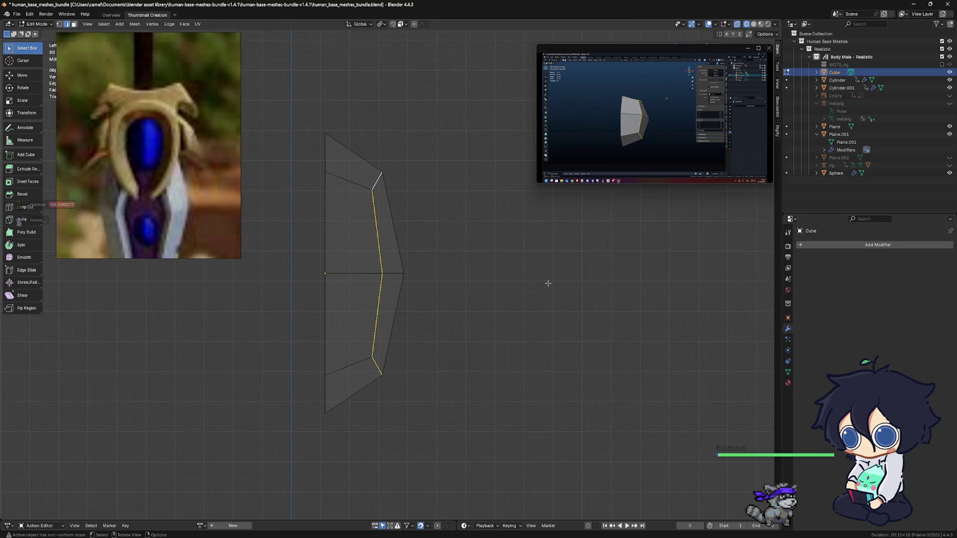
key(s)
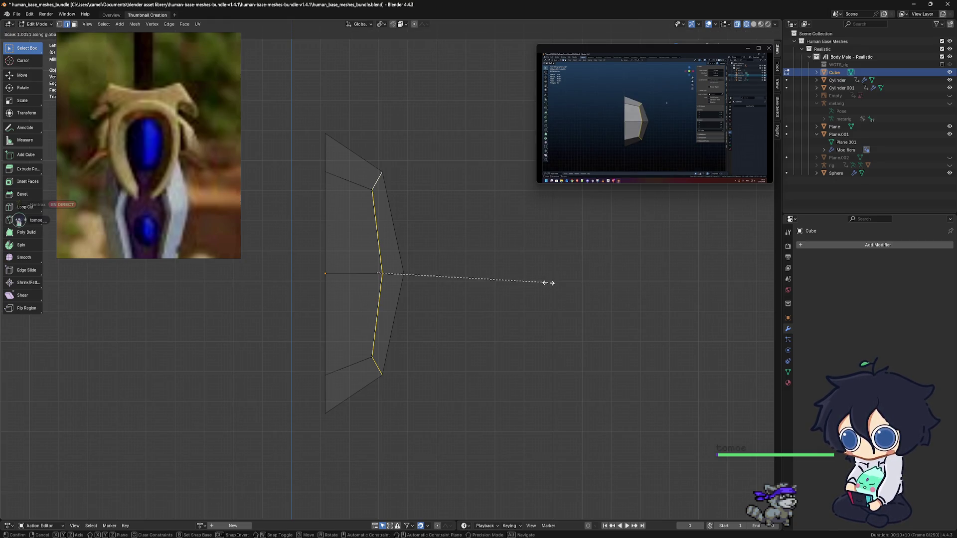
key(x)
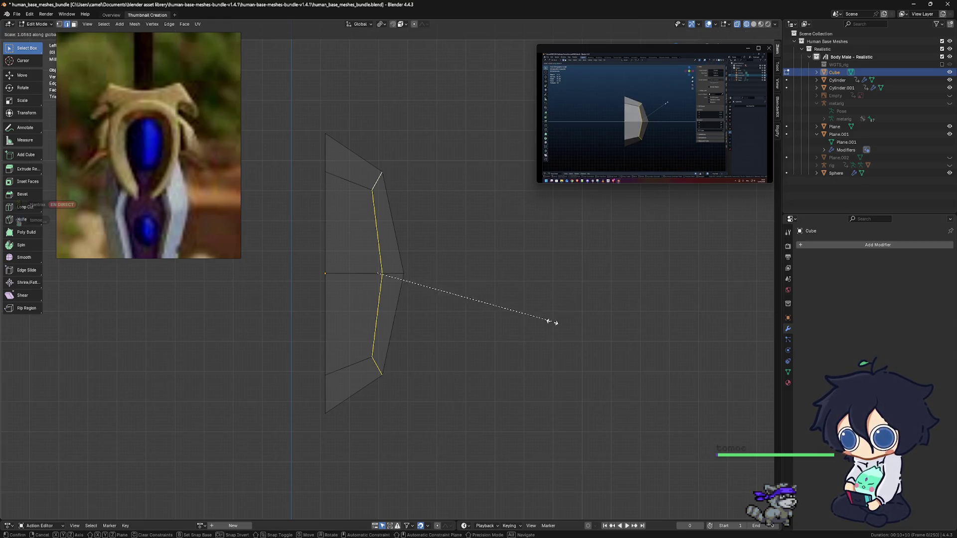
click(449, 281)
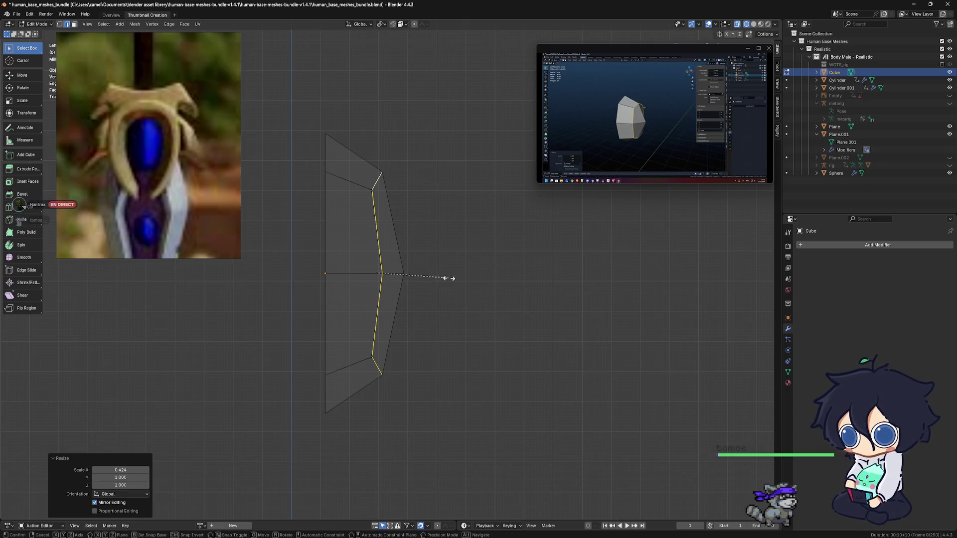
key(s)
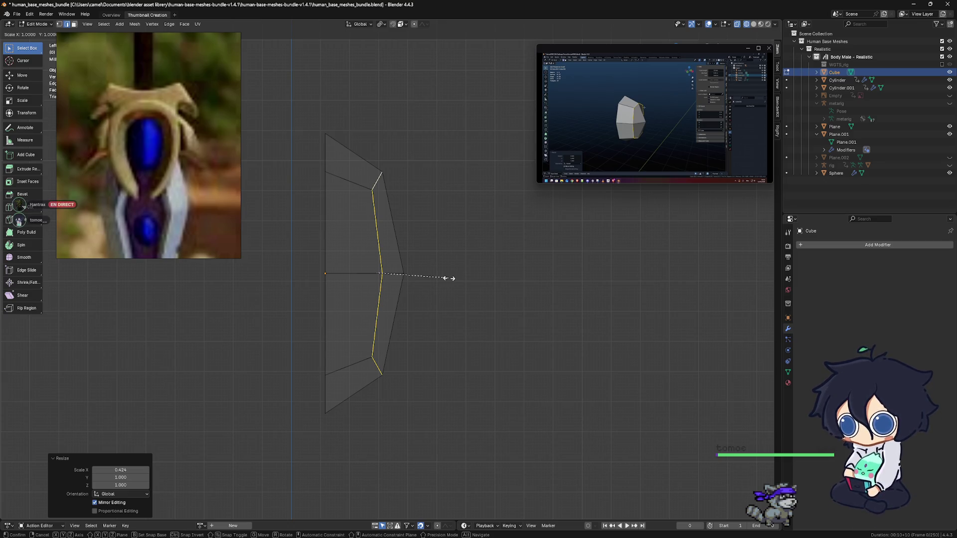
key(y)
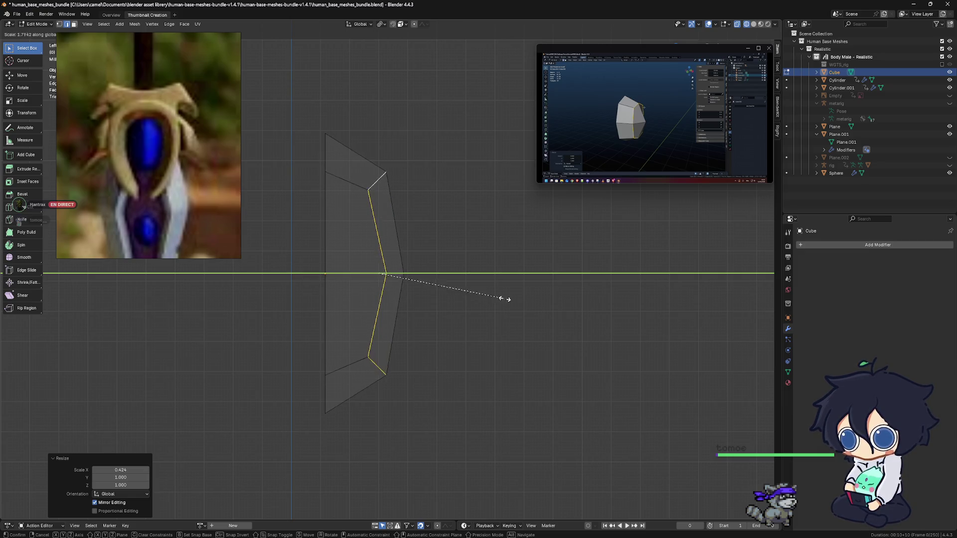
click(528, 300)
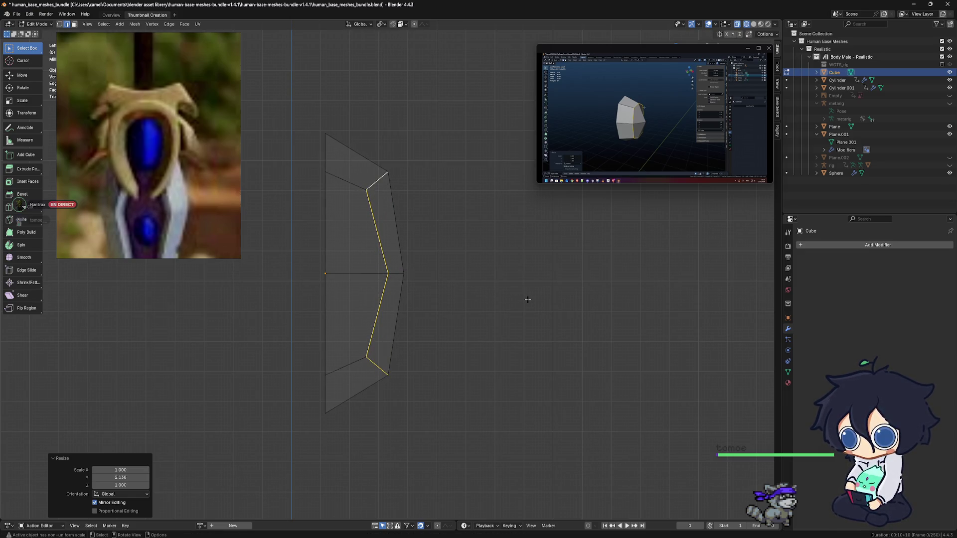
key(ctrl+z)
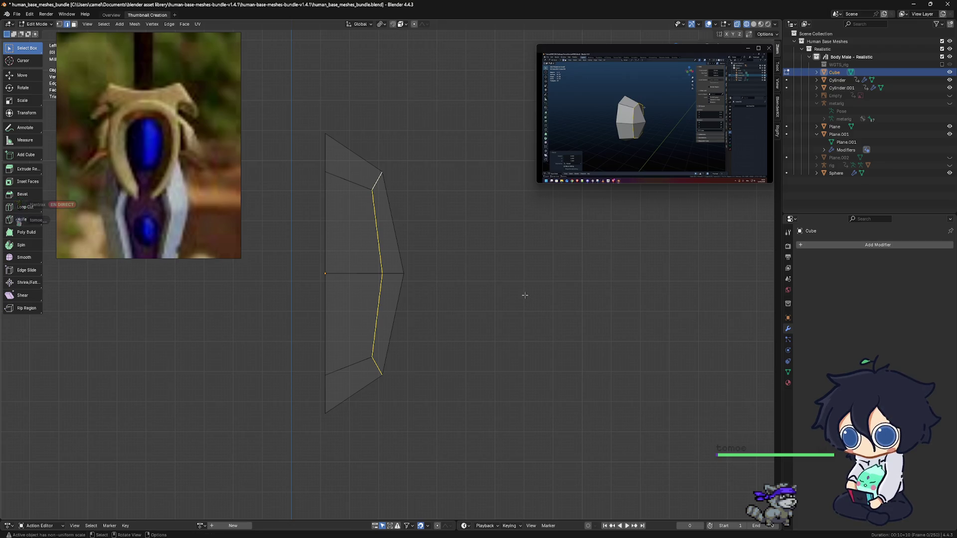
Flatten the inner loop to zero along Y and inspect it from several angles.
key(s)
key(y)
key(0)
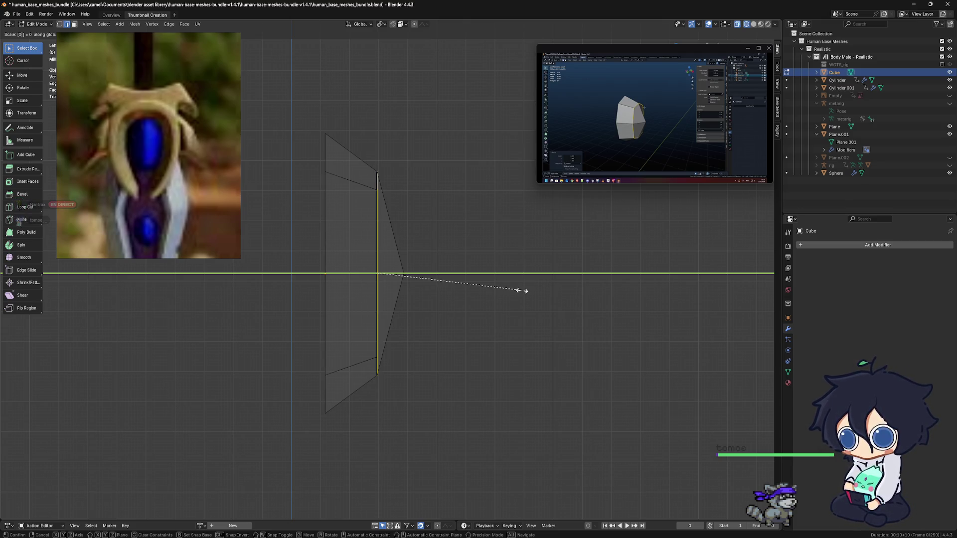
key(Return)
mouse_move(519, 290)
middle_down()
mouse_move(397, 302)
mouse_move(427, 283)
middle_up()
mouse_move(540, 289)
alt+middle_down()
mouse_move(476, 293)
mouse_move(556, 295)
alt+middle_up()
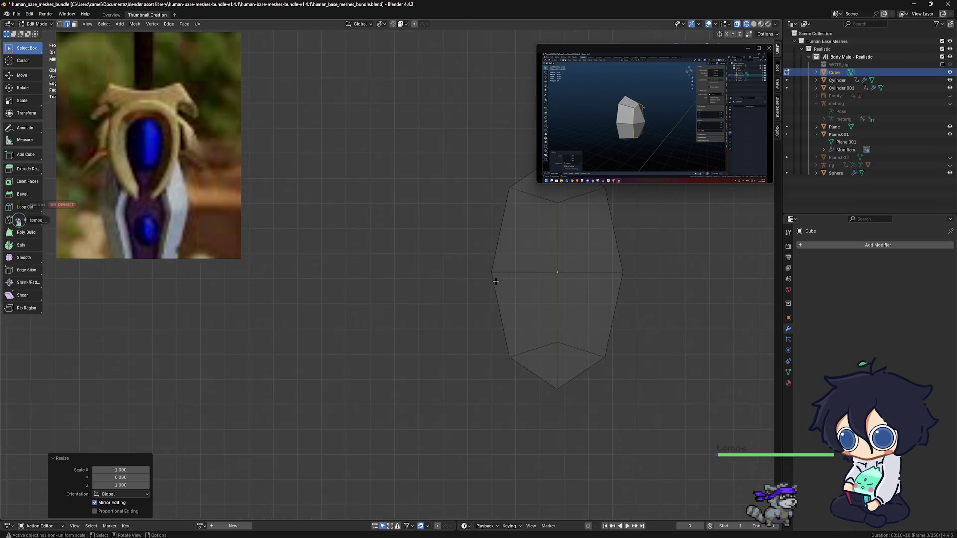
mouse_move(569, 295)
middle_down()
mouse_move(372, 320)
mouse_move(418, 311)
middle_up()
Select the full surrounding loop and flatten it to zero along Y as well.
alt+click(417, 311)
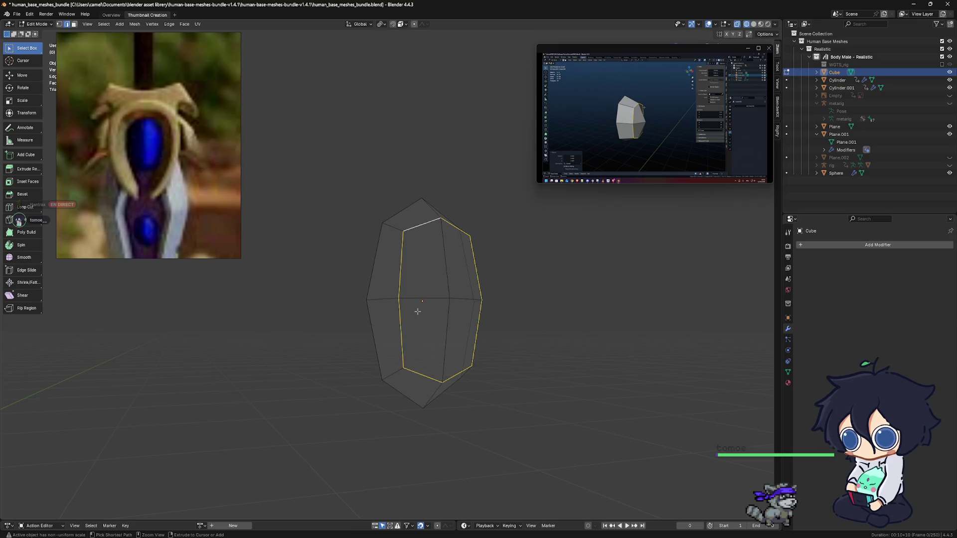
alt+middle_drag(457, 301, 422, 302)
key(s)
key(y)
key(0)
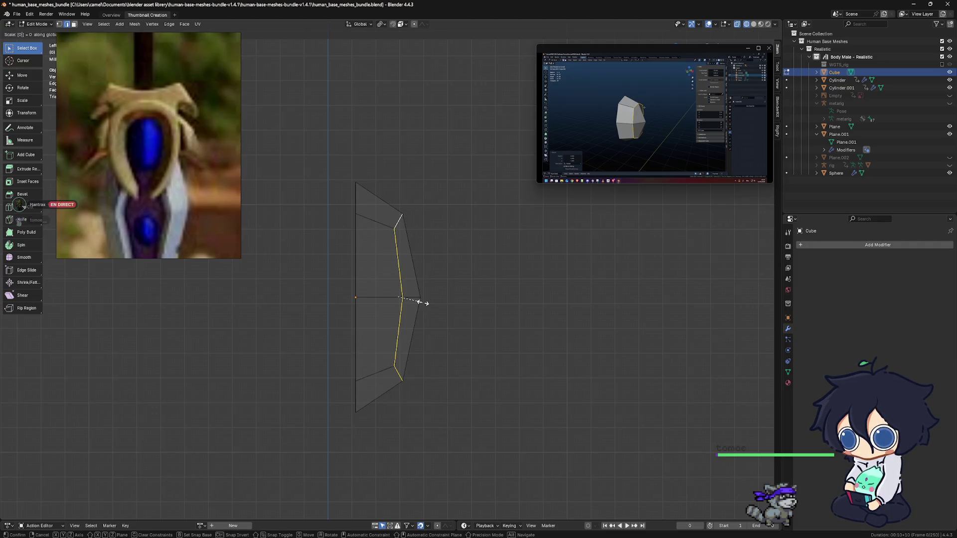
key(Return)
mouse_move(433, 307)
alt+middle_down()
mouse_move(390, 325)
mouse_move(351, 325)
alt+middle_up()
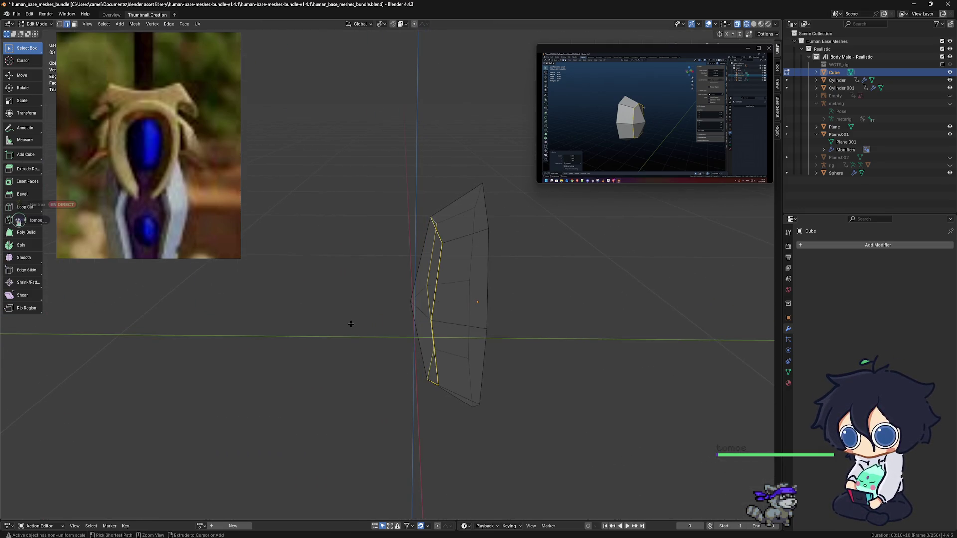
mouse_move(351, 325)
middle_down()
mouse_move(434, 334)
mouse_move(430, 312)
mouse_move(394, 309)
mouse_move(410, 300)
middle_up()
Flatten the loop to zero along X, scale once more and orbit to check the bevelled faces.
key(s)
key(x)
key(0)
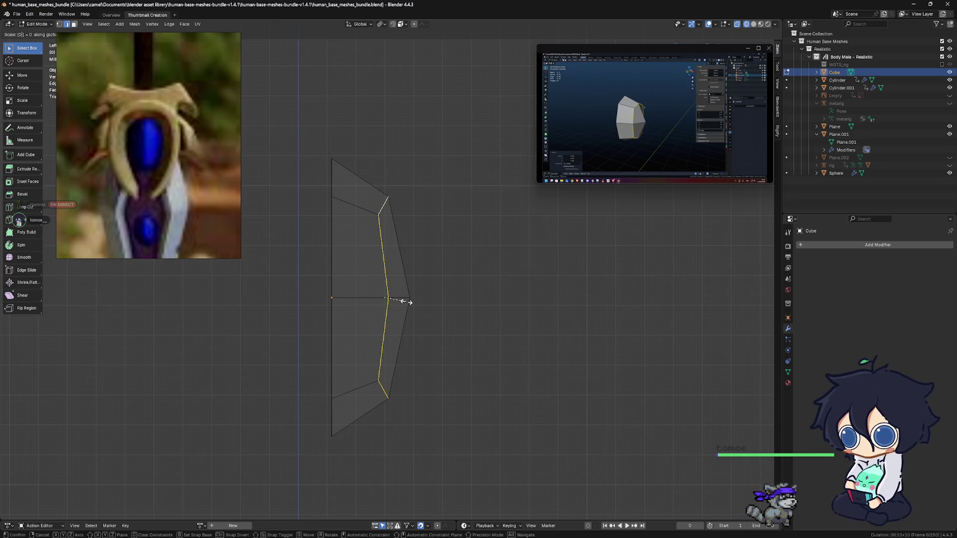
key(Return)
mouse_move(410, 302)
middle_down()
mouse_move(315, 308)
mouse_move(401, 302)
middle_up()
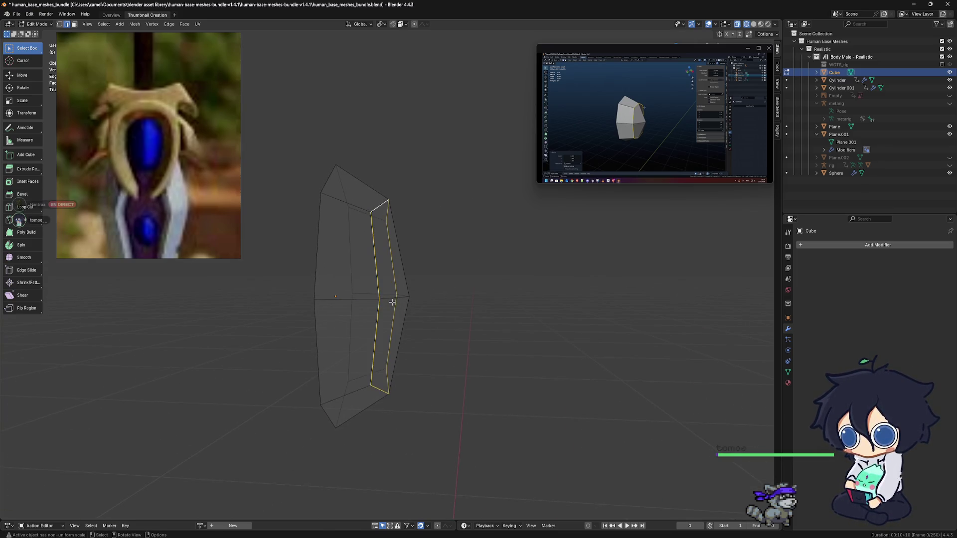
key(s)
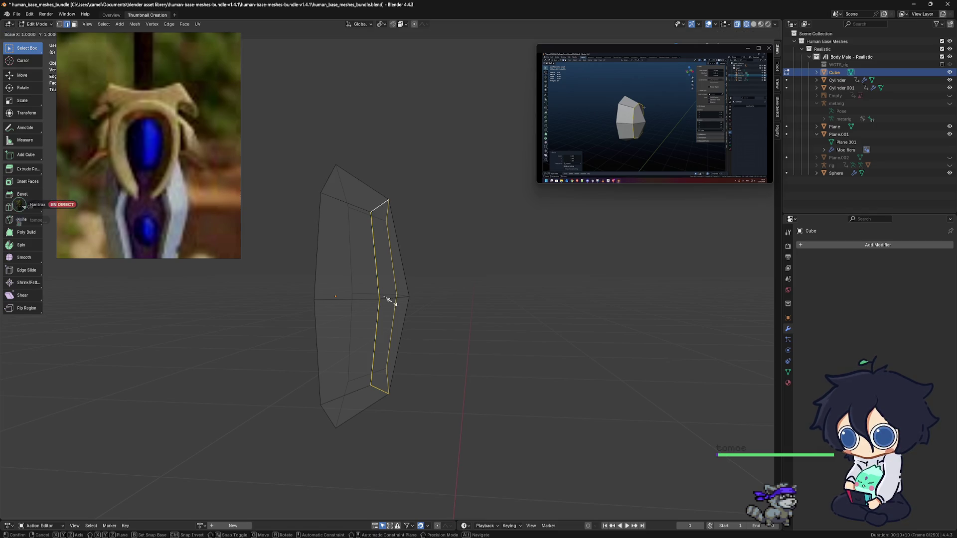
text(y0)
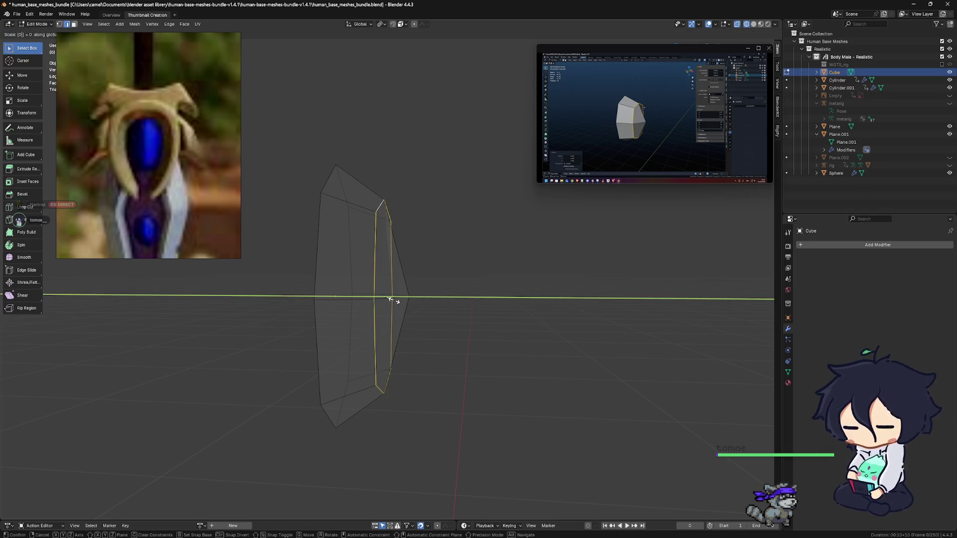
key(Return)
mouse_move(389, 299)
middle_down()
mouse_move(371, 312)
mouse_move(290, 300)
mouse_move(406, 307)
mouse_move(231, 289)
mouse_move(342, 349)
mouse_move(465, 355)
mouse_move(523, 386)
mouse_move(544, 387)
mouse_move(551, 367)
middle_up()
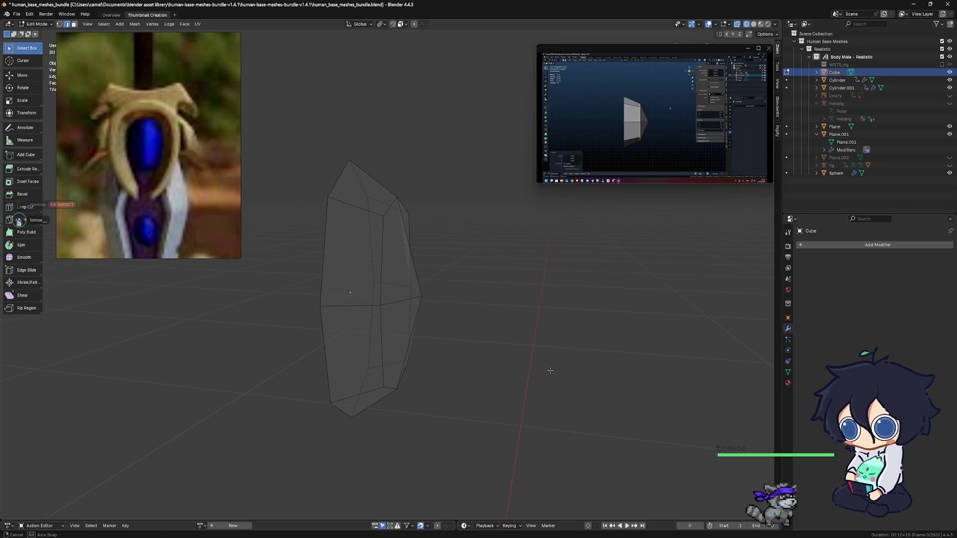
Switch to solid shading and view the gem from the front, side and perspective.
middle_drag(468, 348, 498, 344)
key(KP_1)
key(KP_3)
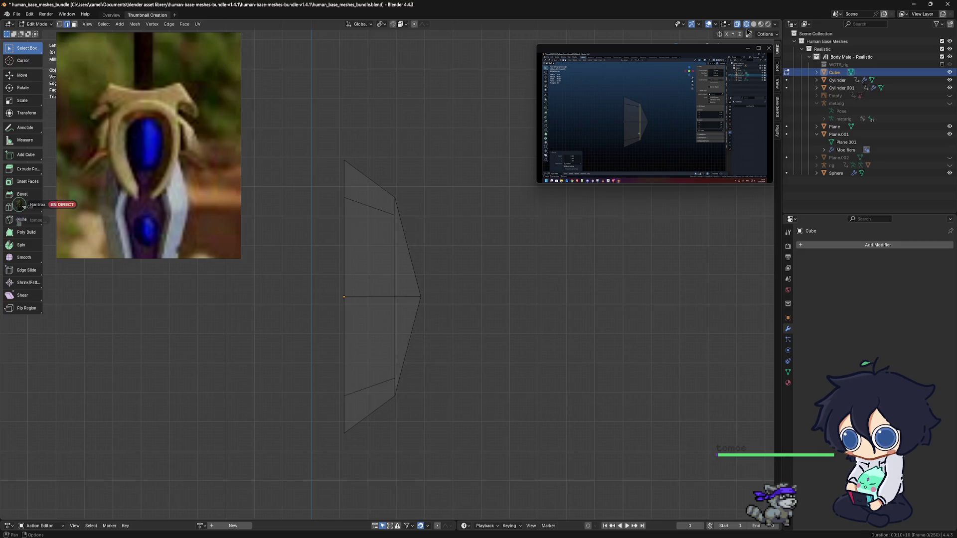
click(753, 25)
mouse_move(453, 277)
middle_down()
mouse_move(402, 296)
mouse_move(361, 282)
middle_up()
mouse_move(402, 232)
middle_down()
mouse_move(400, 277)
mouse_move(427, 267)
middle_up()
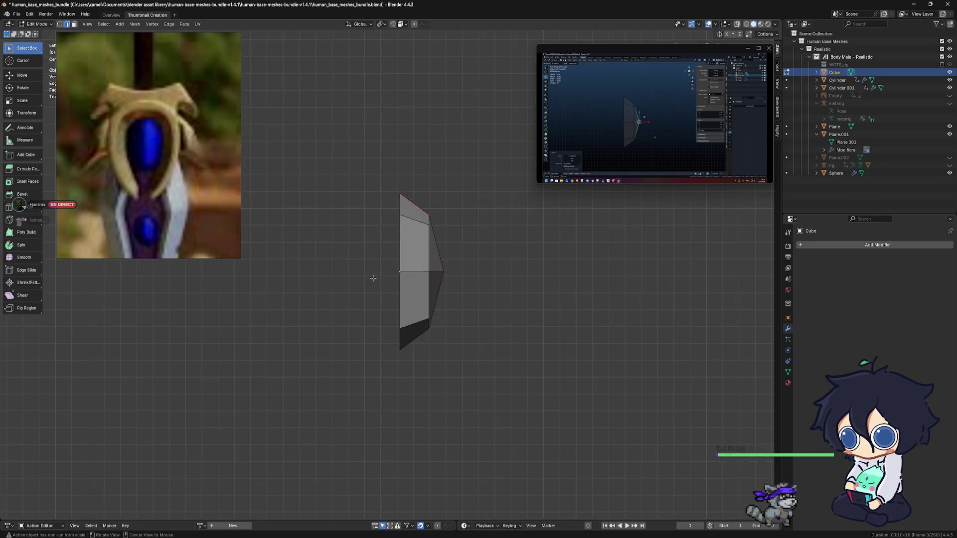
Select the gem's two middle vertical edges and face them from the side.
shift+click(427, 265)
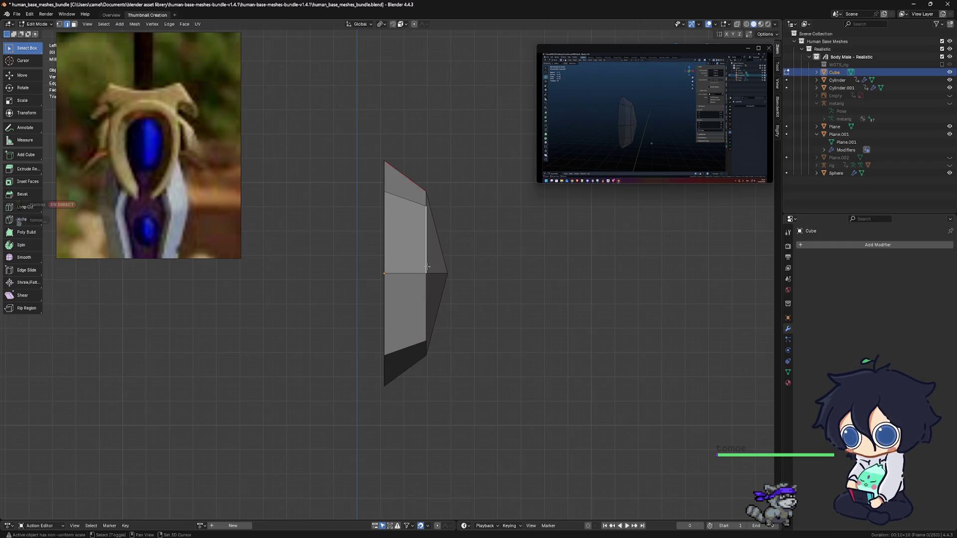
shift+click(428, 281)
shift+click(427, 203)
shift+click(425, 202)
mouse_move(444, 239)
middle_down()
mouse_move(443, 352)
mouse_move(401, 342)
middle_up()
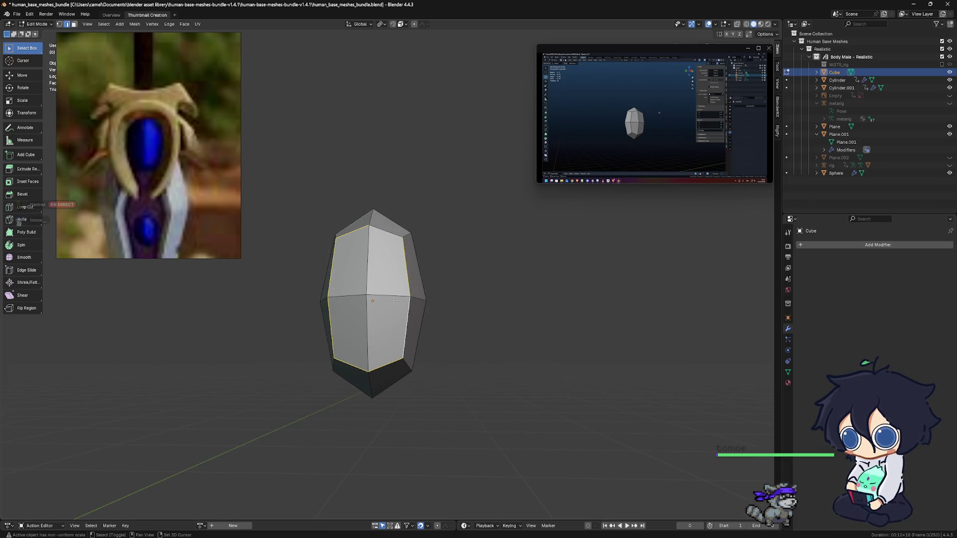
key(KP_3)
Slide and scale the middle edge, then move it along Y to a shallower depth; view from front.
key(g)
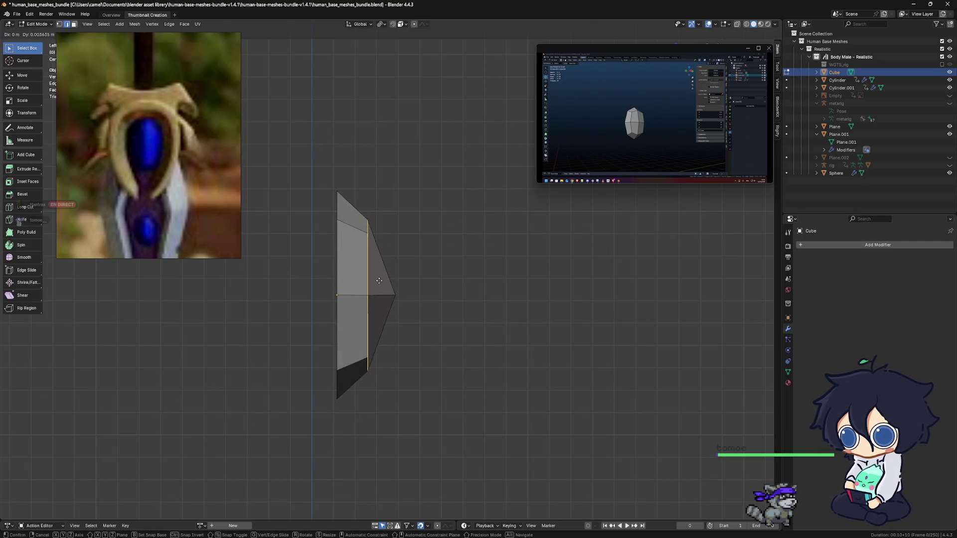
click(387, 287)
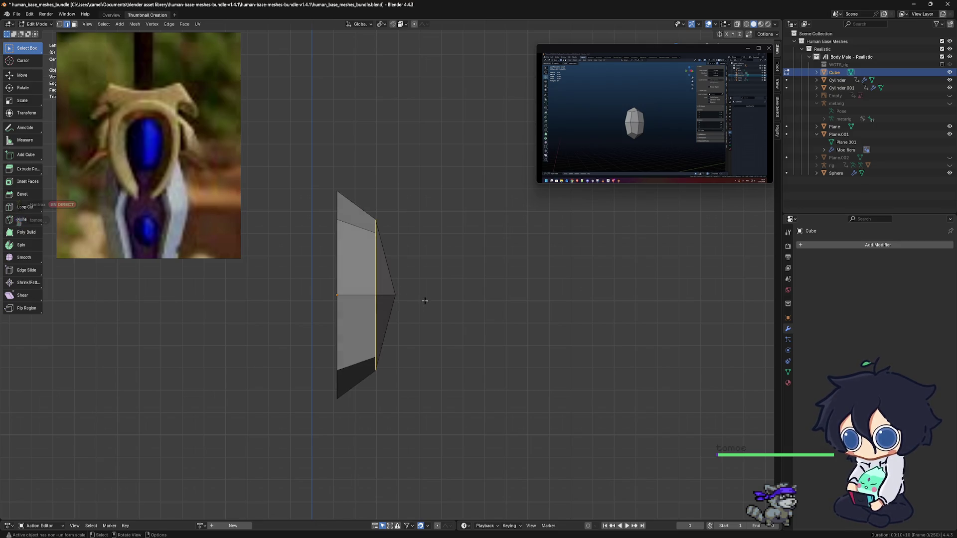
key(s)
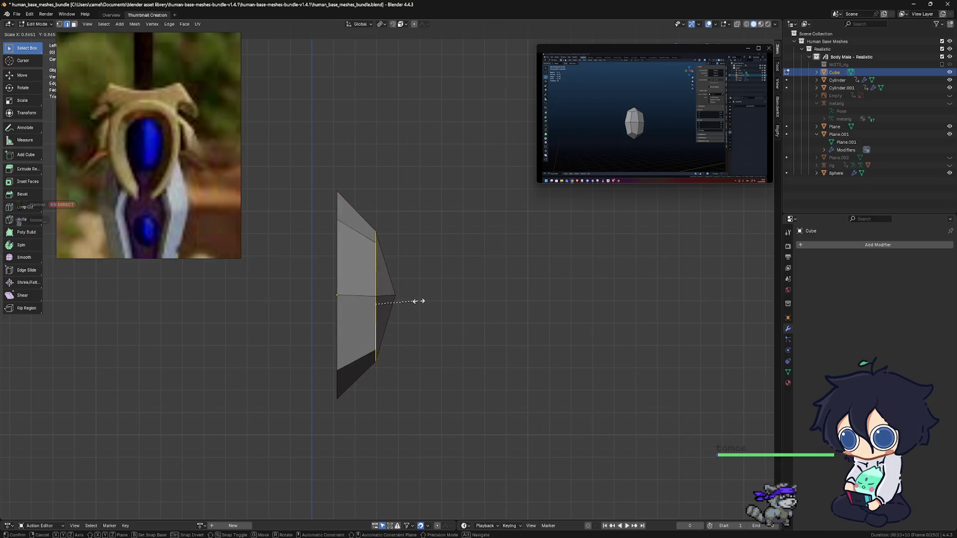
click(419, 301)
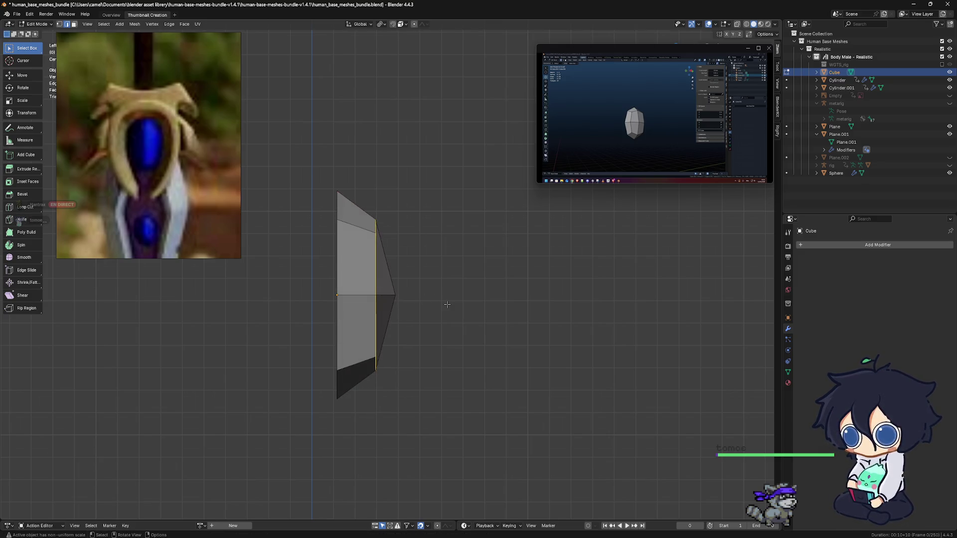
key(g)
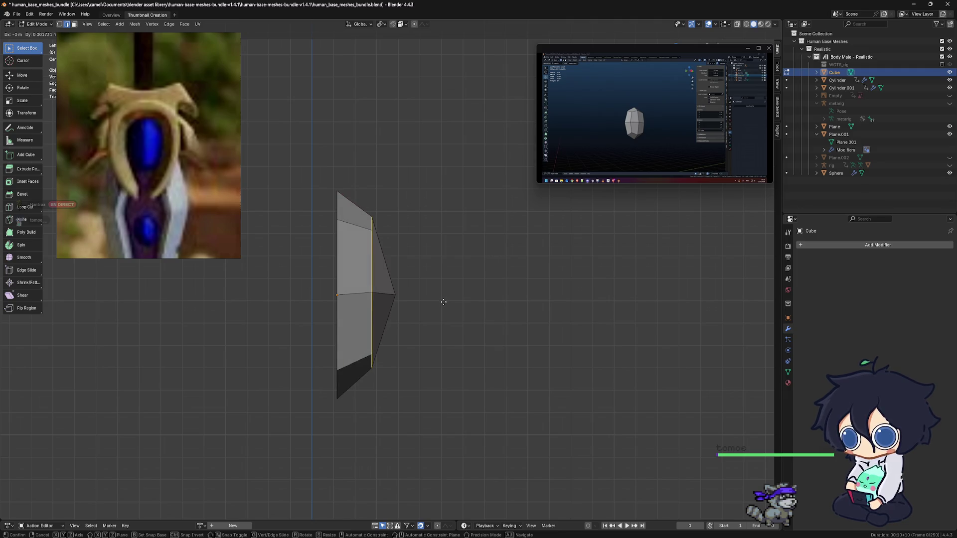
click(442, 301)
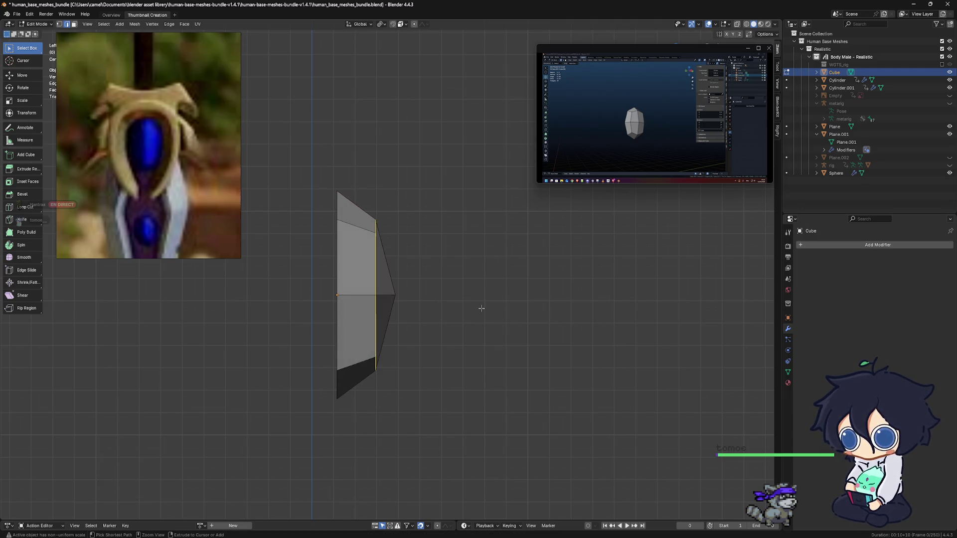
key(g)
key(y)
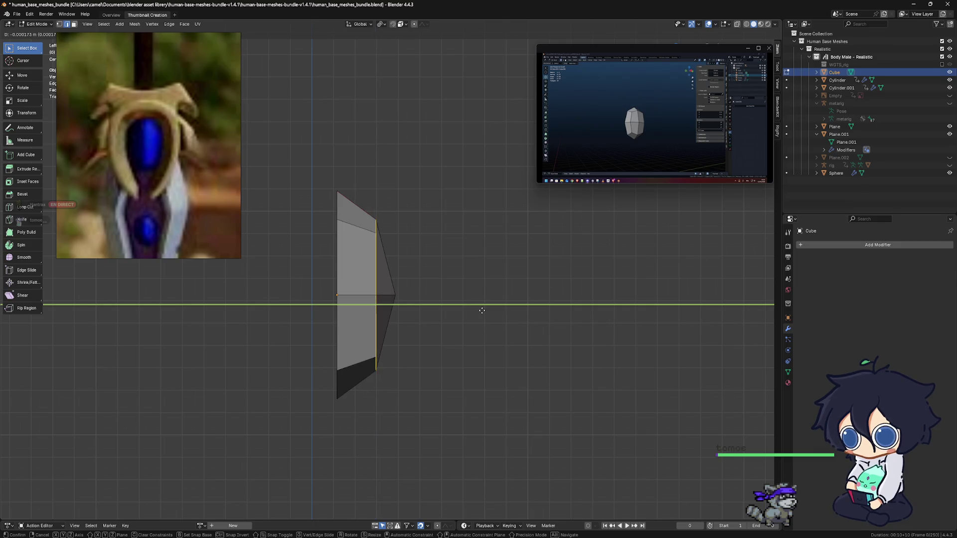
click(482, 311)
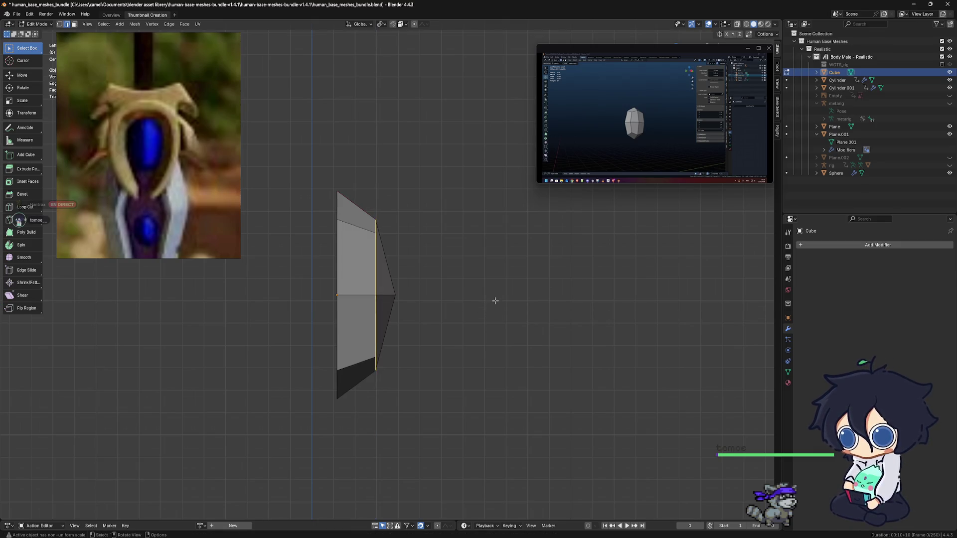
key(KP_1)
scroll(430, 300, down, 4)
scroll(432, 303, down, 4)
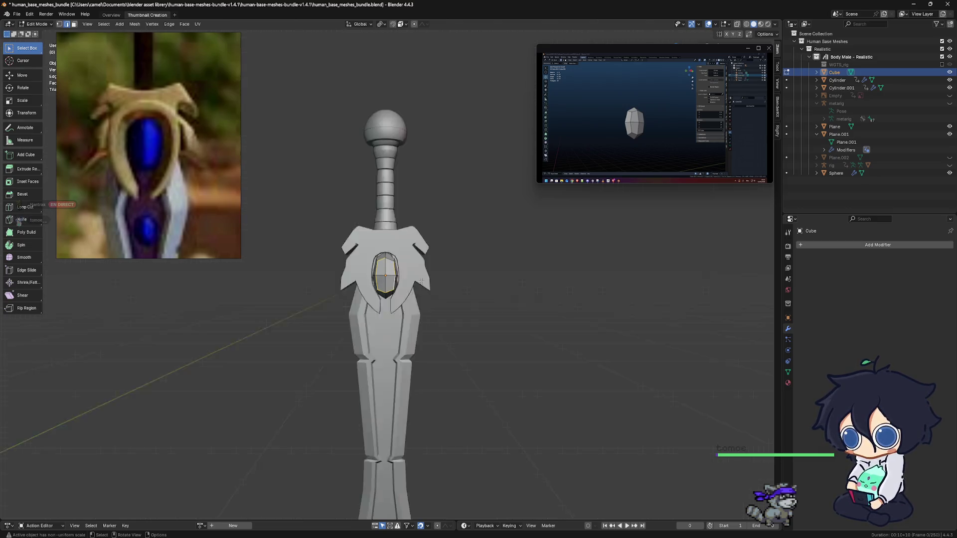
key(KP_Divide)
mouse_move(389, 278)
middle_down()
mouse_move(360, 277)
mouse_move(432, 288)
middle_up()
scroll(404, 271, up, 4)
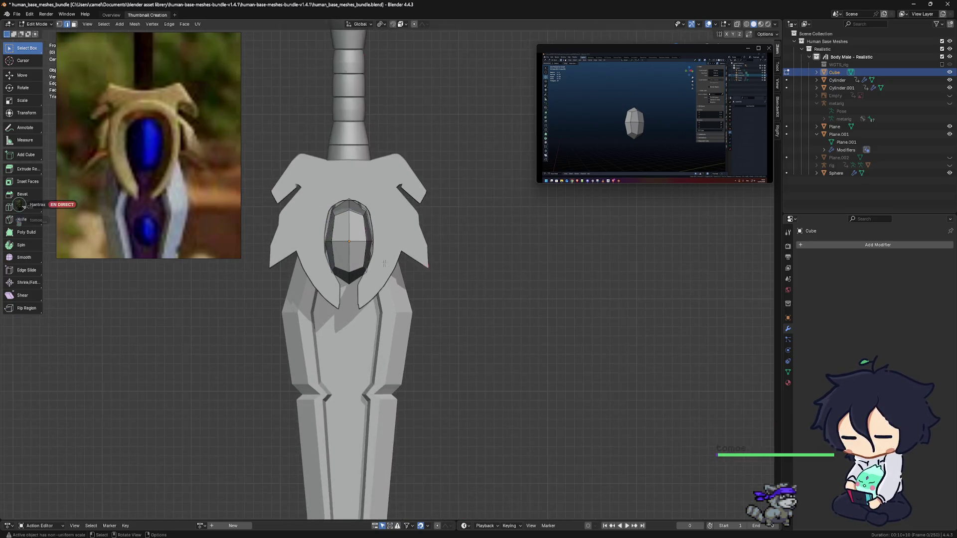
scroll(392, 269, up, 1)
scroll(385, 268, up, 1)
scroll(382, 268, up, 1)
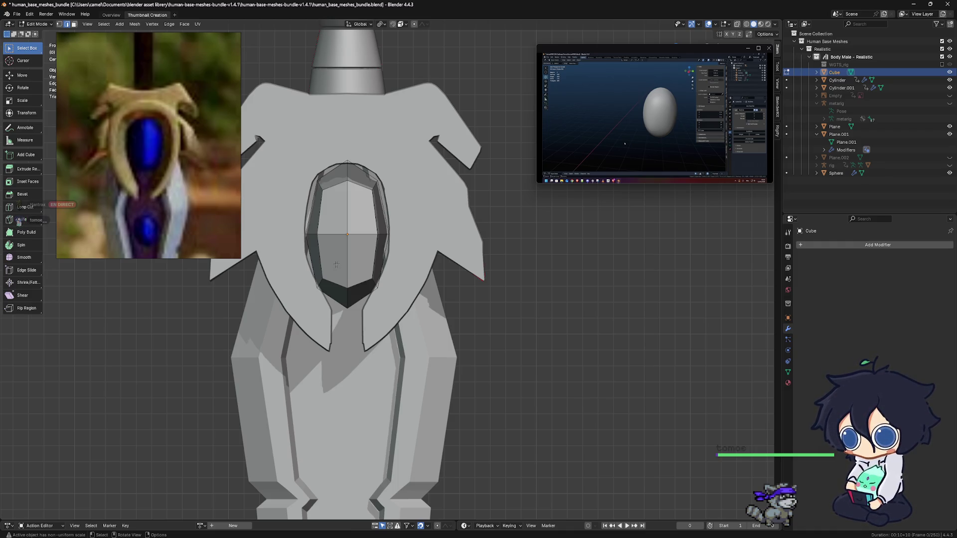
key(F3)
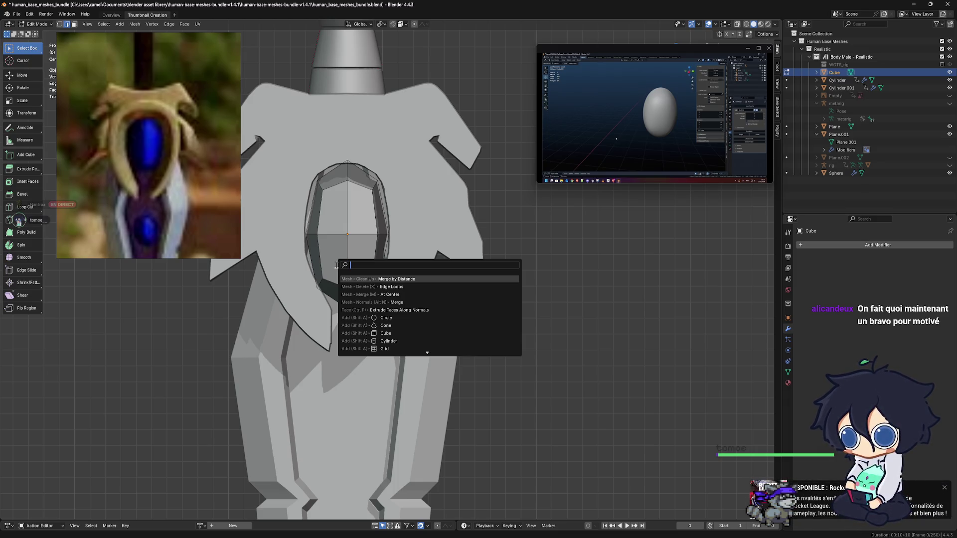
Dismiss the notification and search, then select all of the gem's faces.
click(944, 489)
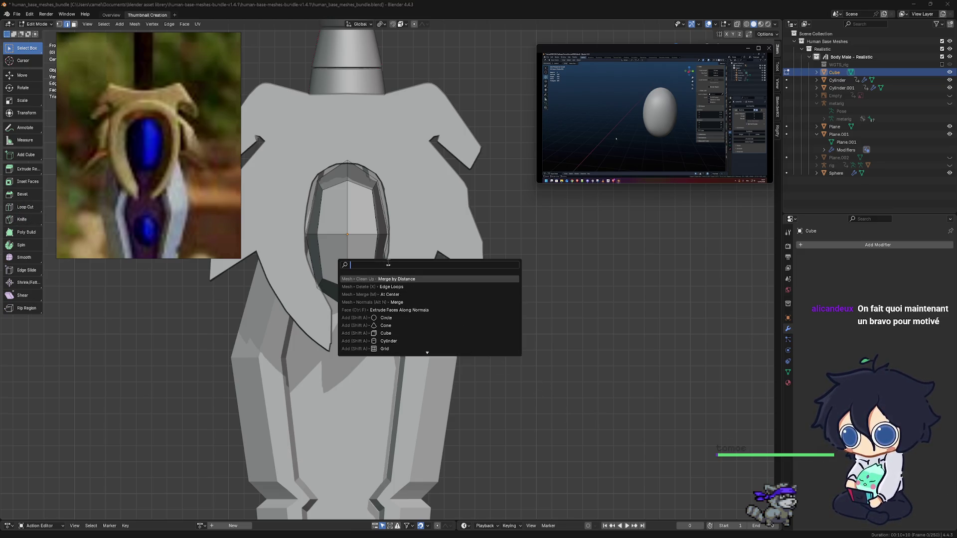
key(Escape)
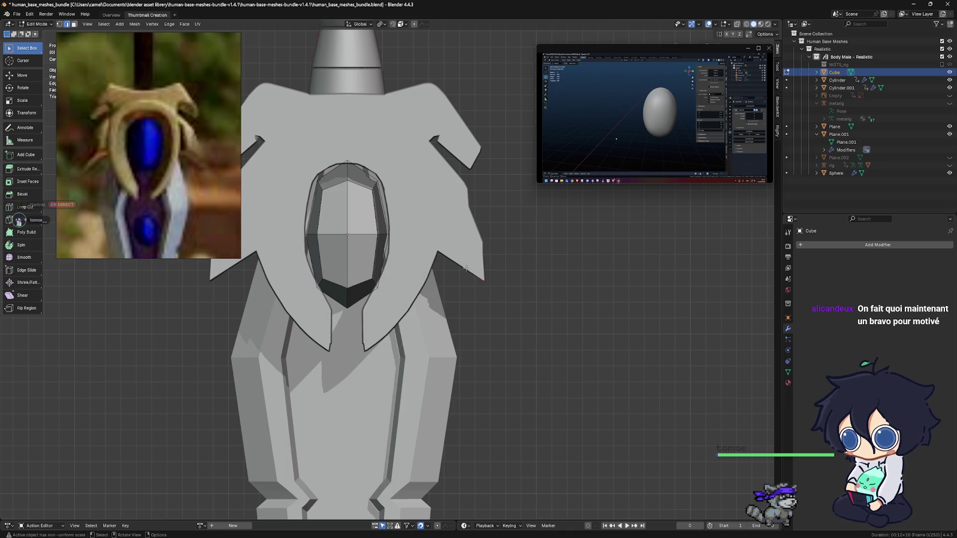
middle_drag(474, 285, 477, 303)
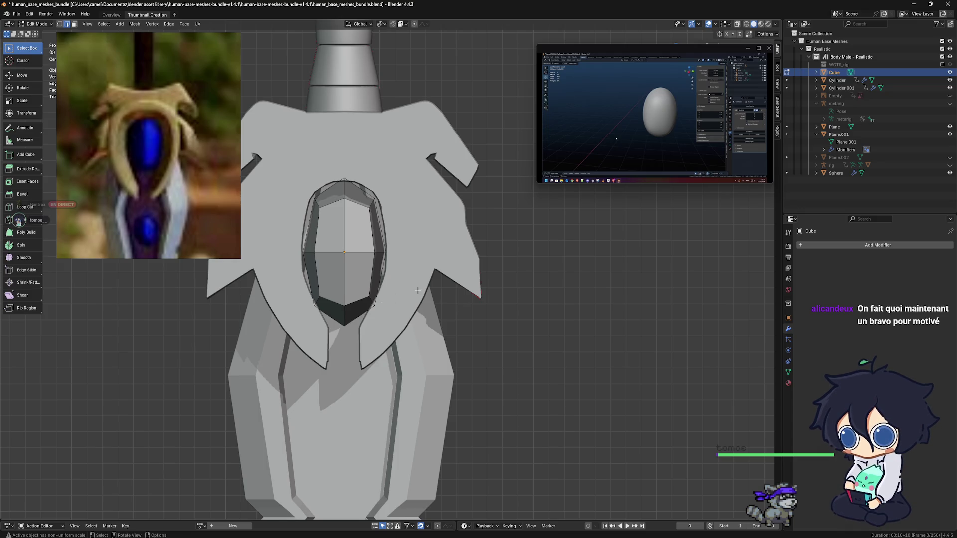
scroll(417, 291, up, 1)
scroll(433, 250, up, 3)
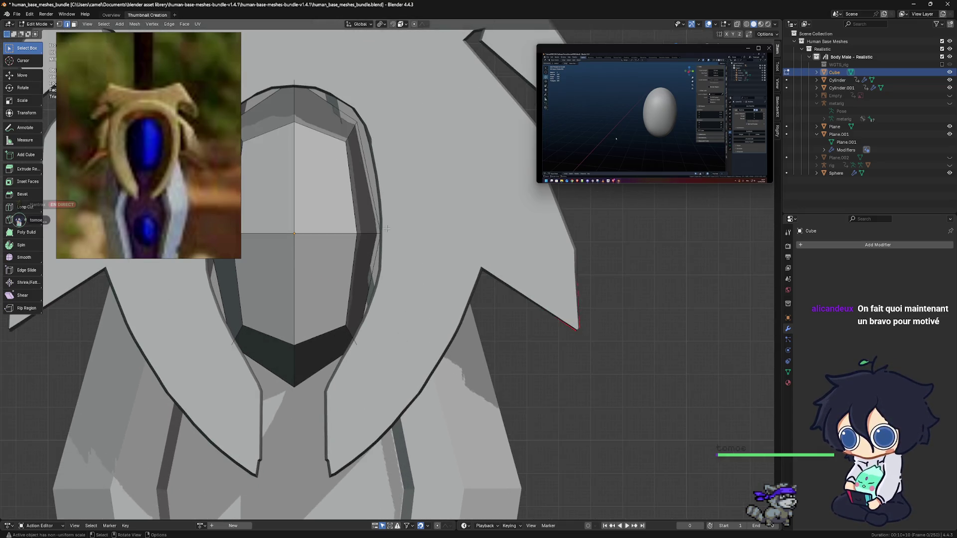
scroll(396, 232, down, 2)
key(a)
scroll(397, 232, up, 2)
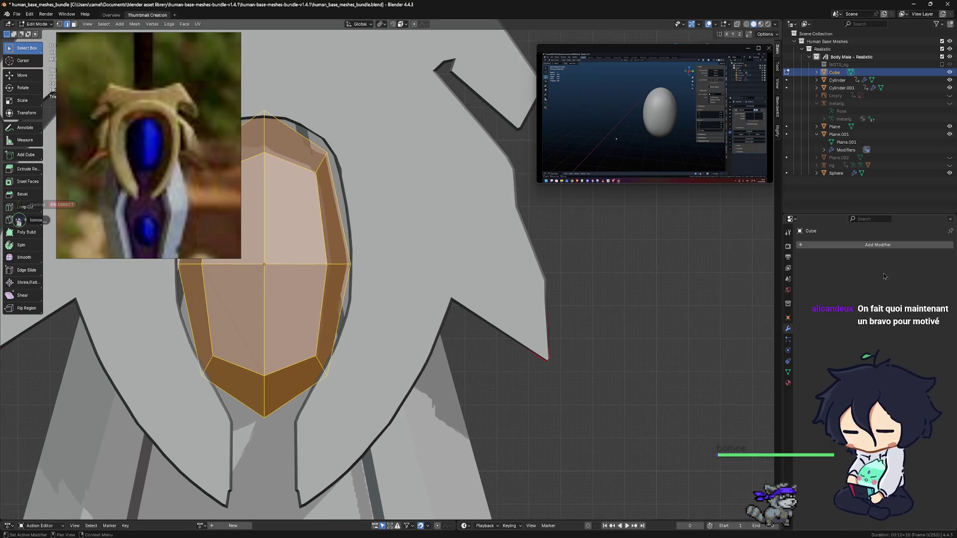
Return the gem to Object Mode and open the Generate category of Add Modifier.
click(865, 247)
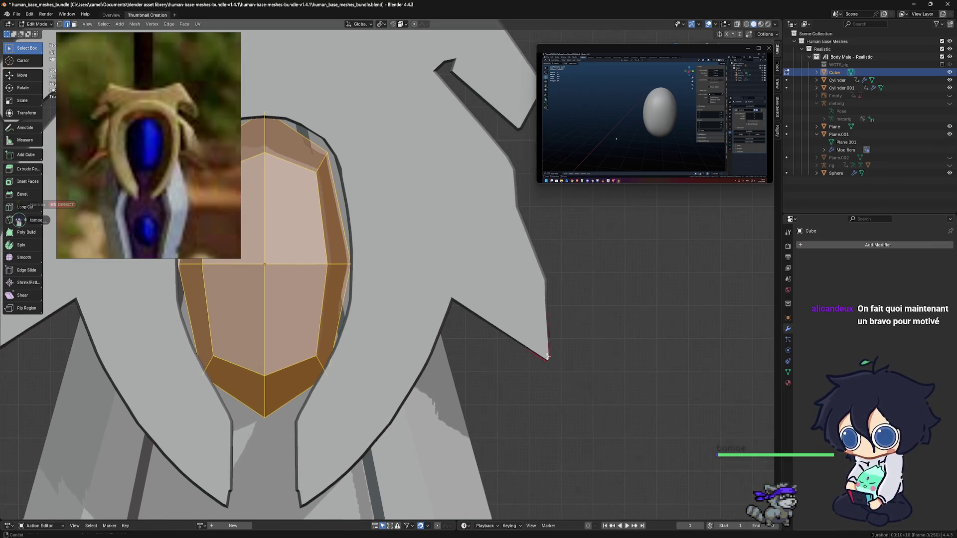
shift+middle_drag(536, 347, 610, 347)
key(Tab)
click(878, 244)
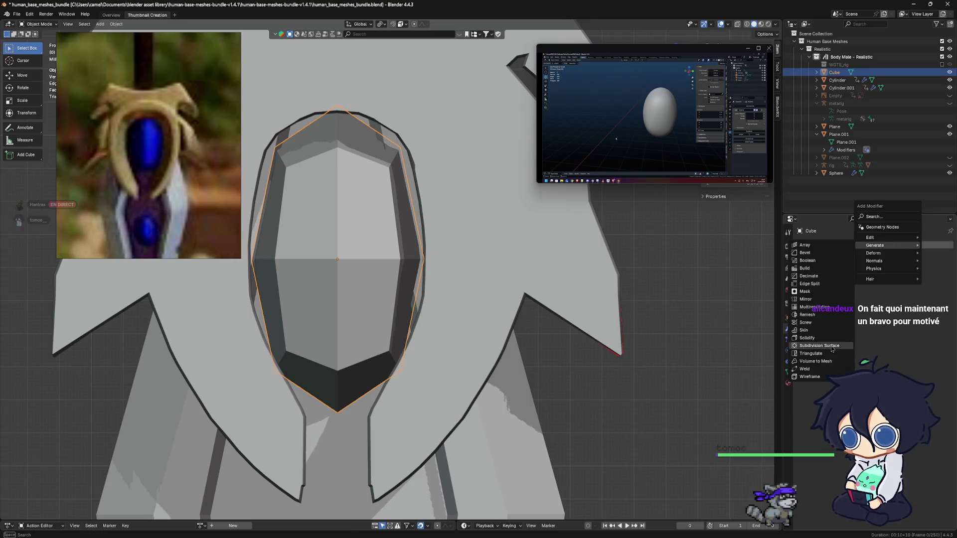
Add a Subdivision Surface modifier to the gem and leave it on Simple mode.
click(853, 348)
scroll(519, 323, down, 3)
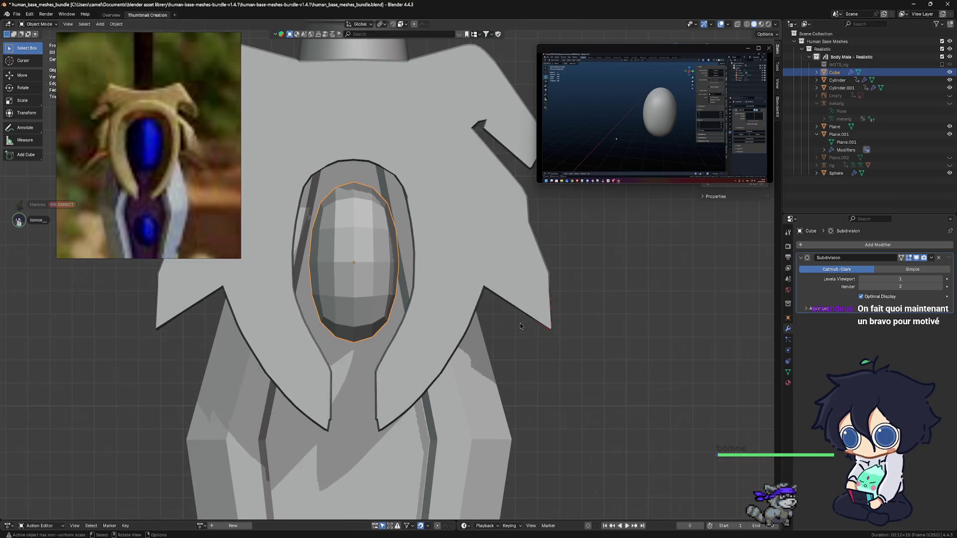
scroll(485, 311, up, 2)
middle_drag(463, 300, 539, 293)
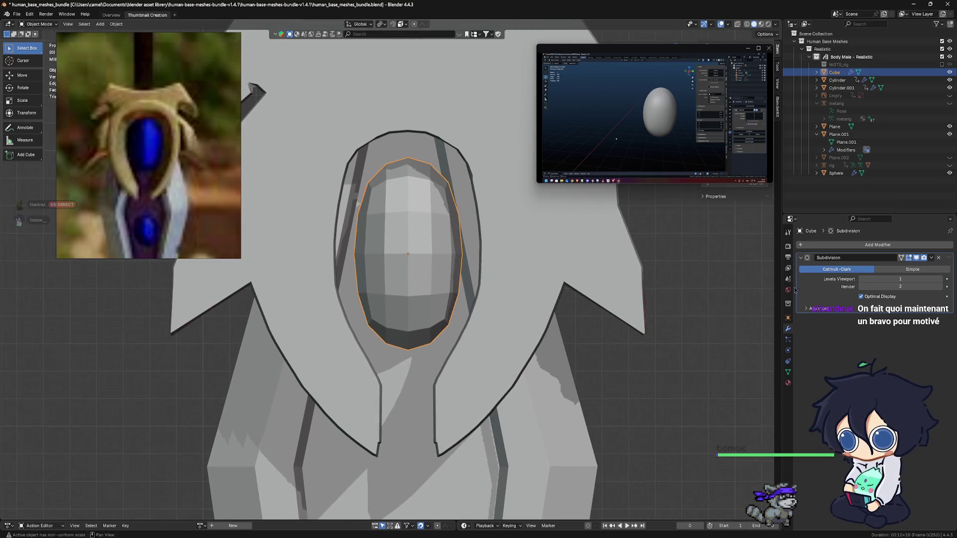
click(890, 270)
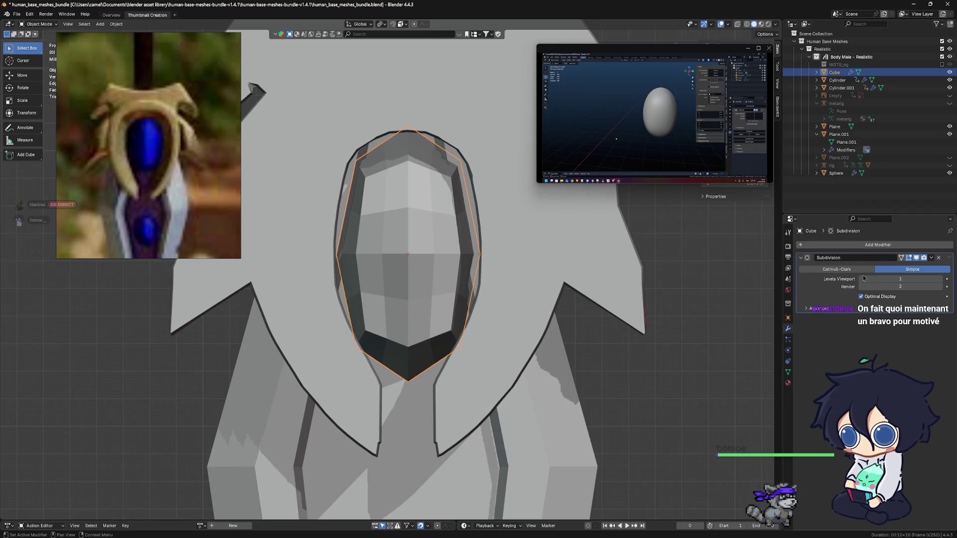
scroll(408, 269, down, 2)
click(838, 269)
click(891, 270)
scroll(383, 302, down, 2)
Orbit around the guard and gem, then open the gem's object context menu.
middle_drag(396, 301, 428, 306)
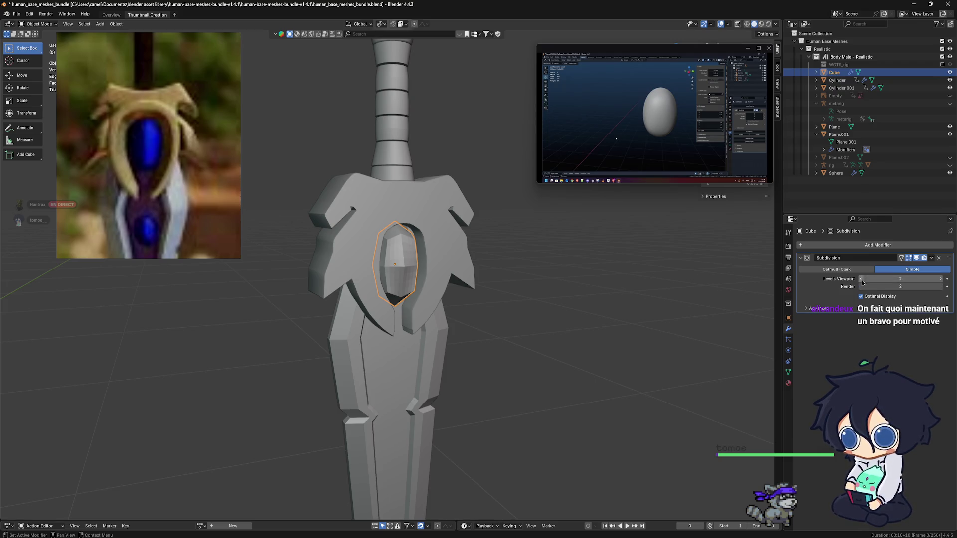
mouse_move(509, 284)
middle_down()
mouse_move(568, 285)
mouse_move(480, 342)
middle_up()
scroll(400, 320, up, 3)
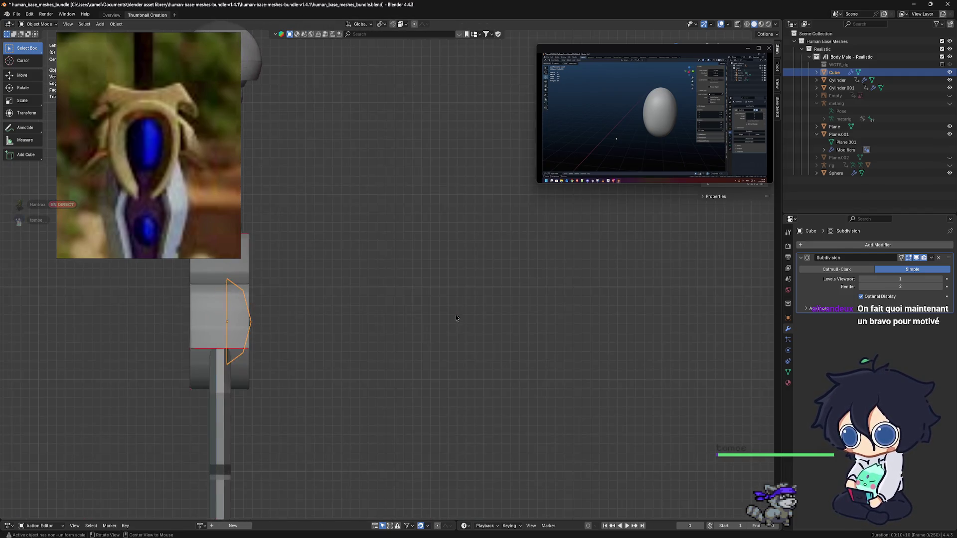
scroll(399, 321, up, 2)
scroll(389, 299, up, 2)
scroll(374, 259, up, 2)
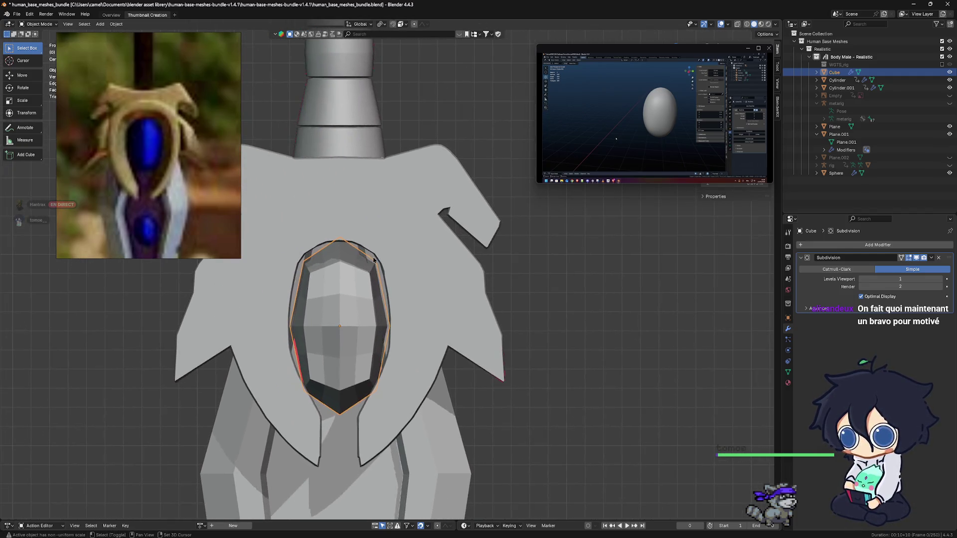
middle_drag(352, 275, 548, 317)
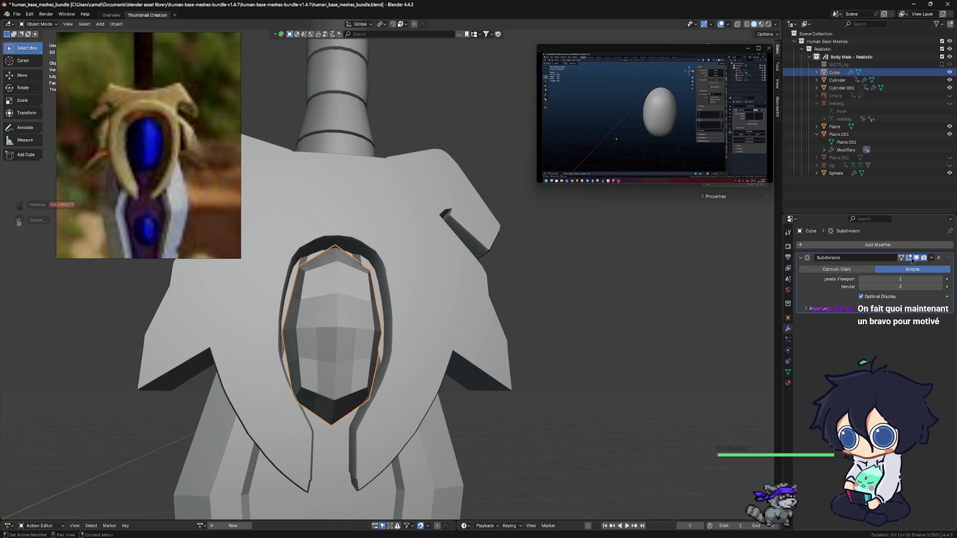
scroll(454, 309, down, 2)
scroll(453, 308, down, 3)
middle_drag(454, 308, 389, 292)
right_click(388, 290)
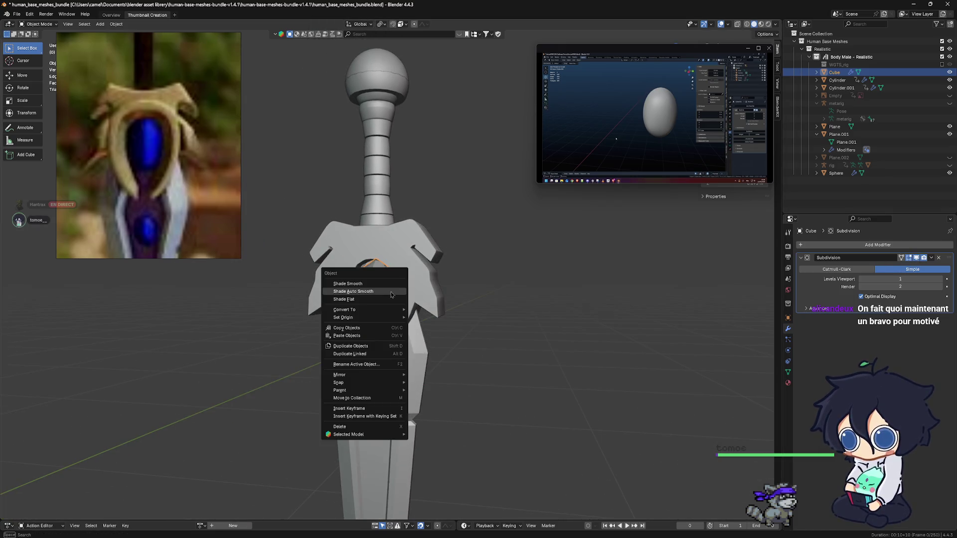
click(353, 291)
middle_drag(387, 302, 404, 307)
scroll(404, 307, up, 3)
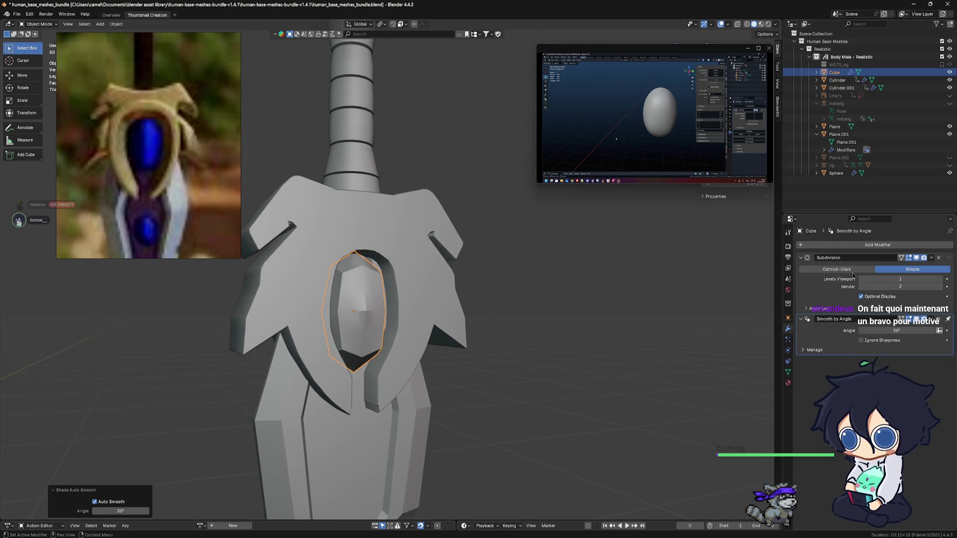
click(837, 270)
middle_drag(389, 359, 422, 379)
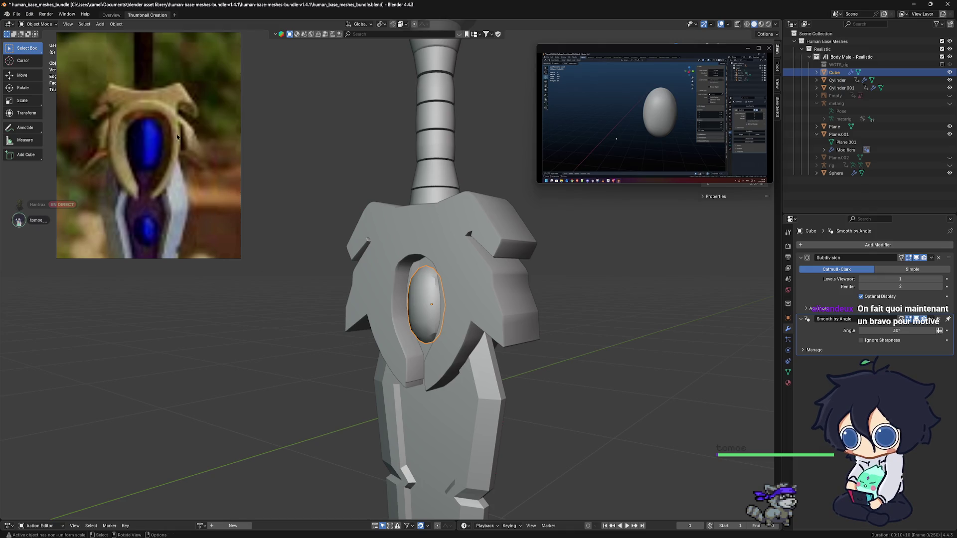
middle_drag(178, 140, 484, 300)
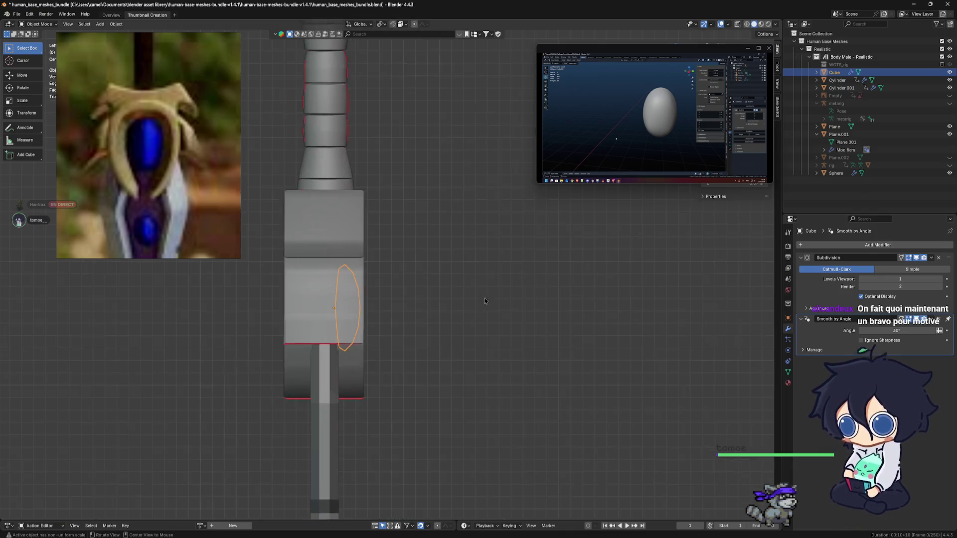
key(KP_1)
key(s)
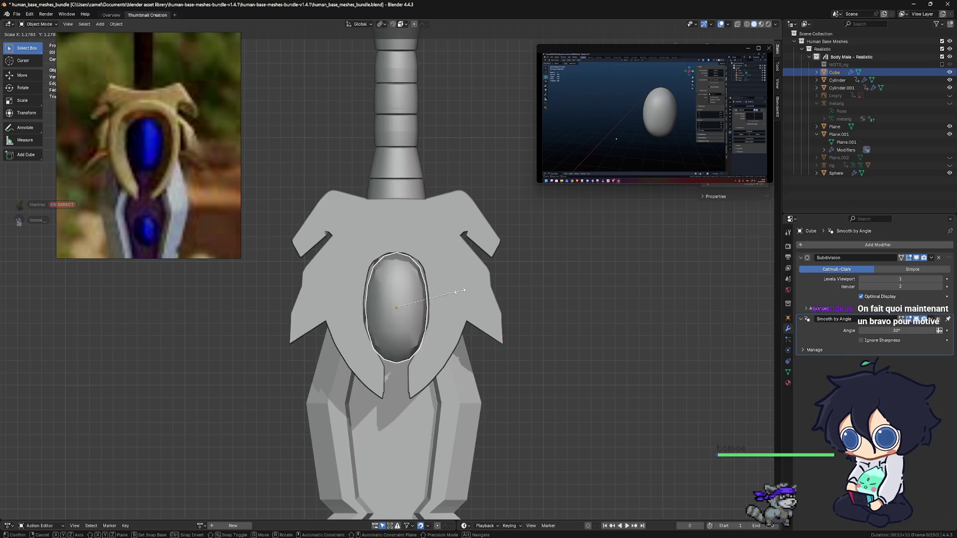
click(464, 290)
mouse_move(454, 292)
middle_down()
mouse_move(465, 302)
mouse_move(449, 298)
middle_up()
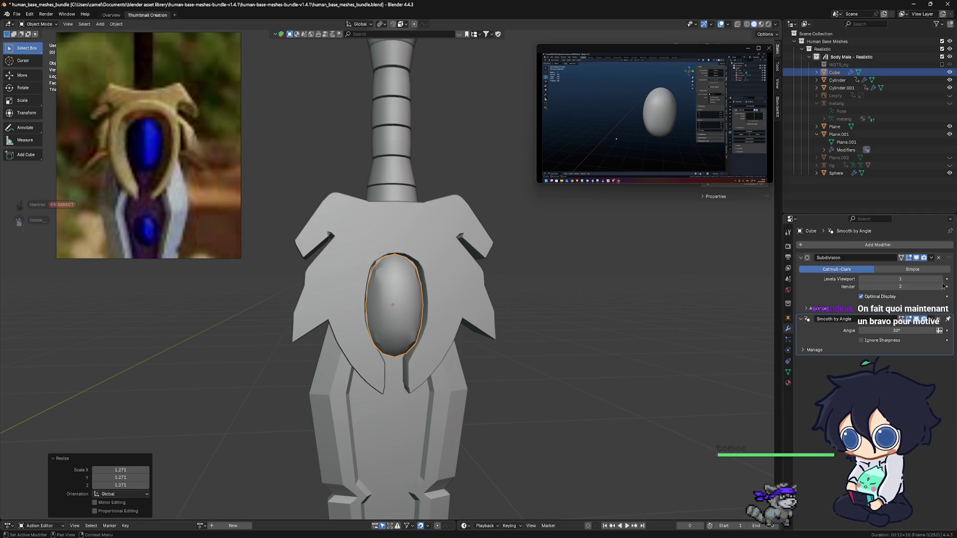
key(ctrl+2)
mouse_move(518, 336)
middle_down()
mouse_move(489, 335)
mouse_move(535, 342)
mouse_move(479, 322)
mouse_move(533, 317)
middle_up()
scroll(471, 319, up, 1)
scroll(470, 319, up, 2)
scroll(530, 320, down, 1)
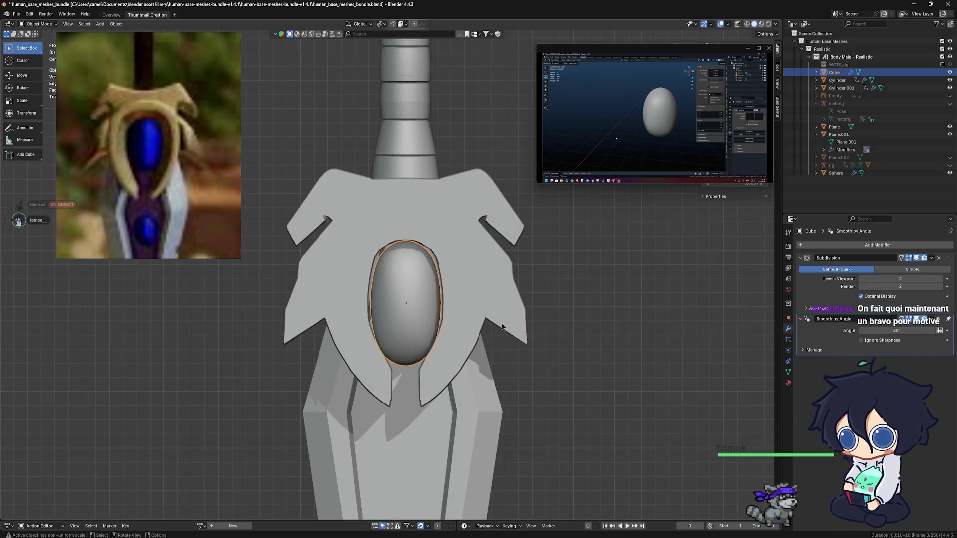
scroll(494, 326, down, 2)
scroll(491, 324, down, 2)
middle_drag(460, 314, 418, 292)
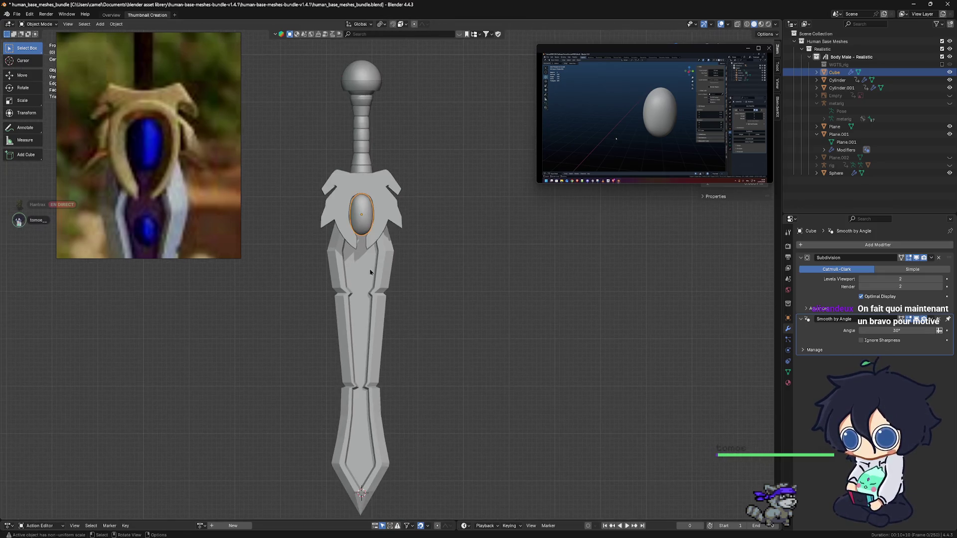
scroll(388, 277, up, 2)
scroll(366, 257, up, 2)
shift+middle_drag(366, 256, 389, 239)
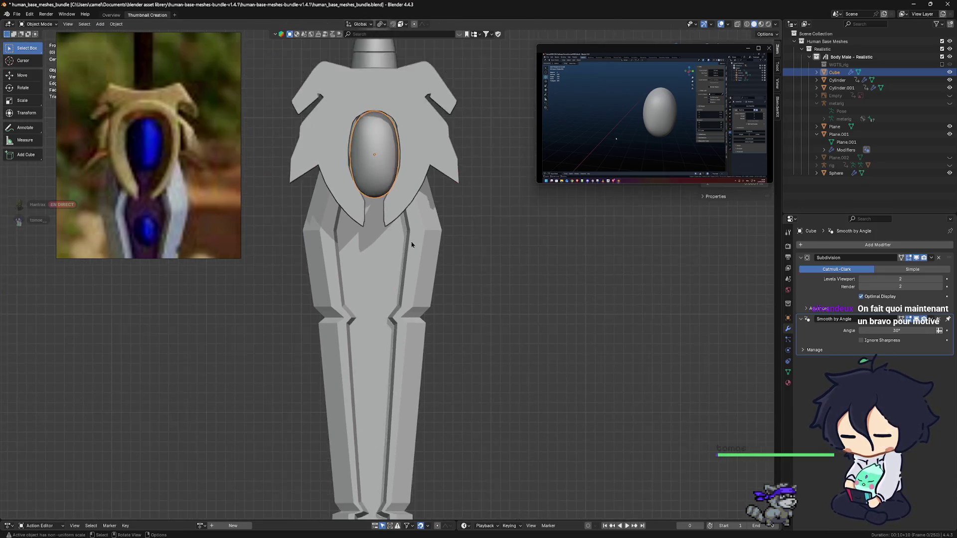
scroll(394, 228, down, 1)
click(566, 279)
mouse_move(566, 279)
middle_down()
mouse_move(405, 262)
mouse_move(471, 275)
middle_up()
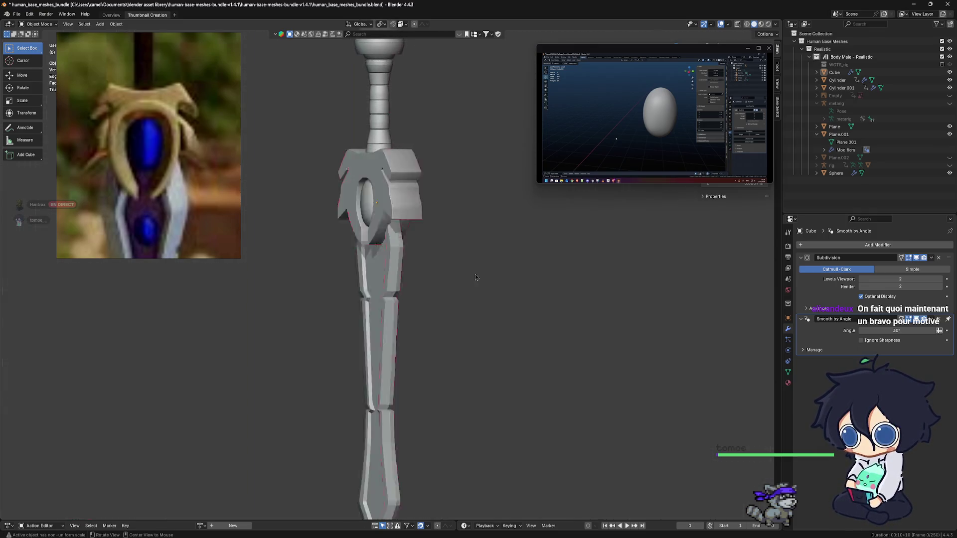
scroll(472, 274, up, 2)
scroll(472, 275, up, 2)
scroll(372, 272, up, 1)
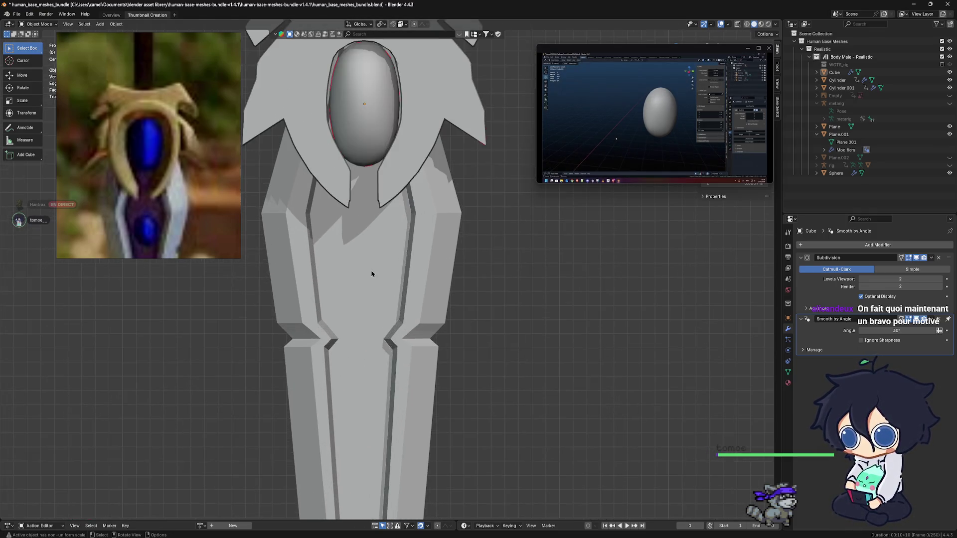
scroll(387, 267, up, 1)
scroll(415, 302, up, 1)
shift+middle_drag(414, 300, 409, 199)
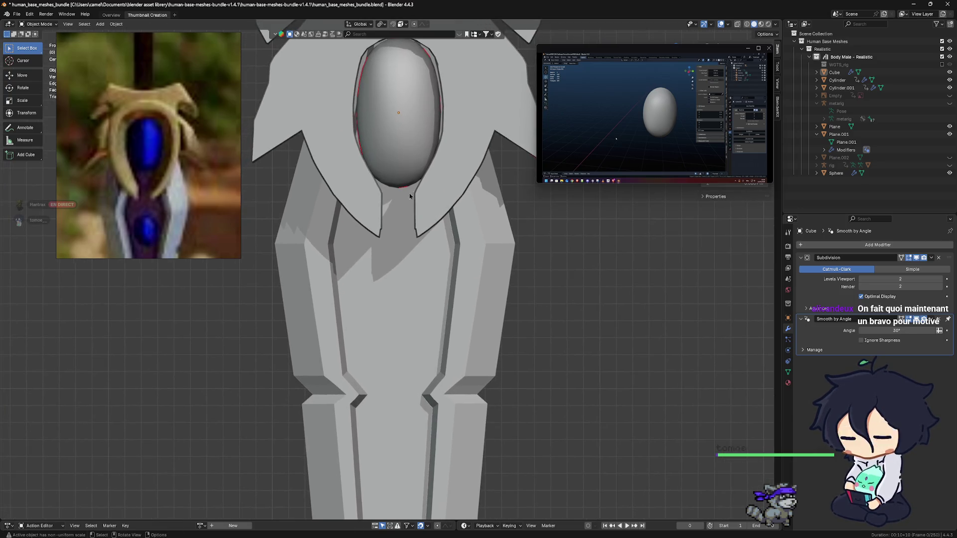
click(415, 156)
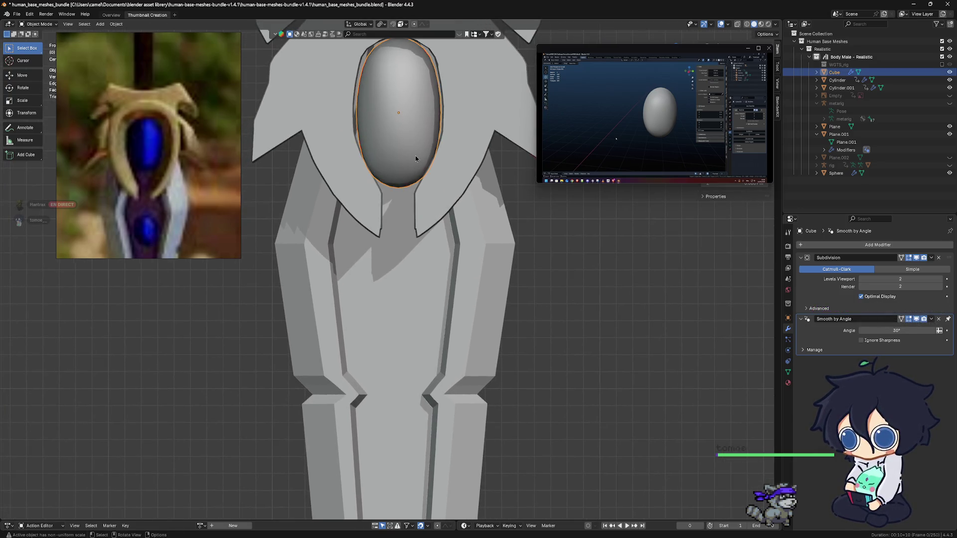
Duplicate the oval gem onto the blade below the guard and shrink the copy evenly.
key(shift+d)
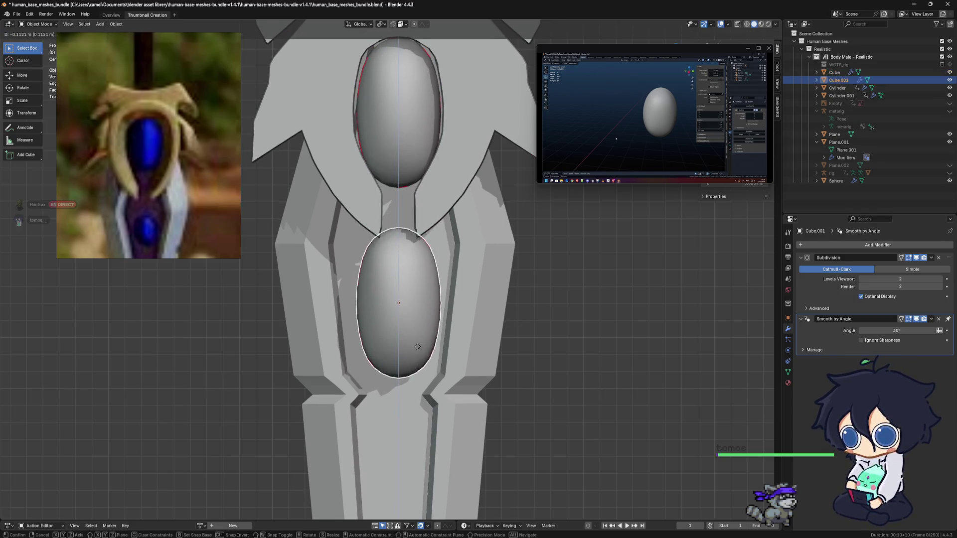
click(516, 366)
key(s)
key(z)
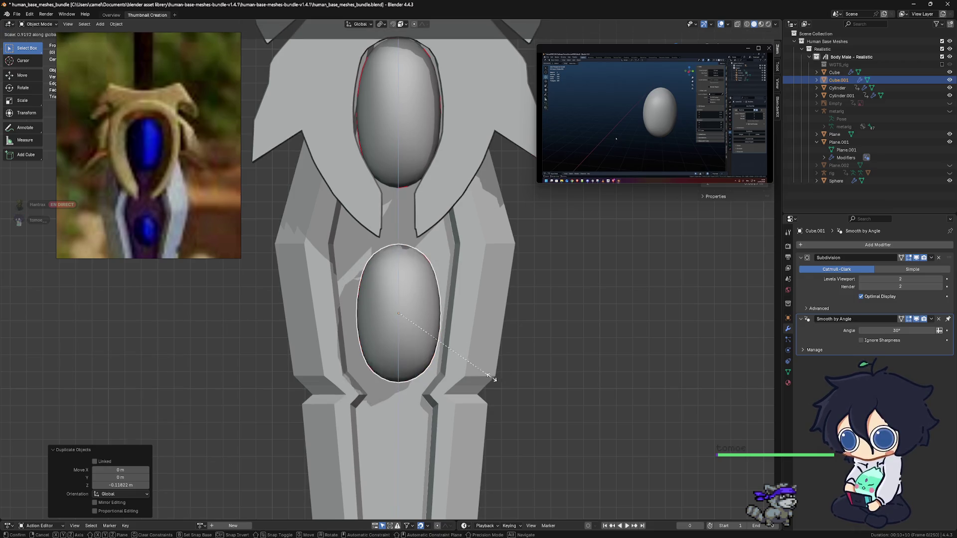
click(463, 372)
key(s)
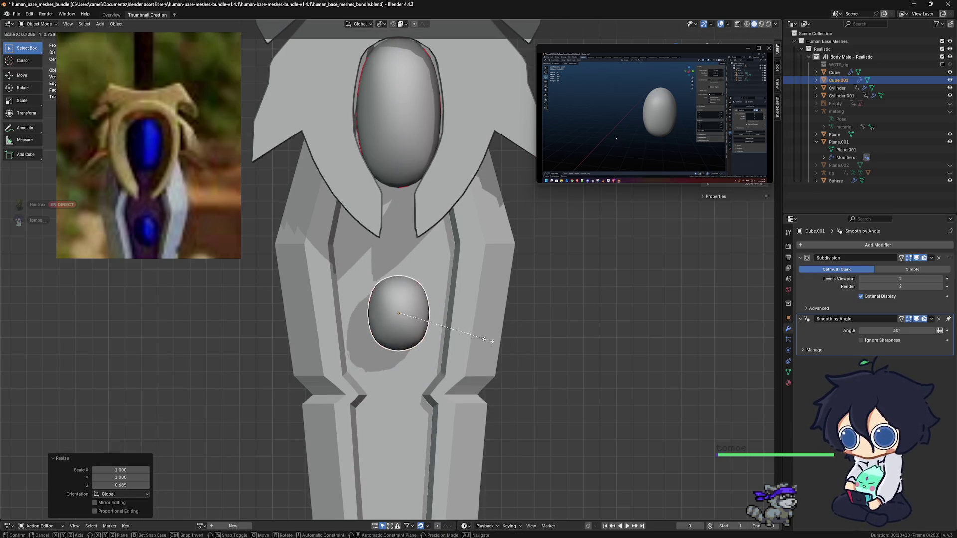
click(452, 334)
Stretch the gem copy slightly taller along Z and check it from around the blade.
key(s)
key(z)
click(482, 324)
mouse_move(481, 321)
middle_down()
mouse_move(427, 327)
mouse_move(447, 293)
middle_up()
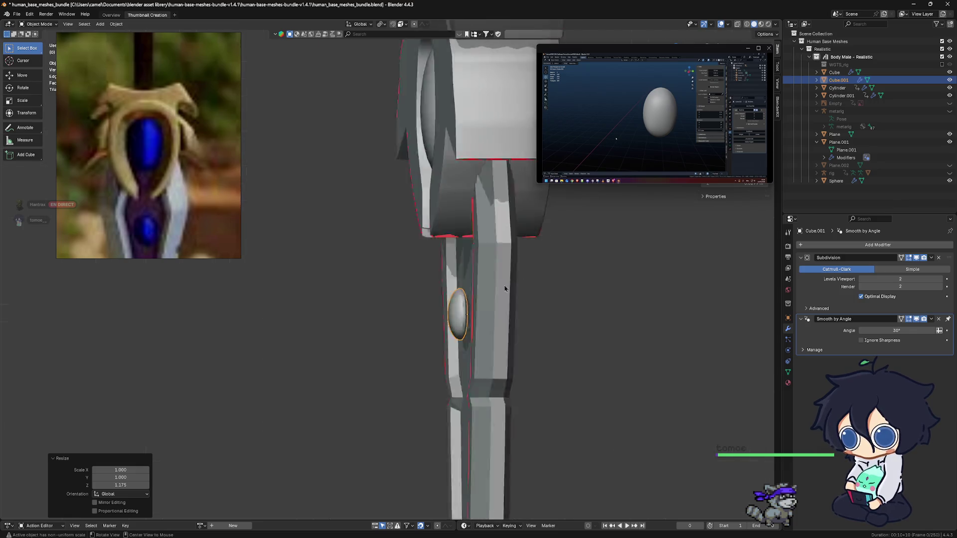
scroll(376, 315, down, 3)
scroll(381, 315, up, 3)
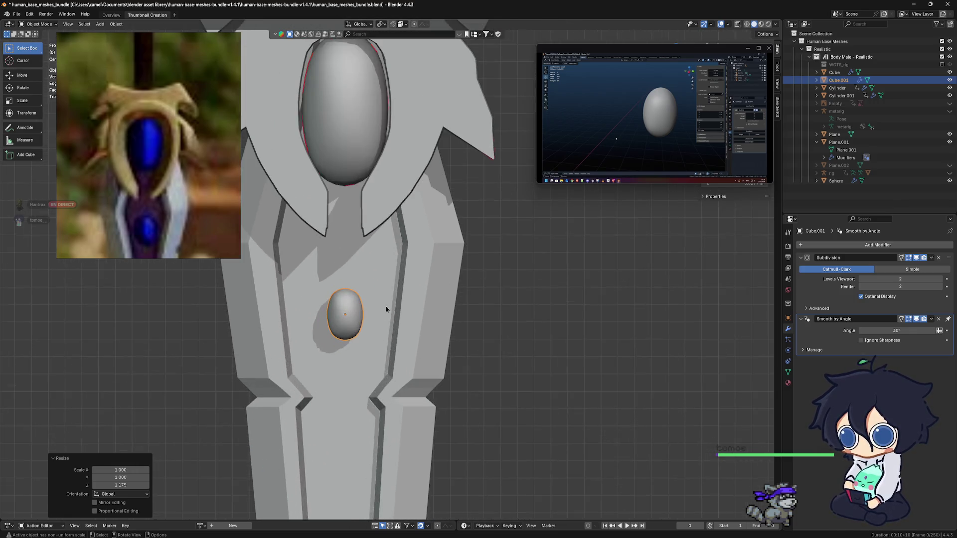
middle_drag(387, 314, 408, 314)
click(865, 302)
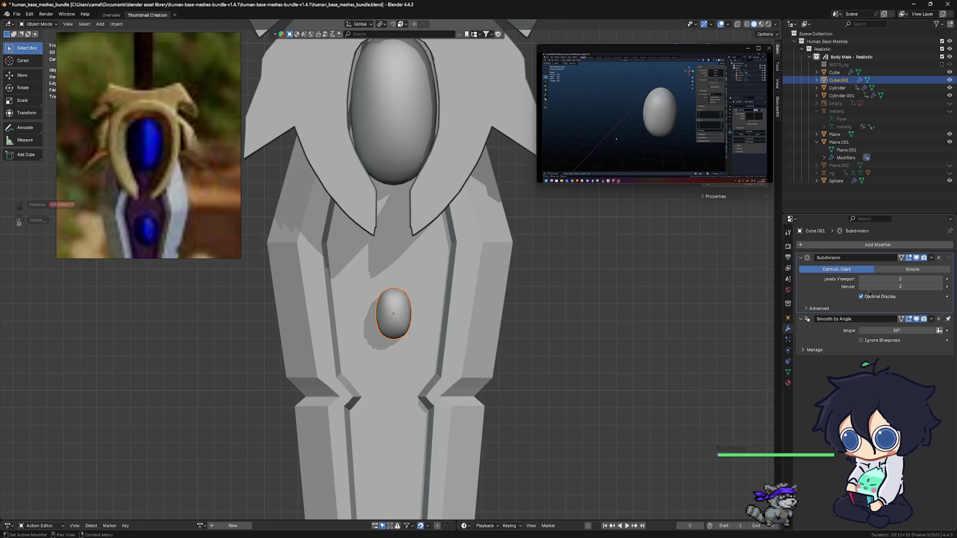
Set the small gem's subdivision to Simple, viewport level 1, smoothing angle 52.1° ignoring sharpness.
drag(861, 278, 862, 281)
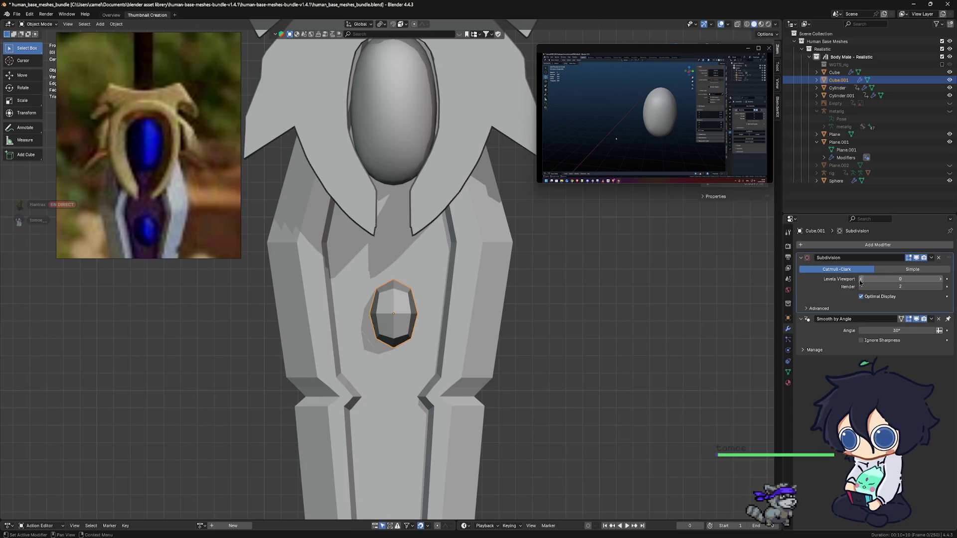
click(909, 270)
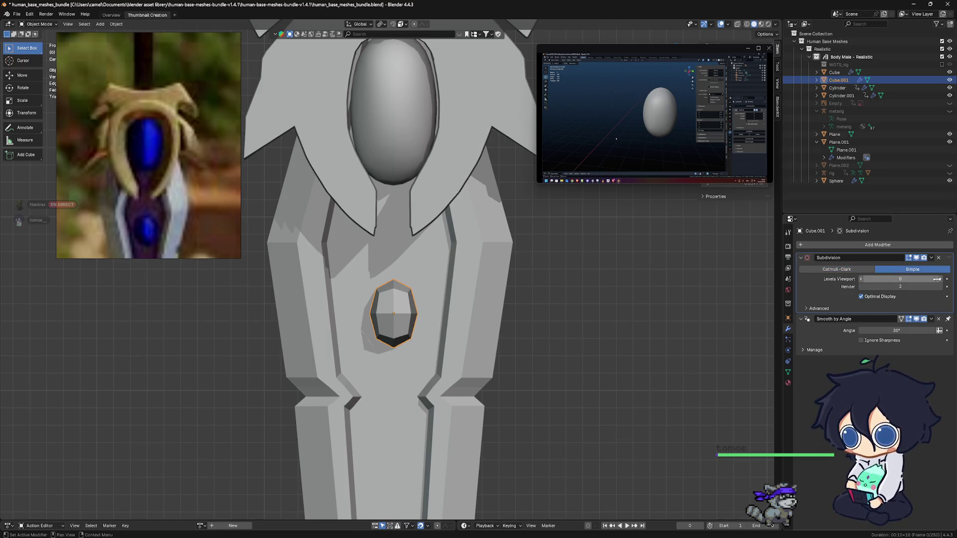
drag(936, 279, 944, 278)
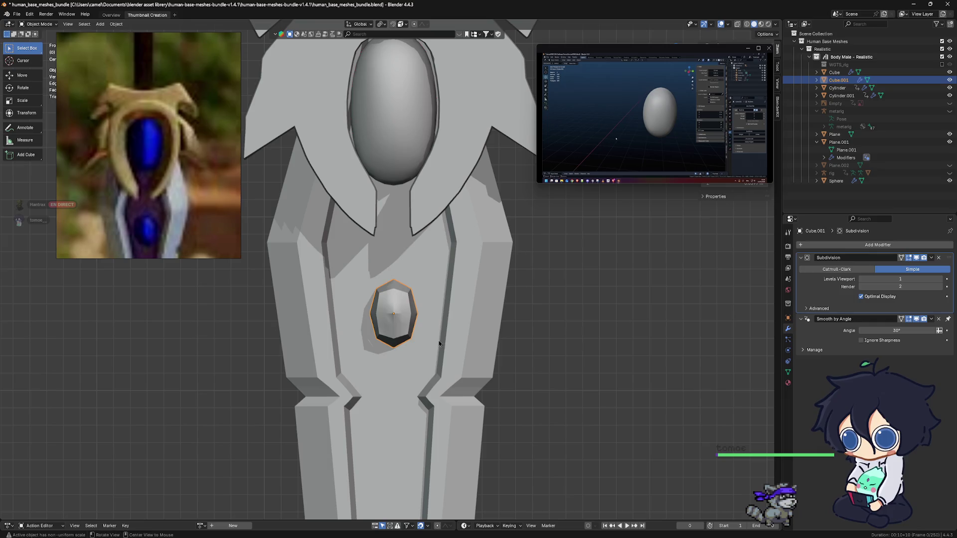
mouse_move(439, 344)
middle_down()
mouse_move(415, 323)
mouse_move(397, 329)
middle_up()
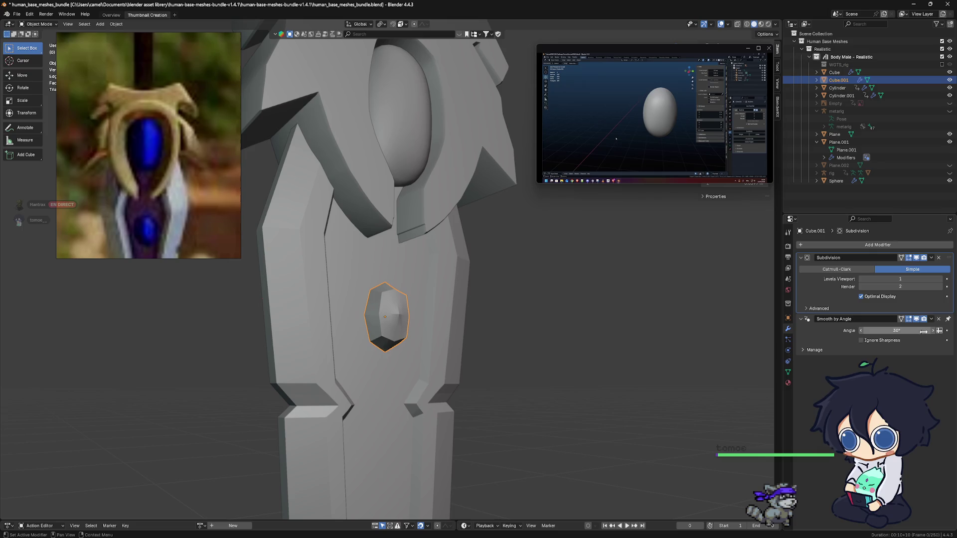
drag(923, 329, 922, 335)
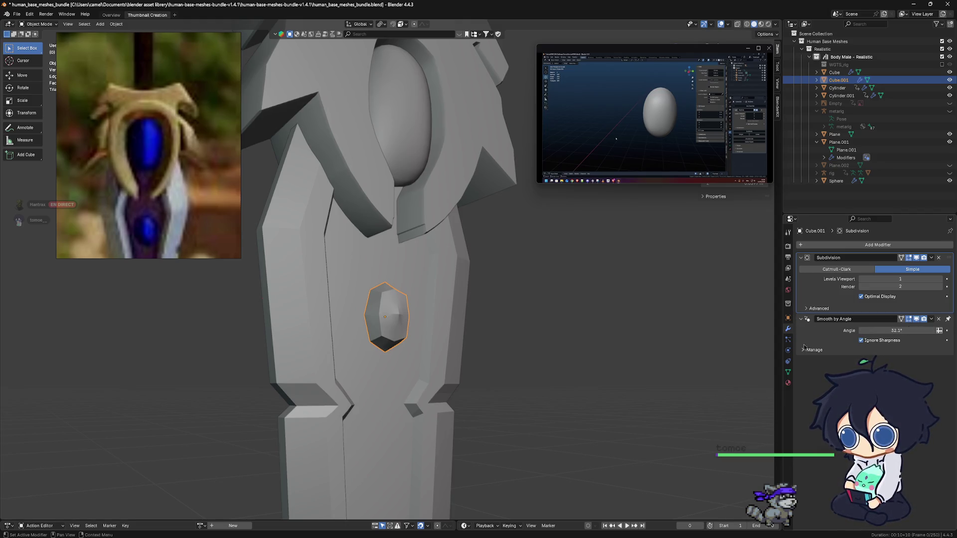
key(KP_3)
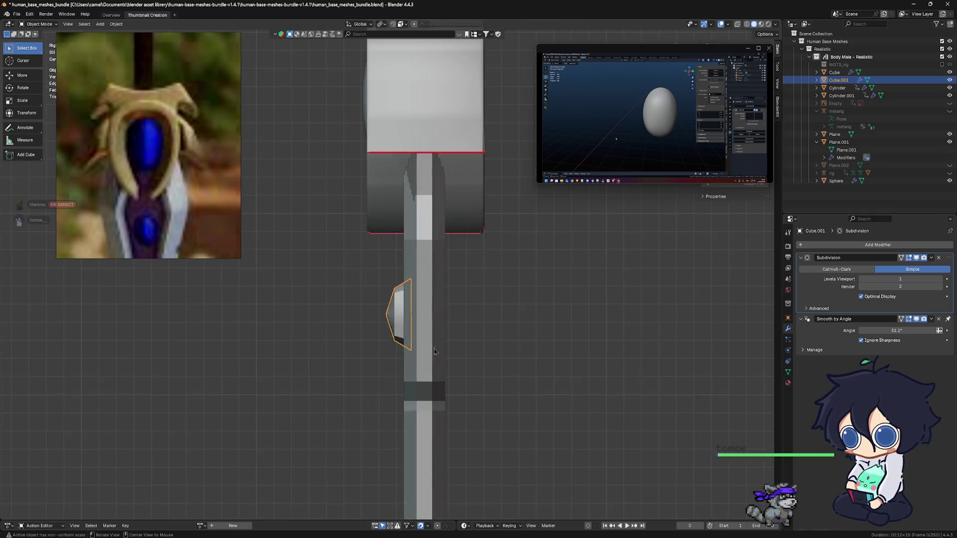
Nudge the small faceted gem forward along Y so it sits proud of the blade.
key(KP_1)
scroll(460, 331, down, 2)
scroll(460, 332, down, 3)
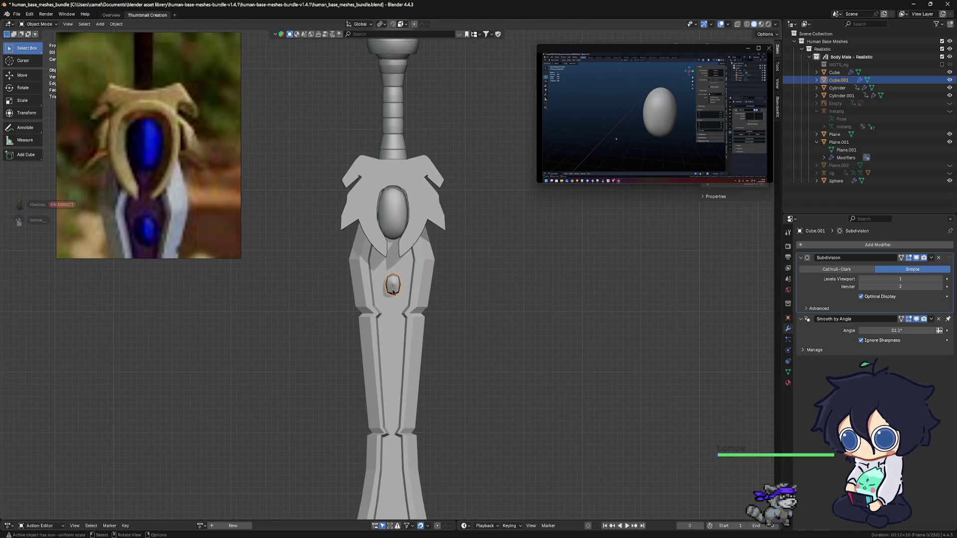
click(459, 294)
mouse_move(458, 295)
middle_down()
mouse_move(404, 292)
mouse_move(450, 303)
middle_up()
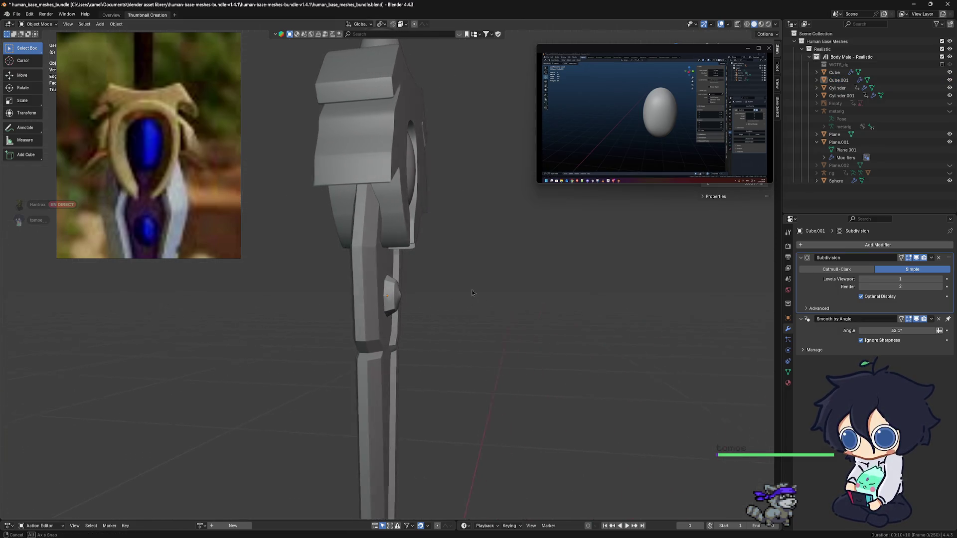
click(392, 303)
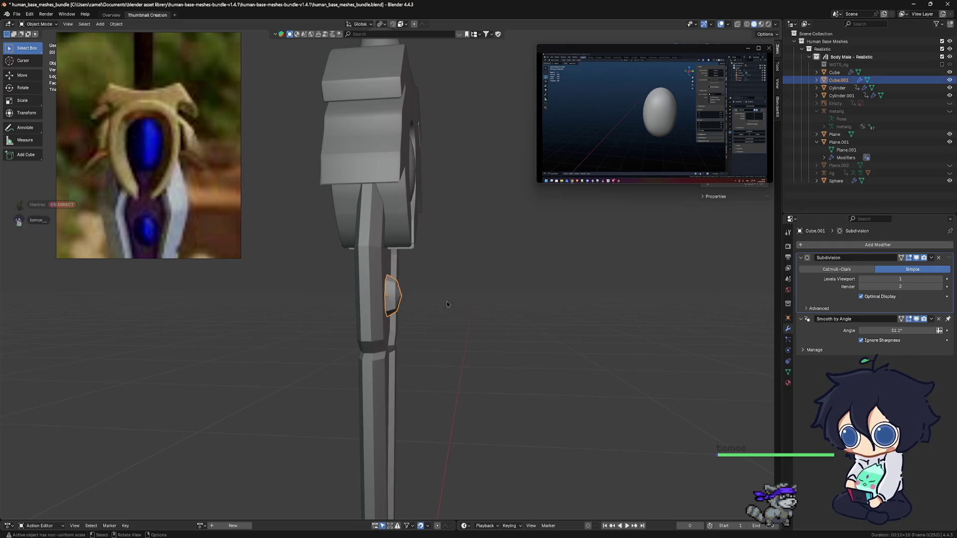
key(g)
key(y)
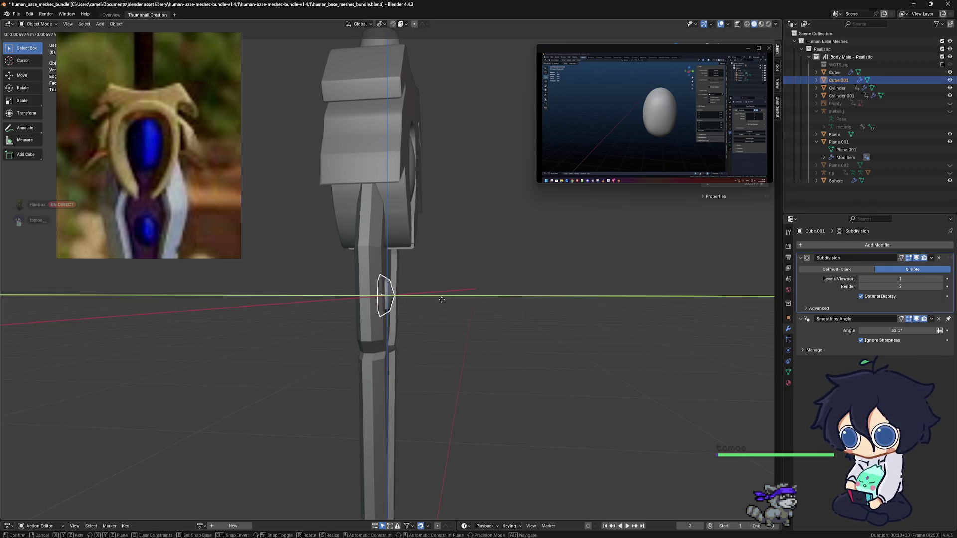
click(444, 300)
Return to the front view and select the large oval gem at the guard.
key(KP_1)
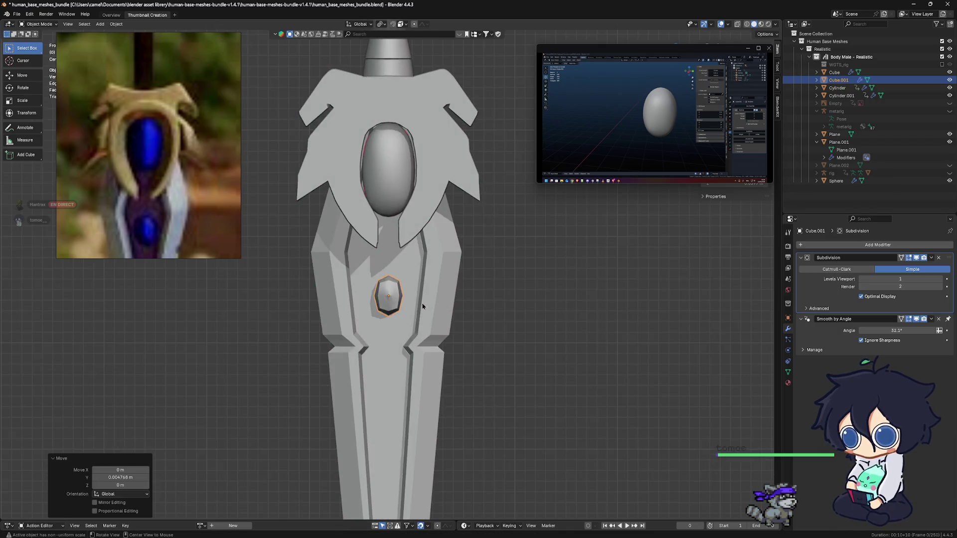
scroll(424, 306, down, 2)
scroll(426, 306, down, 3)
scroll(434, 305, down, 2)
scroll(442, 303, down, 1)
scroll(442, 303, up, 2)
scroll(442, 303, up, 4)
shift+middle_drag(387, 187, 387, 250)
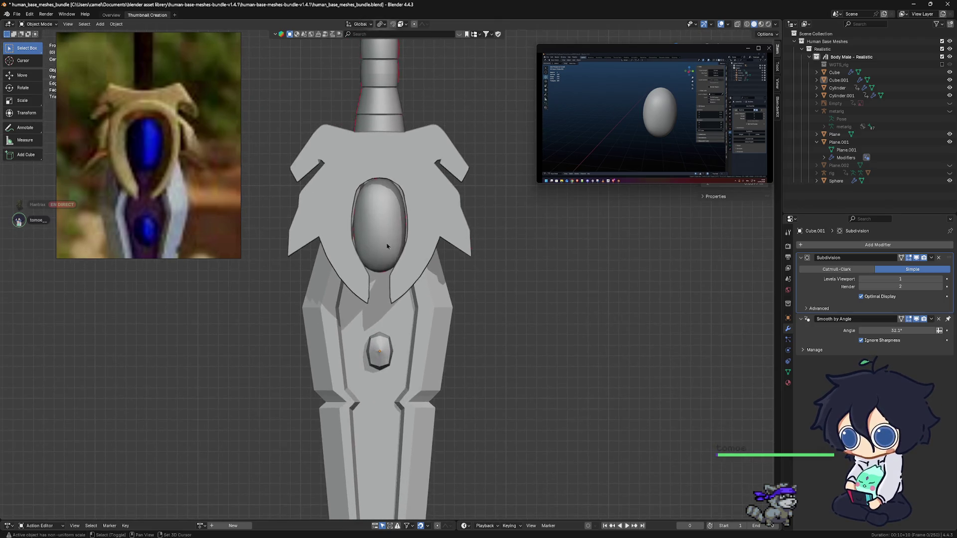
click(387, 250)
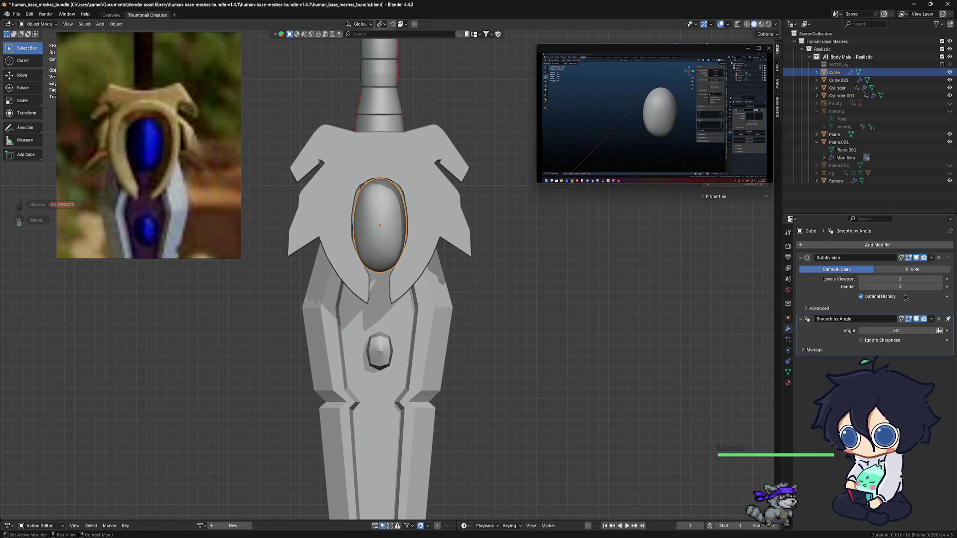
Switch the oval gem's subdivision to Simple and shrink it to 0.810.
click(912, 269)
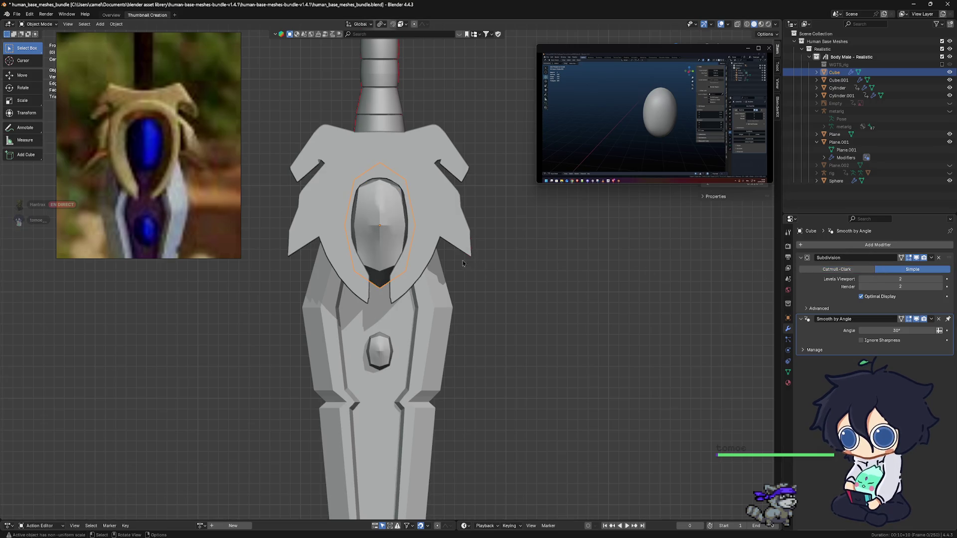
mouse_move(402, 248)
middle_down()
mouse_move(386, 226)
mouse_move(520, 256)
middle_up()
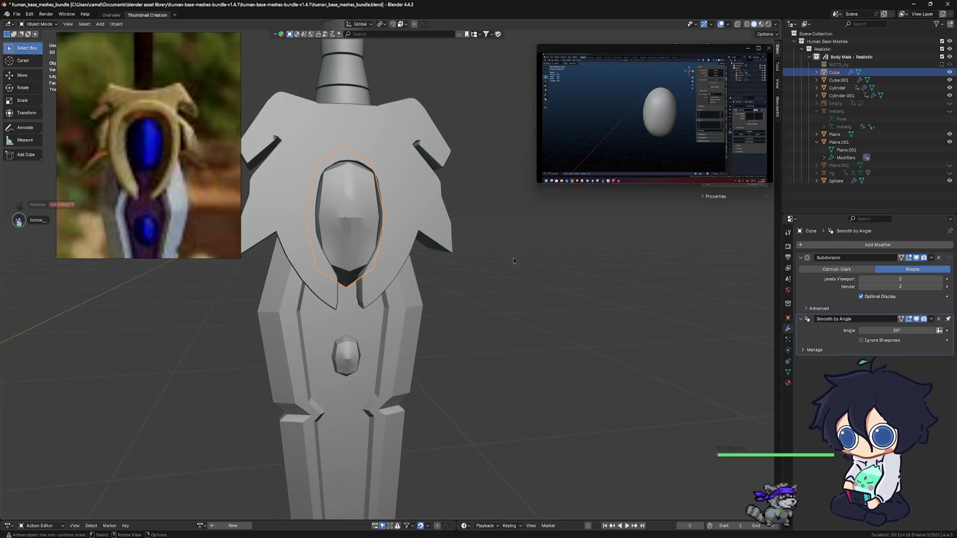
alt+middle_drag(520, 256, 411, 247)
key(s)
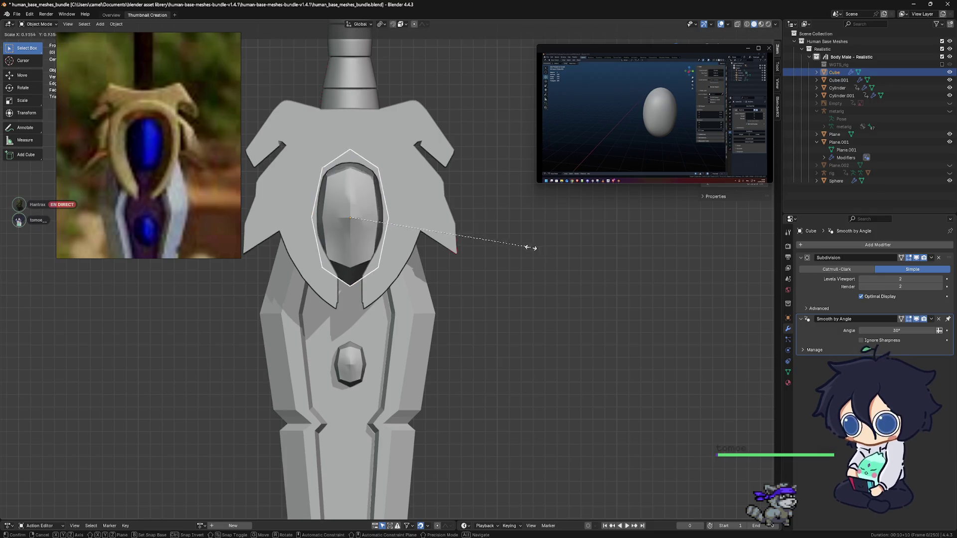
click(499, 248)
scroll(420, 249, down, 1)
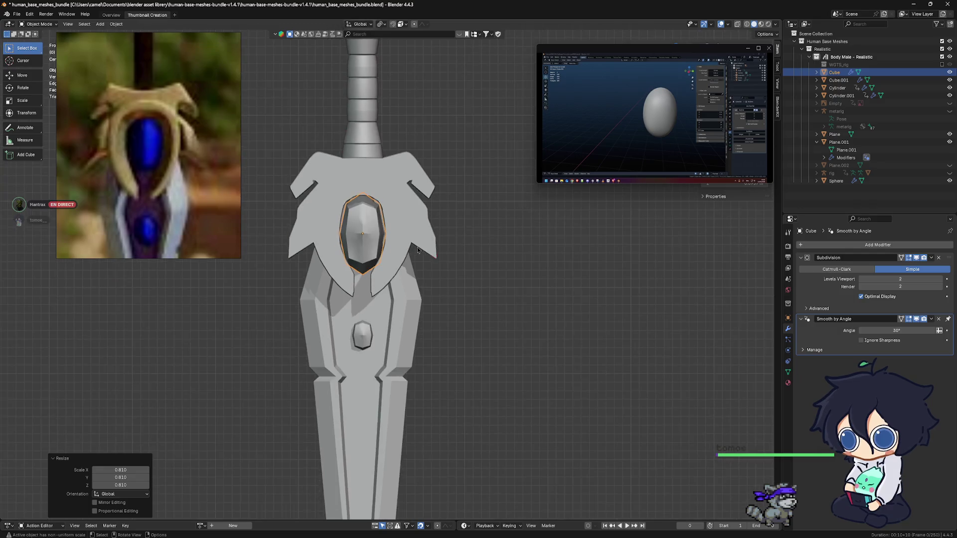
scroll(421, 255, up, 2)
scroll(421, 259, up, 1)
Remesh the oval gem in Sculpt Mode with Ctrl+R, then return to Object Mode.
key(ctrl+Tab)
click(408, 306)
scroll(399, 260, up, 1)
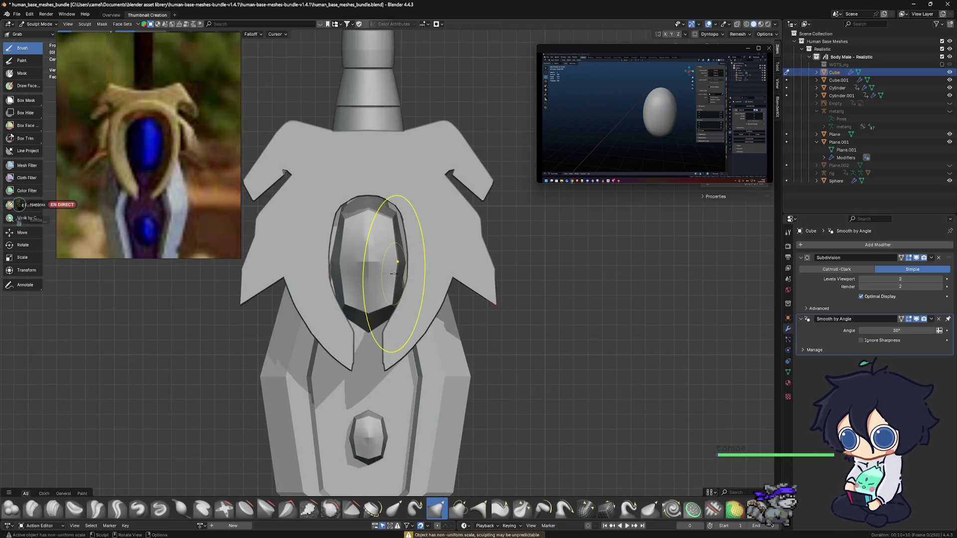
key(ctrl+r)
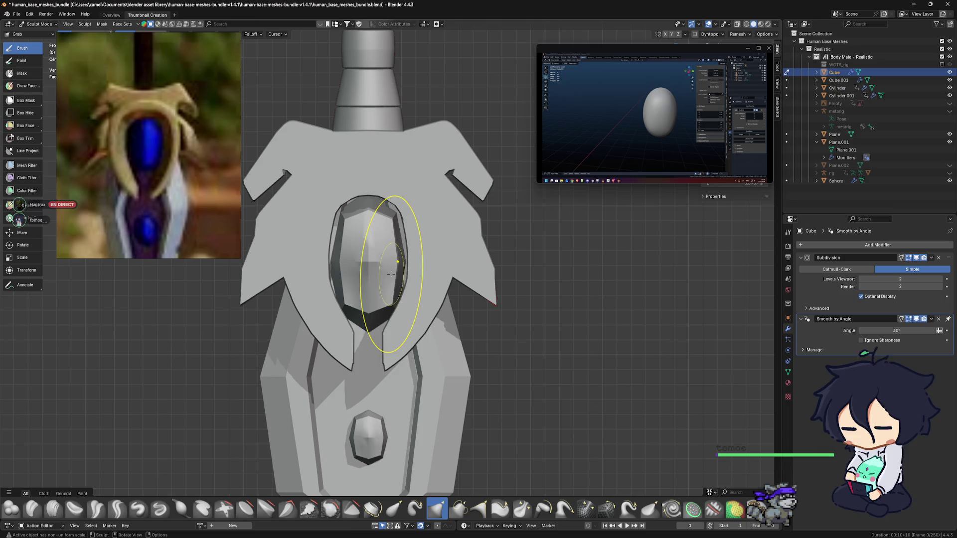
key(ctrl+Tab)
click(372, 253)
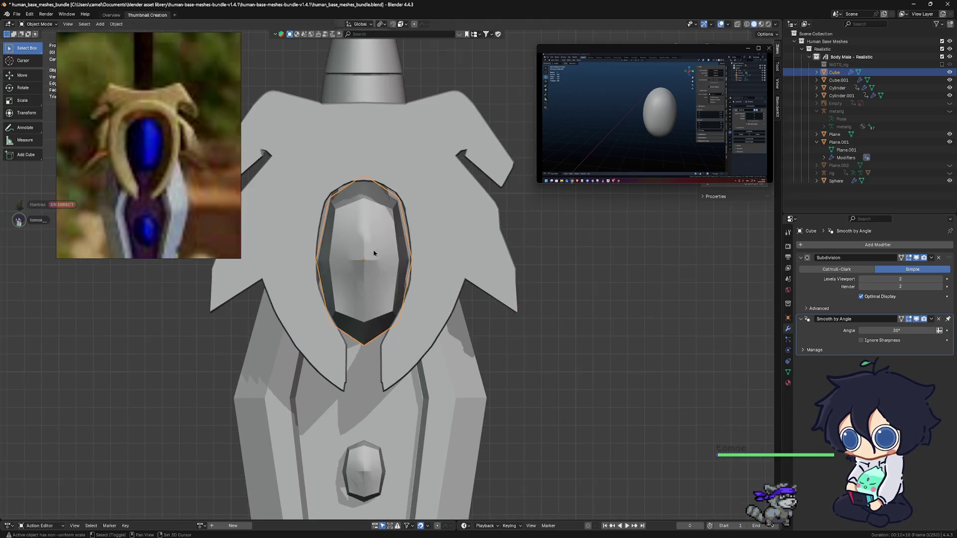
scroll(386, 263, up, 2)
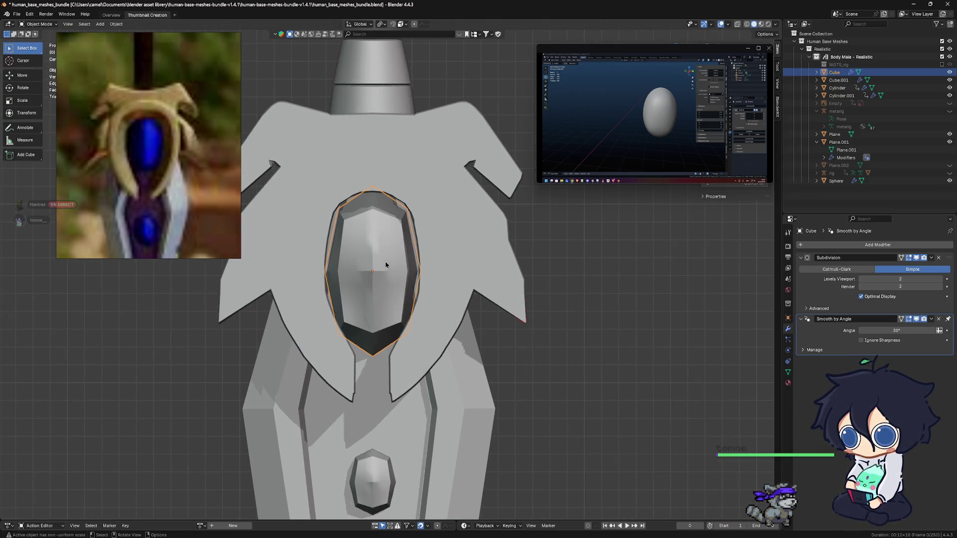
Enter Edit Mode on the gem, view it from the side and clear the selection.
key(Tab)
mouse_move(386, 264)
middle_down()
mouse_move(452, 253)
mouse_move(399, 256)
middle_up()
scroll(441, 255, up, 2)
key(alt+a)
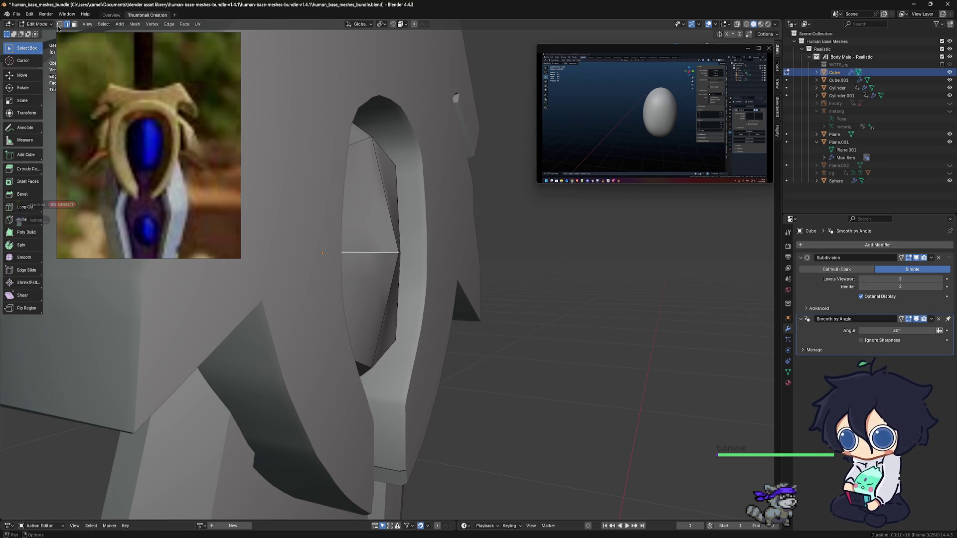
Move the gem's vertical centre edge loop along Y to adjust its depth.
alt+click(332, 183)
middle_drag(404, 259, 428, 261)
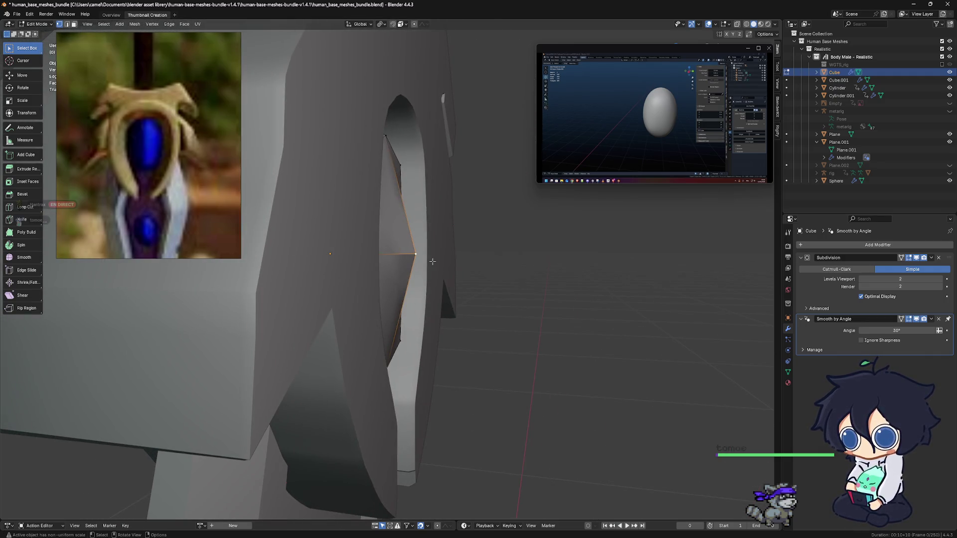
key(g)
key(y)
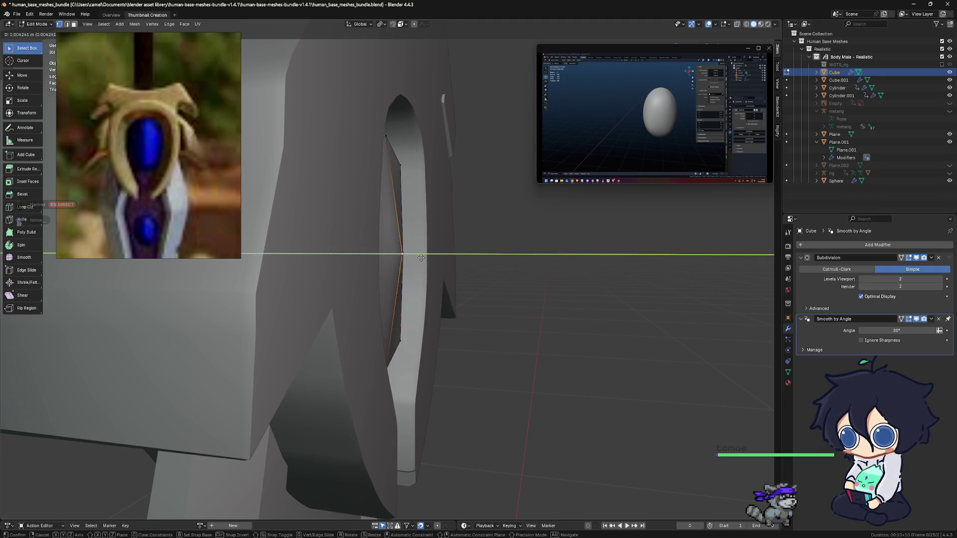
click(421, 259)
mouse_move(420, 259)
middle_down()
mouse_move(328, 262)
mouse_move(385, 256)
middle_up()
Bevel the gem's outer edge loop with 2 segments into a faceted rim.
click(407, 251)
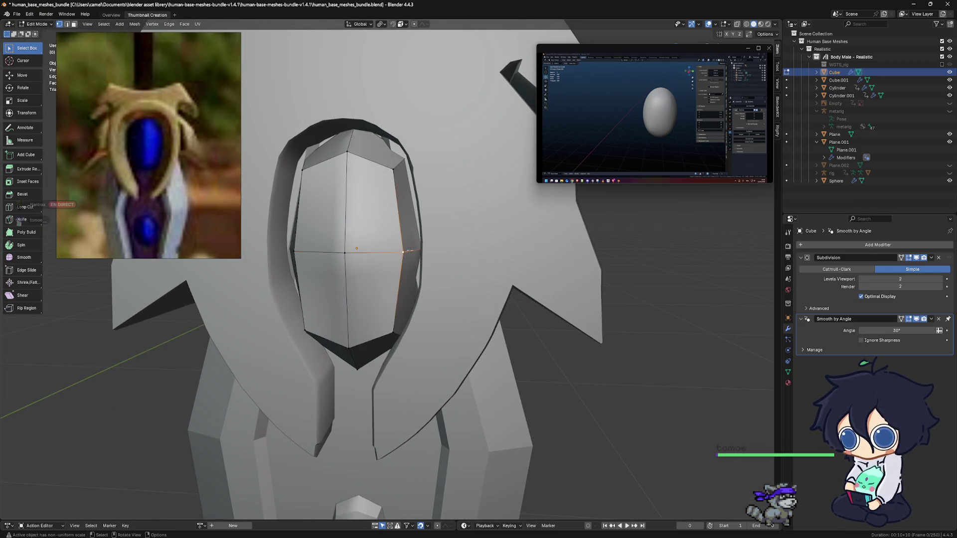
middle_drag(407, 234, 387, 342)
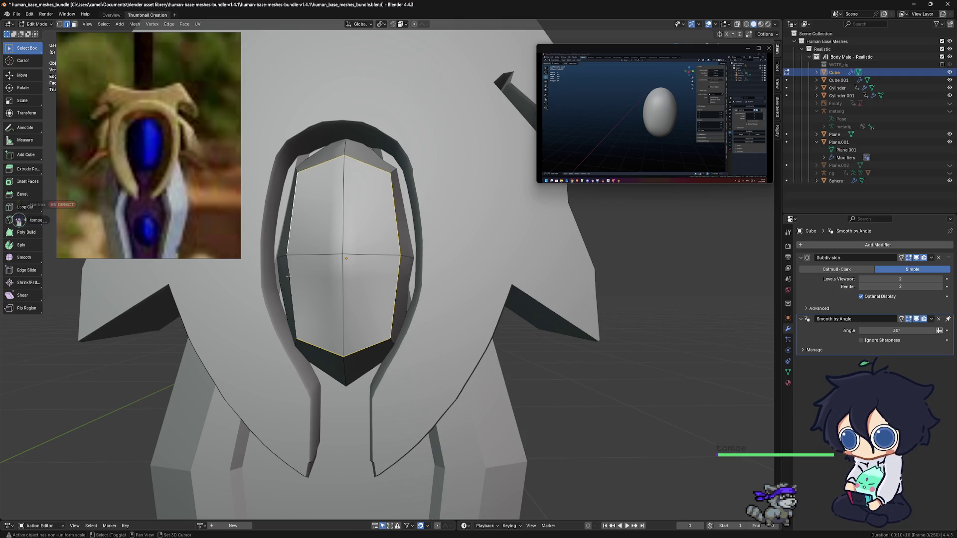
key(ctrl+b)
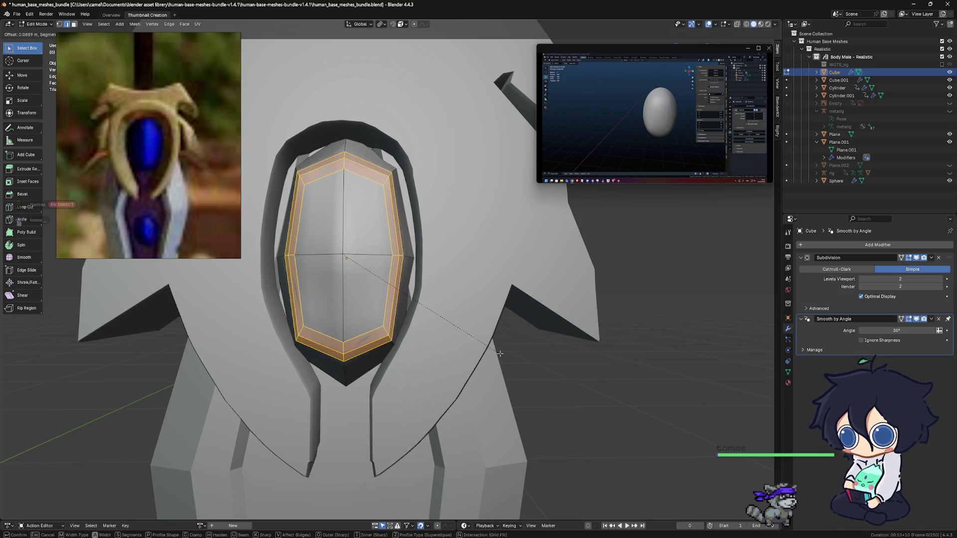
click(499, 352)
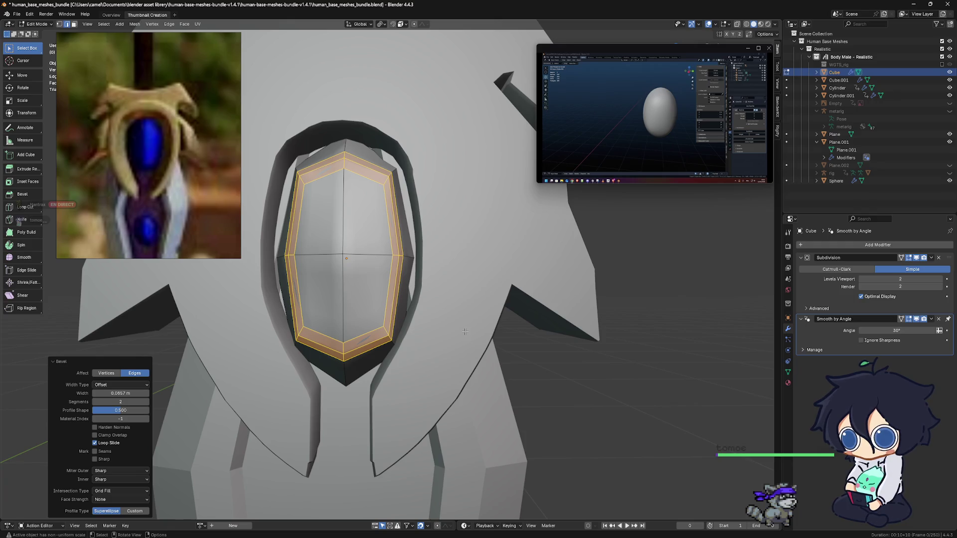
Return to Object Mode and undo an accidental move of the gem.
key(Tab)
key(g)
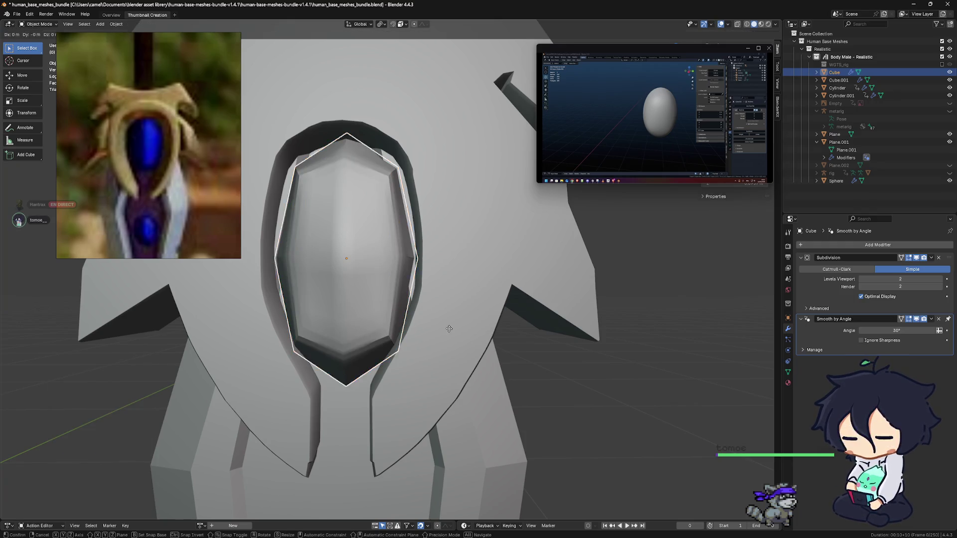
click(352, 354)
key(ctrl+z)
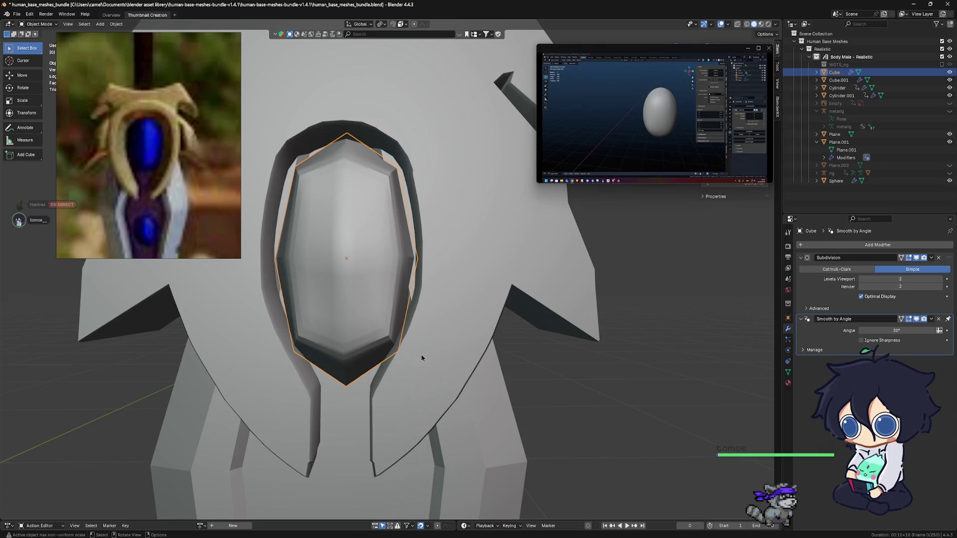
scroll(410, 345, down, 2)
scroll(418, 344, down, 3)
scroll(426, 347, down, 2)
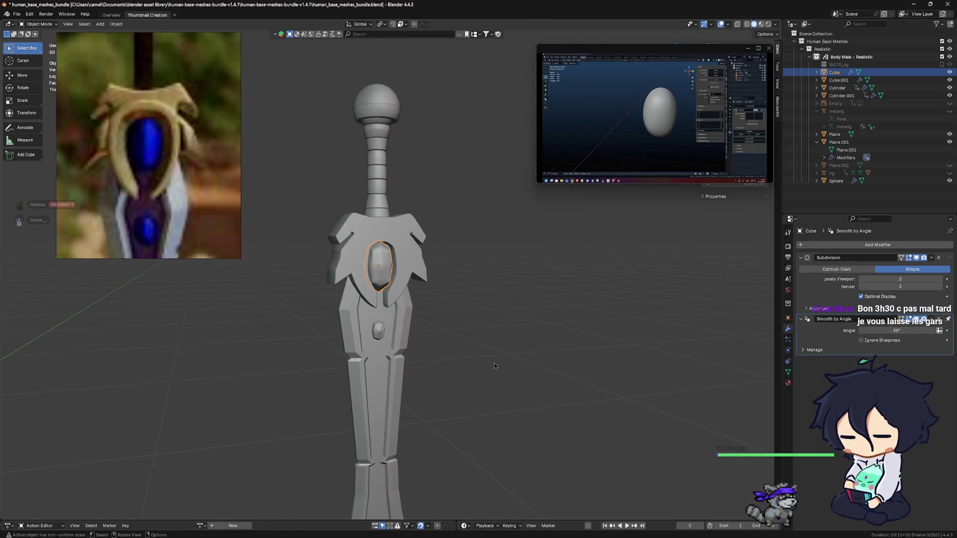
Widen the gem along X so it fills the guard opening.
click(436, 350)
middle_drag(436, 350, 388, 277)
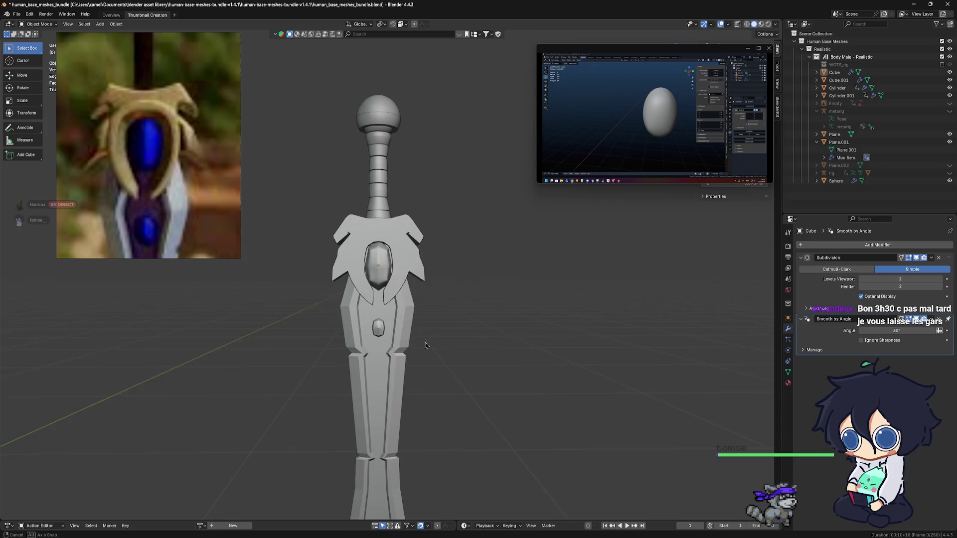
scroll(388, 275, up, 2)
click(376, 253)
key(s)
key(x)
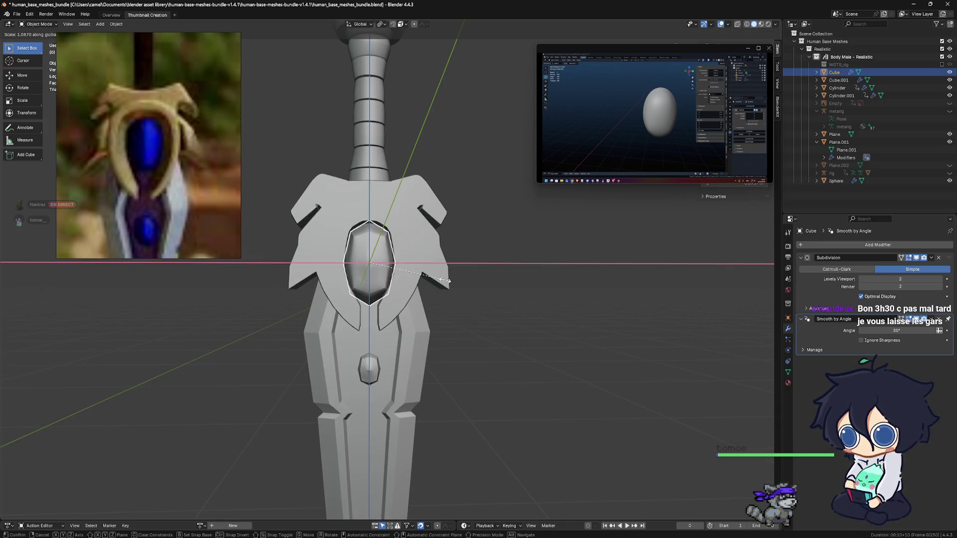
click(449, 280)
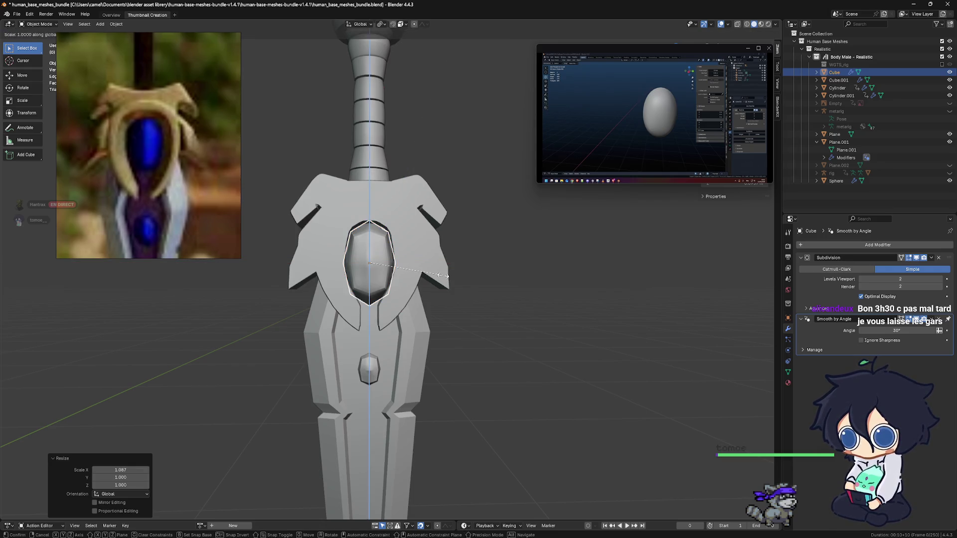
key(Escape)
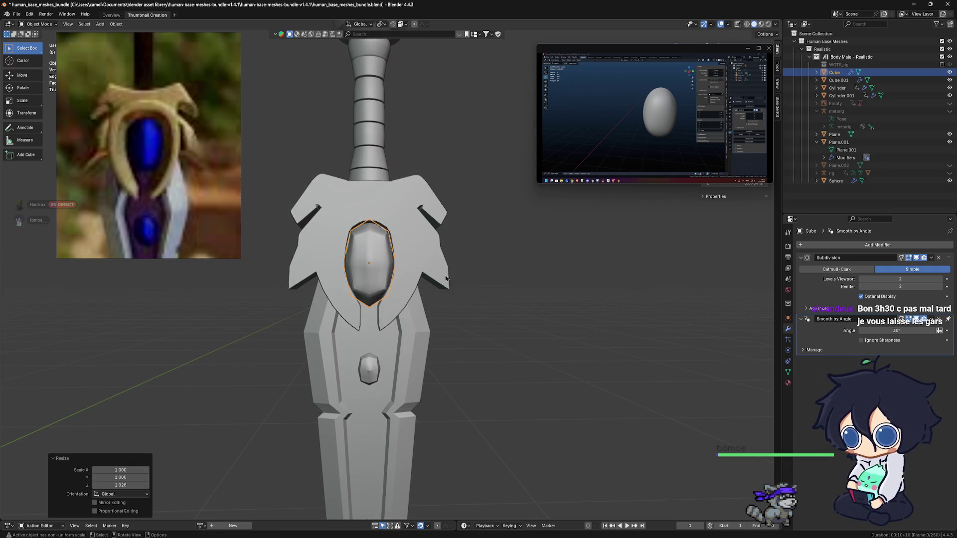
Scale the gem uniformly to about 1.08 after checking it at an angle.
click(510, 300)
middle_drag(509, 300, 506, 291)
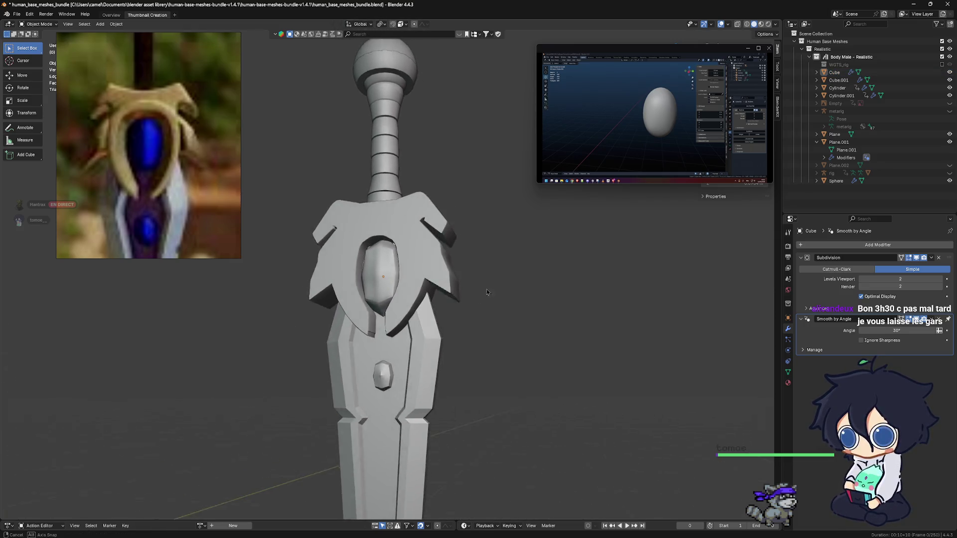
middle_drag(506, 291, 460, 284)
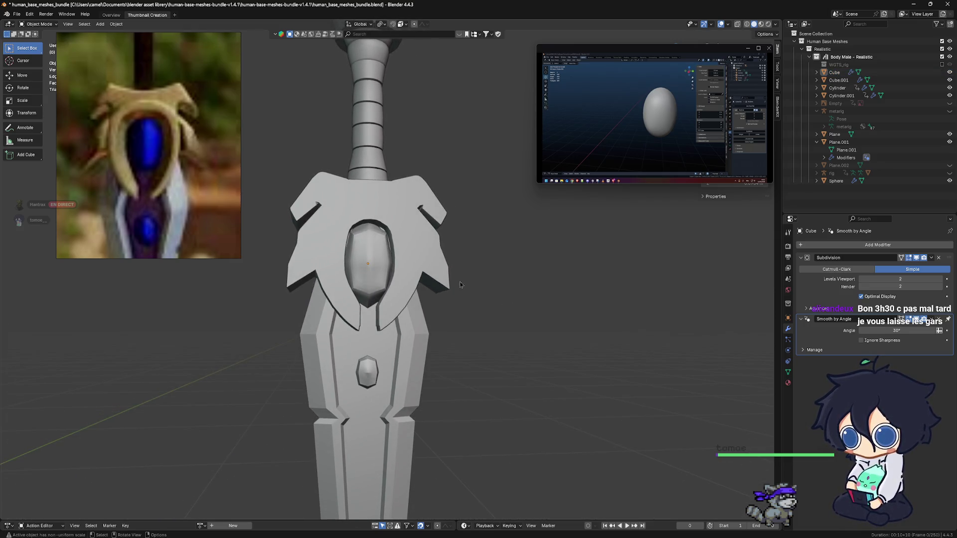
click(370, 276)
key(s)
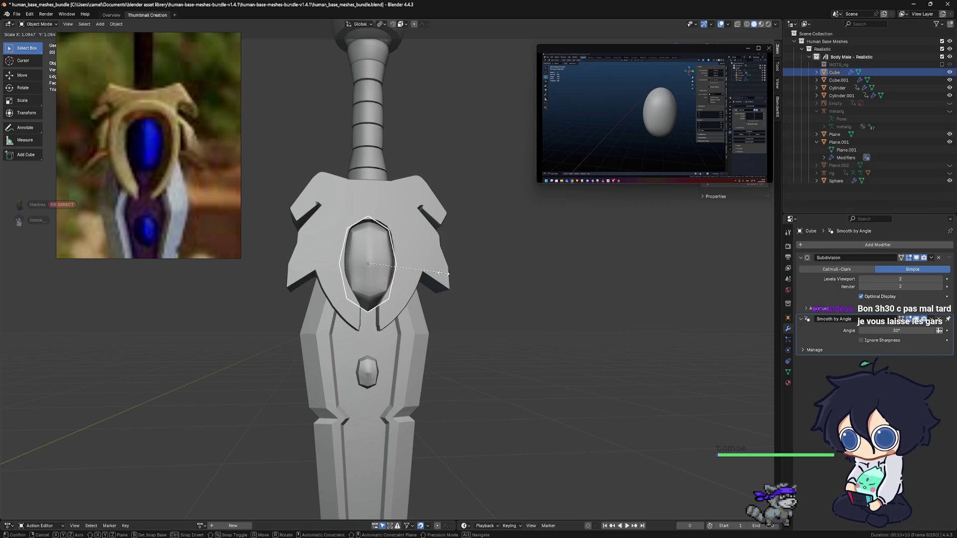
click(447, 275)
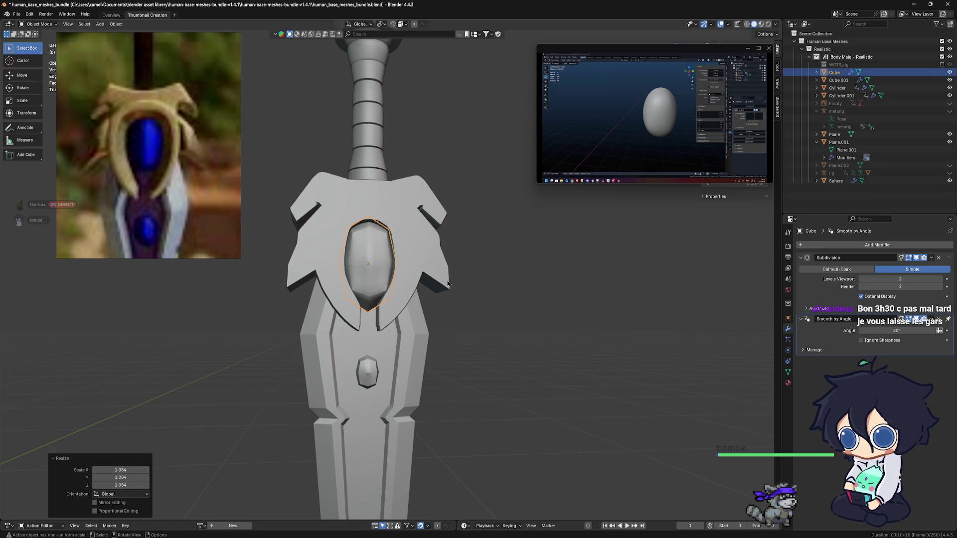
Reselect the gem and enter Edit Mode on its mesh.
click(471, 315)
mouse_move(470, 315)
middle_down()
mouse_move(410, 314)
mouse_move(389, 261)
middle_up()
click(390, 262)
key(Tab)
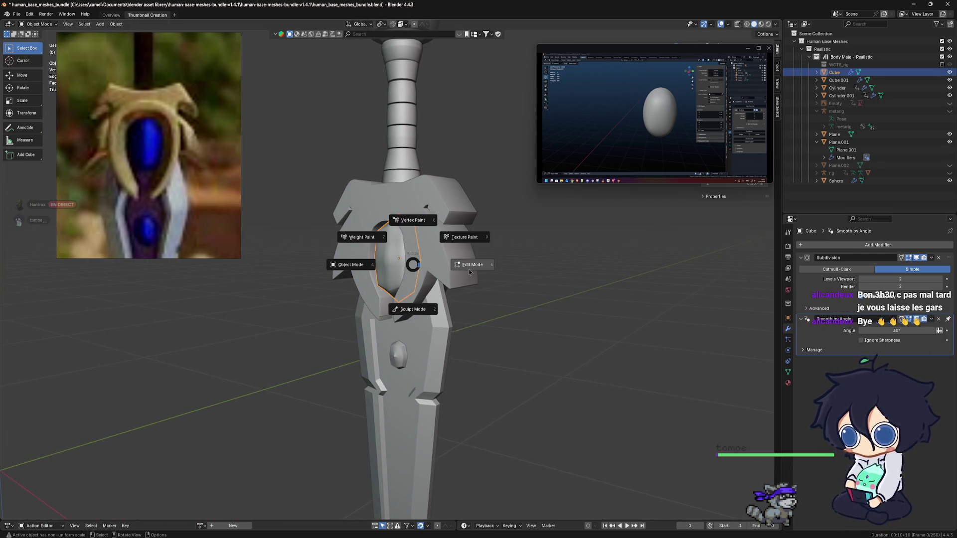
scroll(388, 269, up, 3)
Select the gem's middle edge loop and move it along Y.
mouse_move(388, 271)
alt+middle_down()
mouse_move(447, 313)
mouse_move(389, 288)
mouse_move(443, 251)
mouse_move(437, 199)
alt+middle_up()
scroll(419, 299, up, 2)
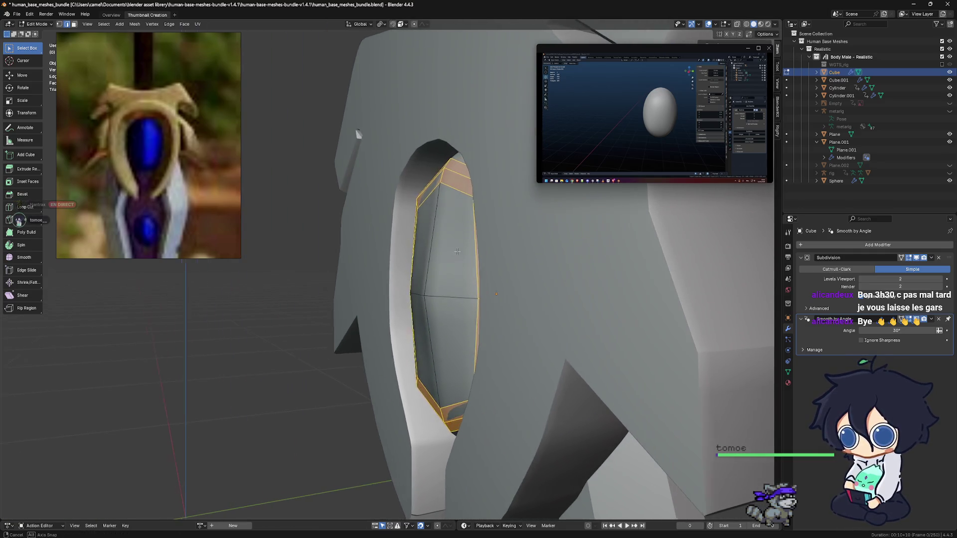
click(439, 184)
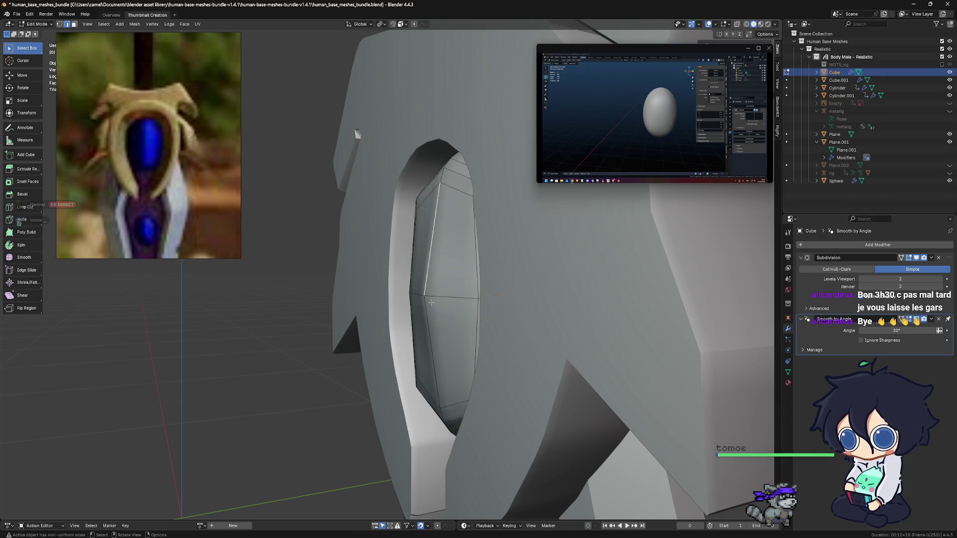
shift+click(431, 192)
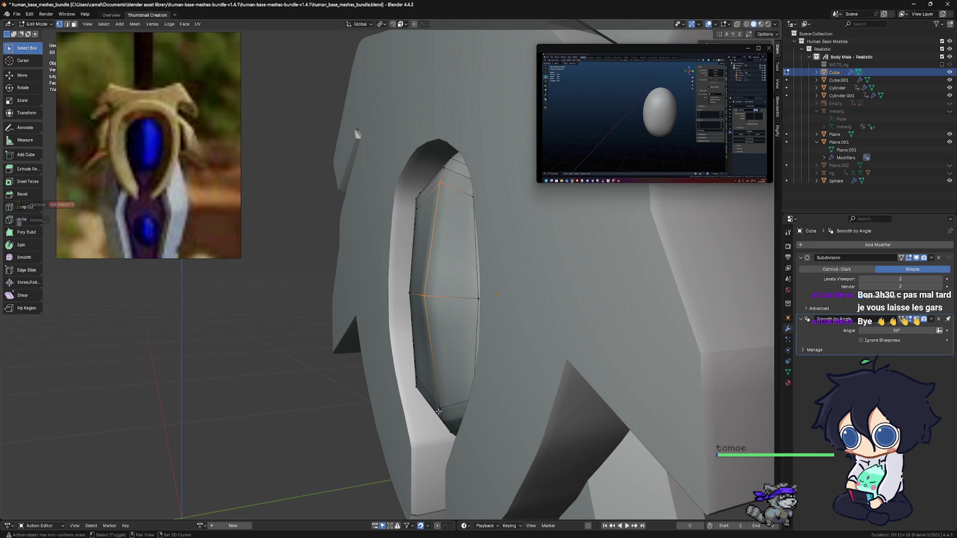
middle_drag(481, 407, 501, 397)
key(g)
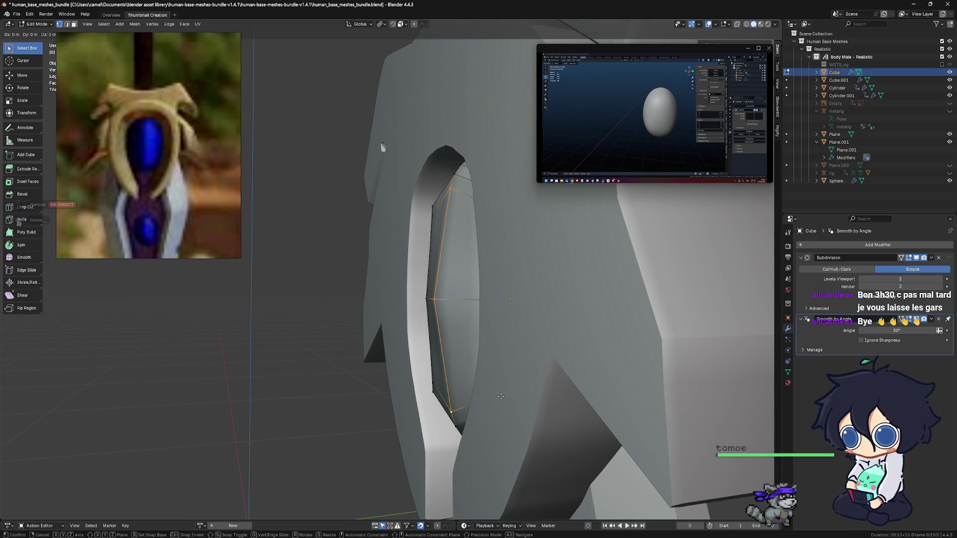
key(y)
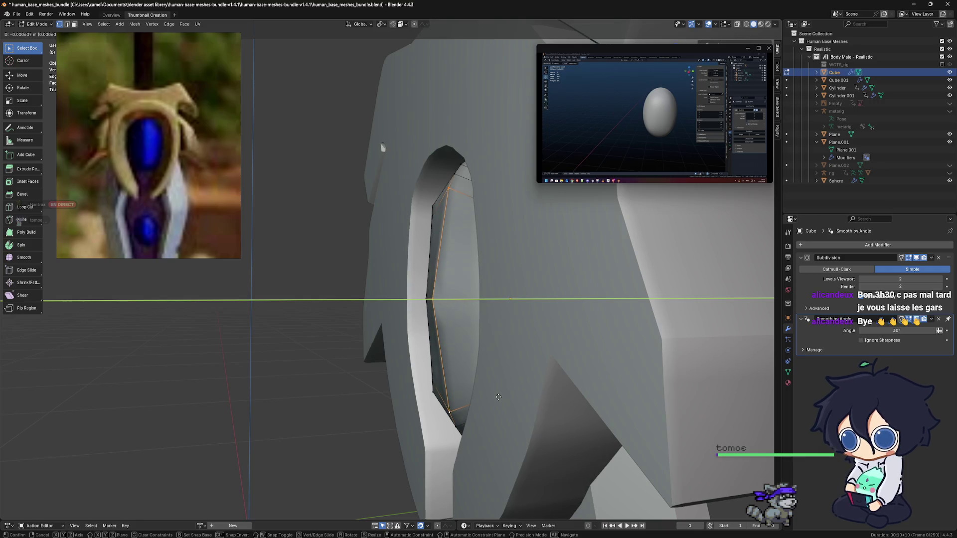
click(497, 397)
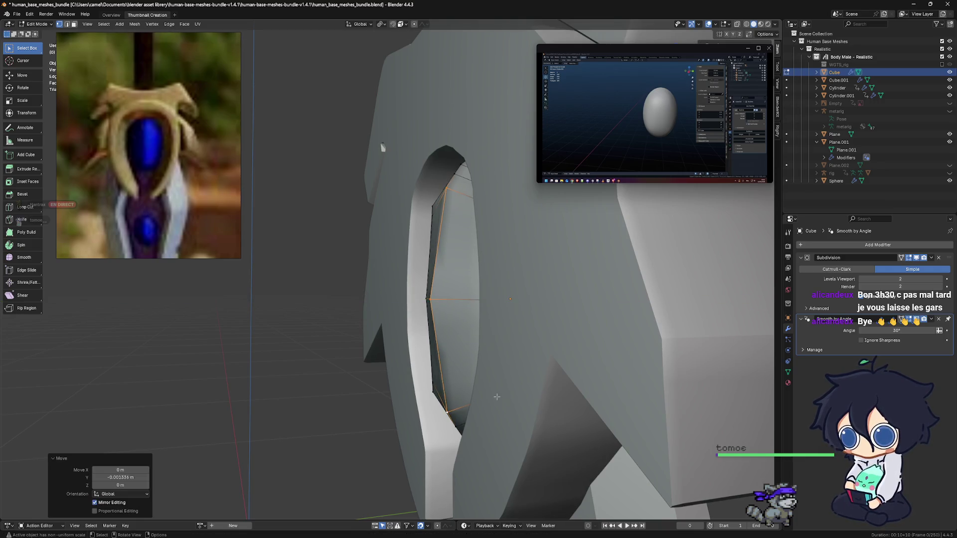
Move the gem's centre vertex along Y to adjust how far it sticks out.
click(429, 300)
key(g)
key(y)
click(470, 309)
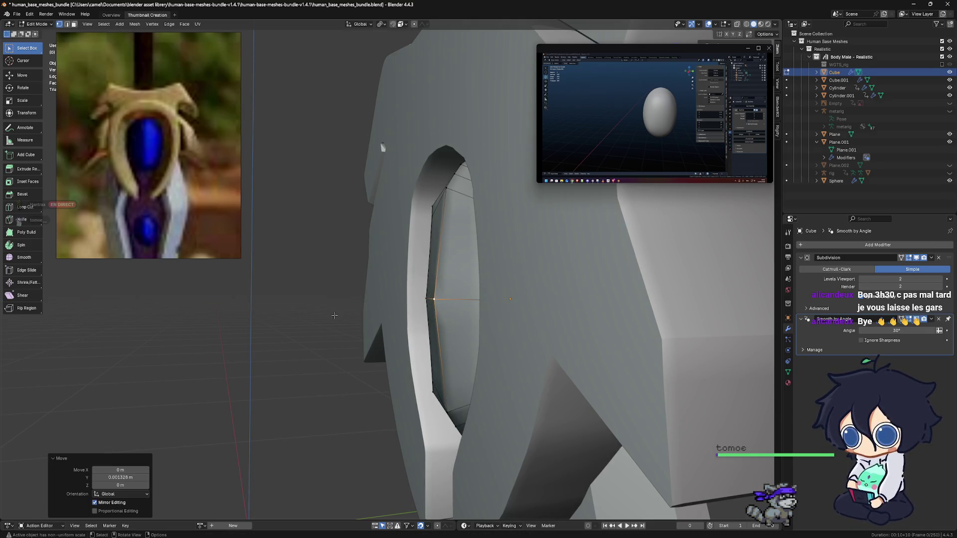
Return the gem to Object Mode and swing back into a perspective view.
middle_drag(470, 311, 500, 326)
scroll(500, 327, down, 4)
scroll(512, 332, down, 3)
scroll(526, 339, down, 3)
key(ctrl+Tab)
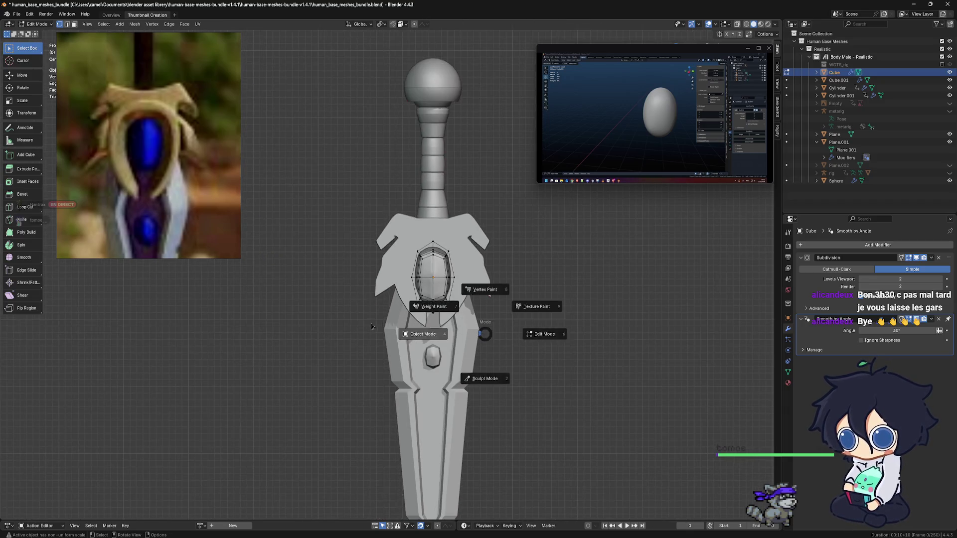
click(375, 323)
mouse_move(376, 324)
middle_down()
mouse_move(474, 321)
mouse_move(456, 295)
middle_up()
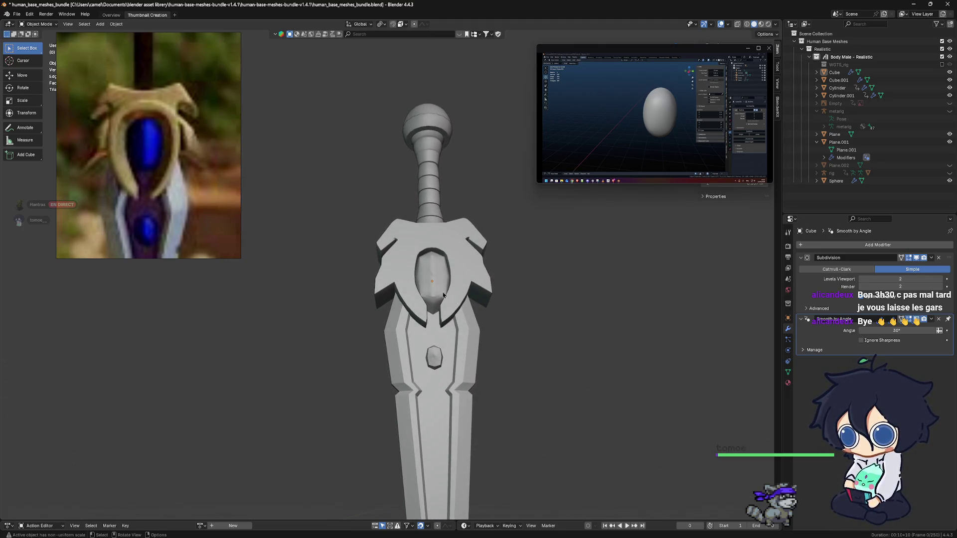
scroll(464, 296, up, 3)
Shade the guard gem auto smooth, briefly check its mesh, and return to Object Mode.
click(482, 298)
right_click(481, 298)
click(481, 296)
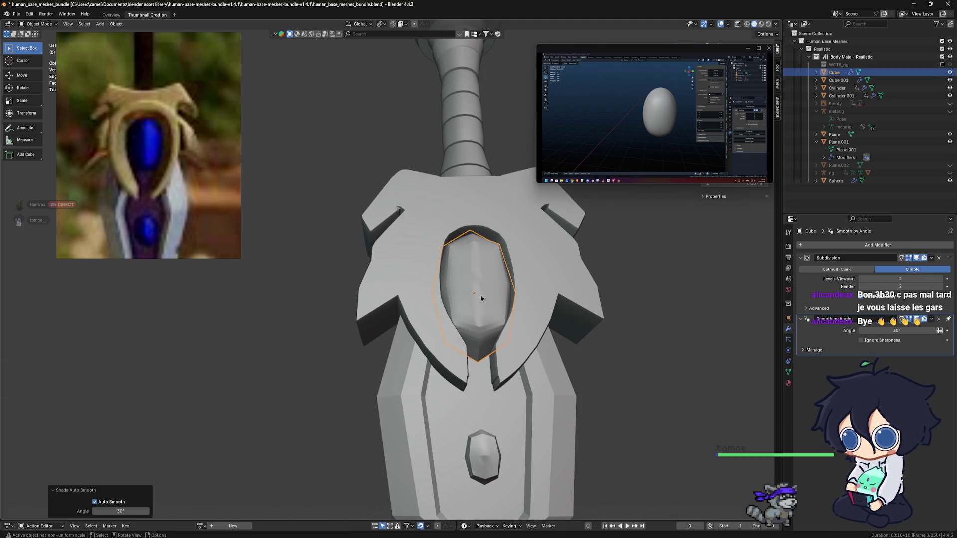
mouse_move(481, 297)
middle_down()
mouse_move(431, 349)
mouse_move(449, 329)
middle_up()
key(Tab)
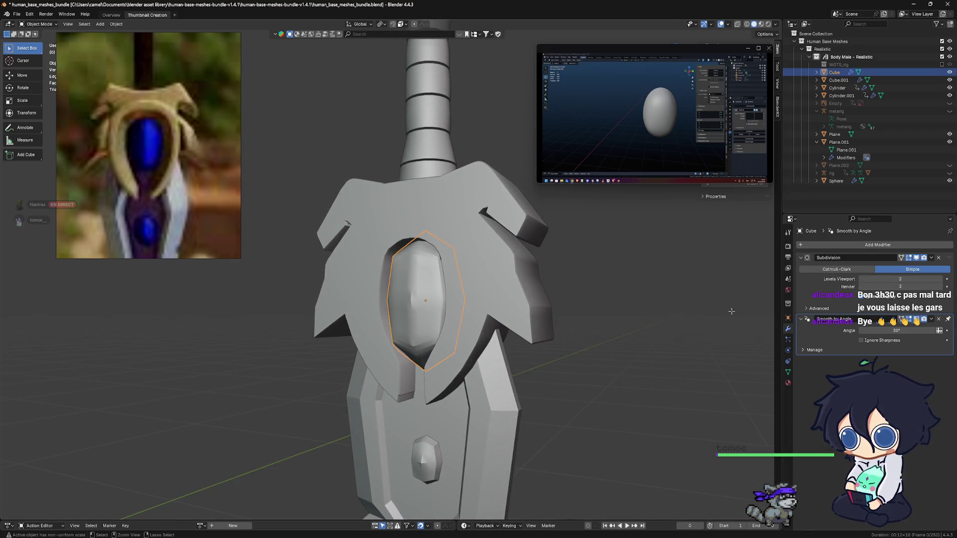
key(ctrl+z)
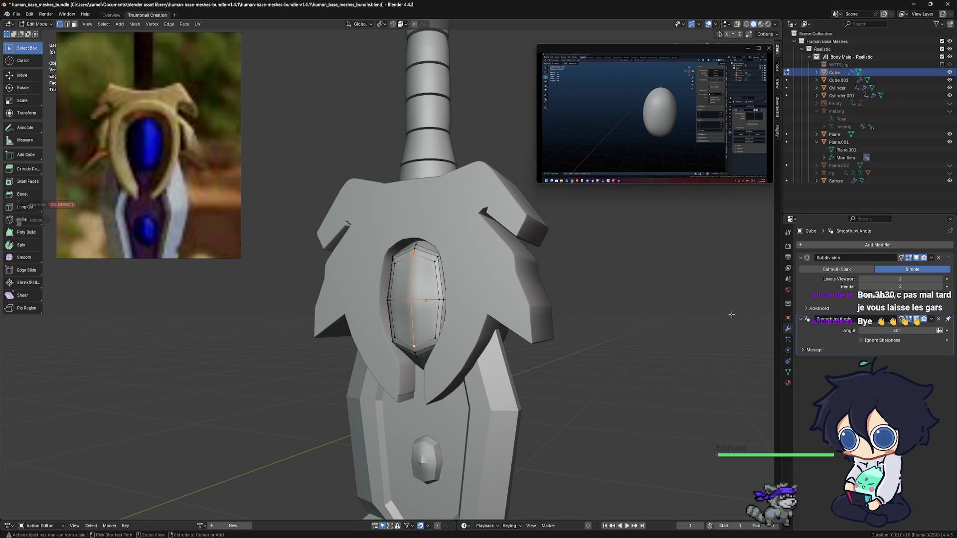
key(ctrl+Tab)
click(591, 320)
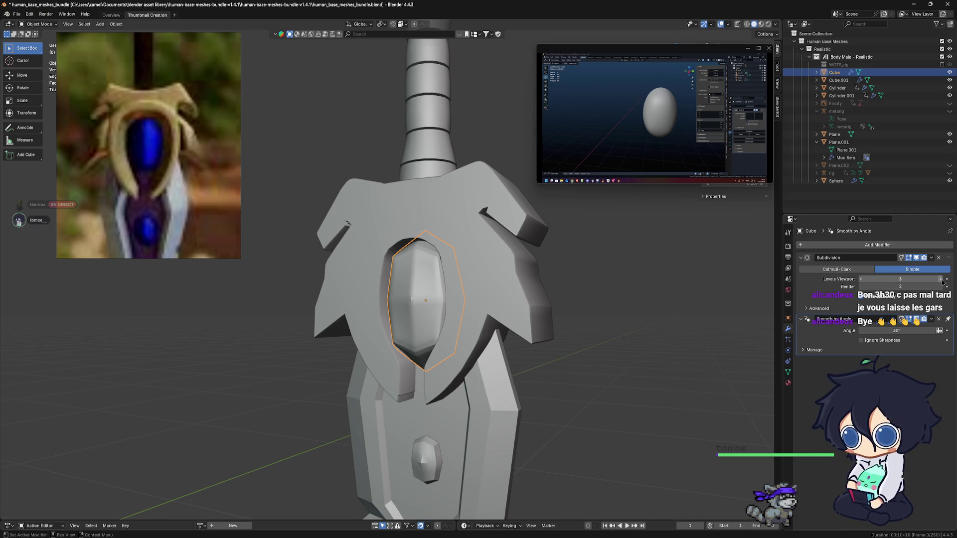
Set the gem's Subdivision to viewport level 2 and render level 3, then view the whole sword.
click(941, 279)
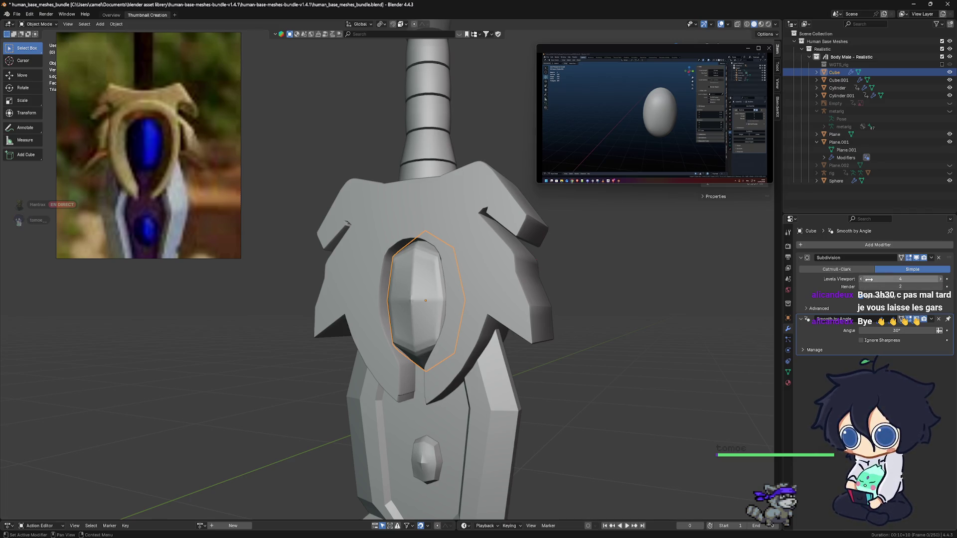
click(864, 279)
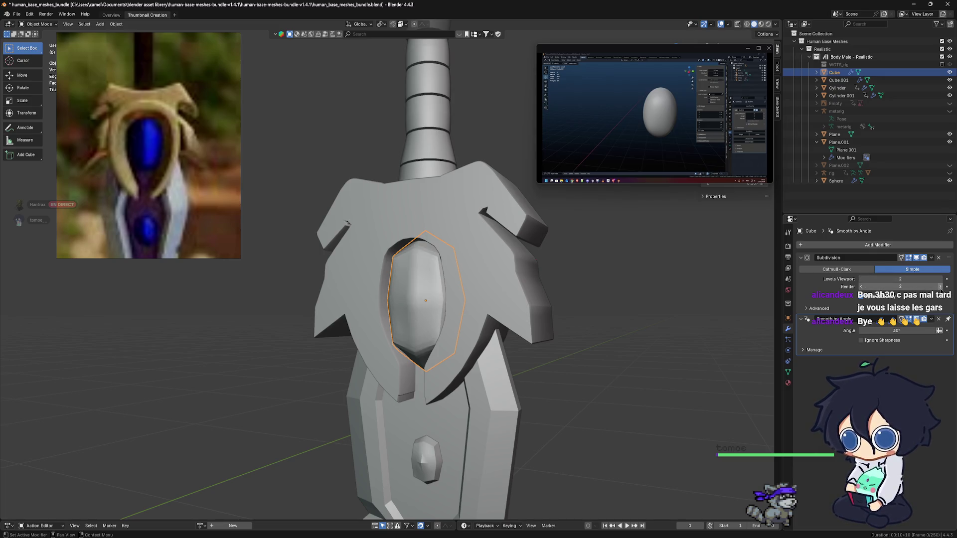
mouse_move(523, 359)
middle_down()
mouse_move(575, 365)
mouse_move(524, 368)
middle_up()
click(576, 365)
key(KP_1)
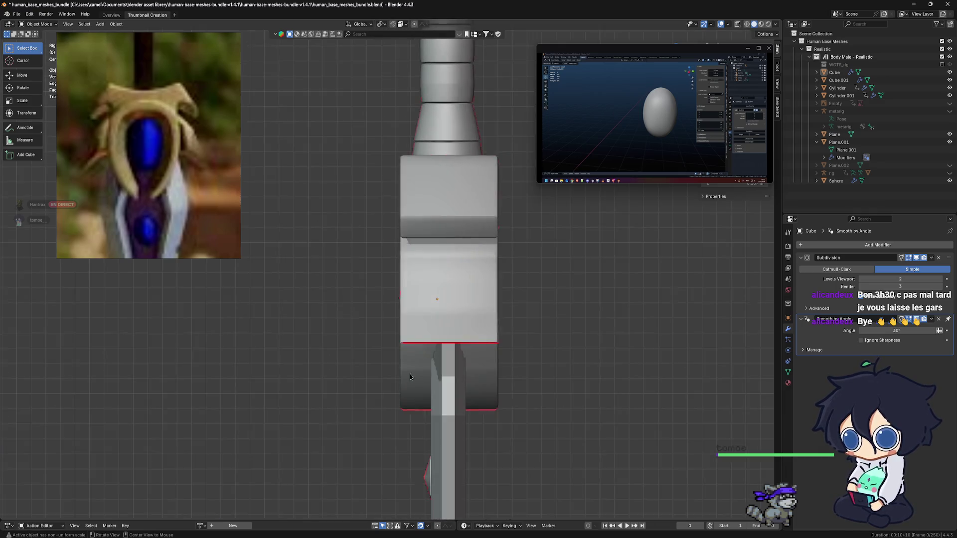
scroll(484, 367, down, 6)
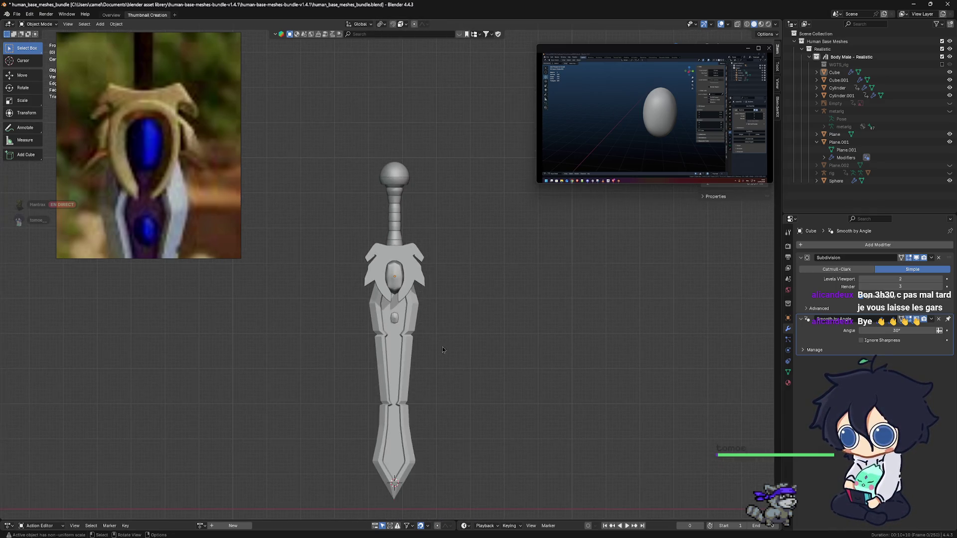
middle_drag(410, 324, 406, 324)
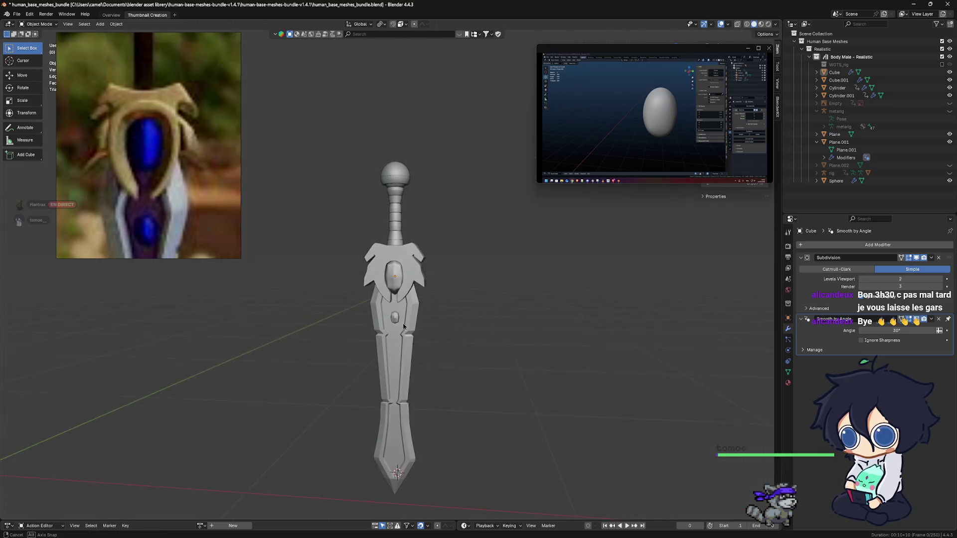
scroll(406, 323, up, 4)
mouse_move(421, 437)
middle_down()
mouse_move(400, 400)
mouse_move(413, 433)
mouse_move(405, 428)
middle_up()
Bevel the outer edges of the small blade gem Cube.001 and return to Object Mode.
click(398, 397)
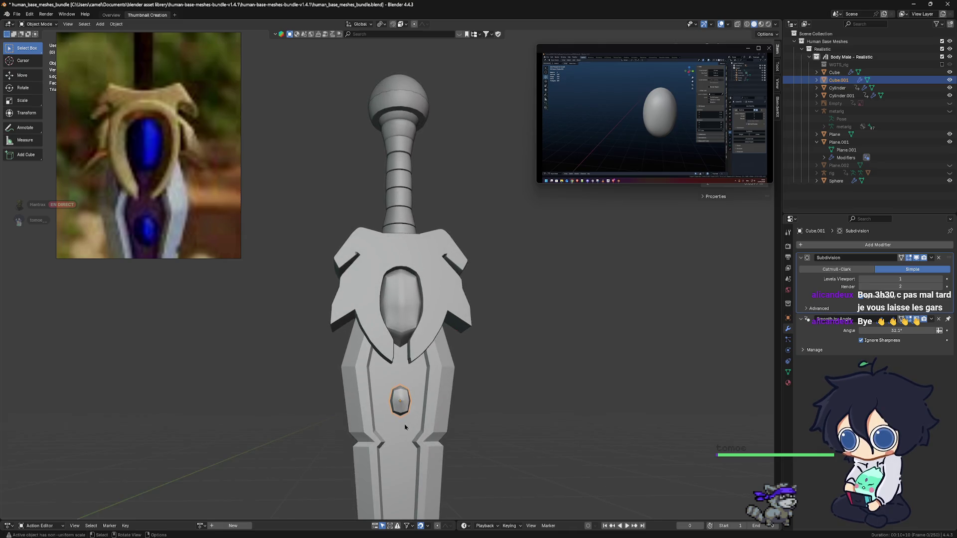
key(ctrl+Tab)
scroll(384, 302, up, 4)
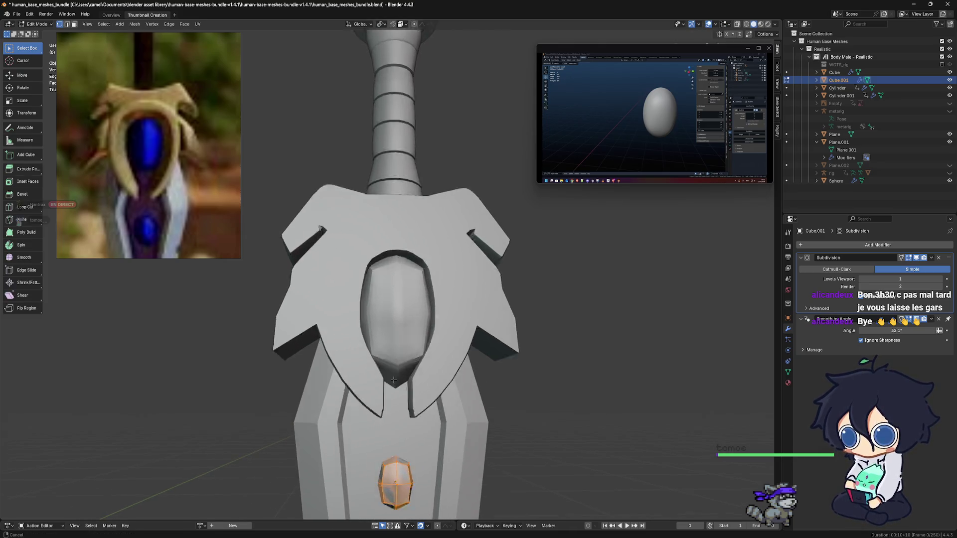
scroll(383, 302, up, 1)
scroll(384, 302, up, 1)
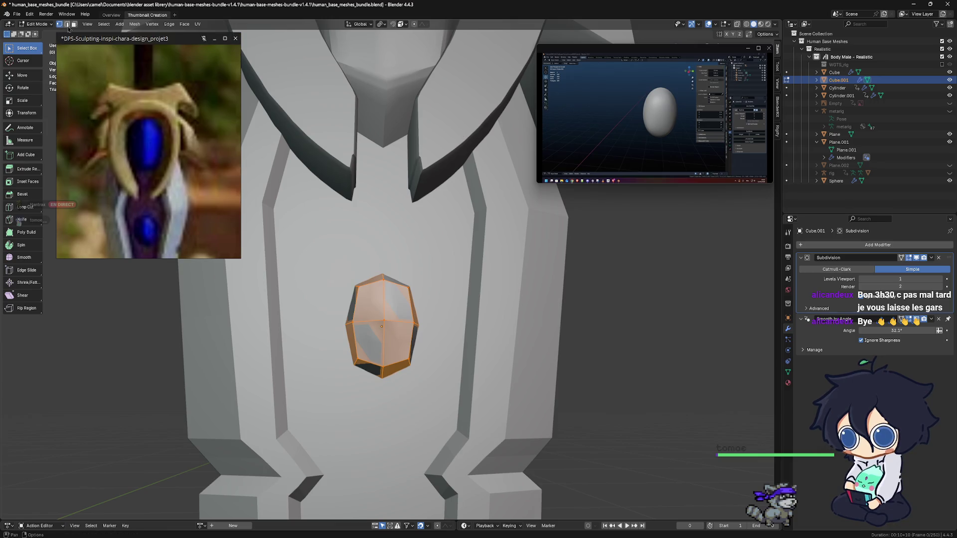
click(413, 315)
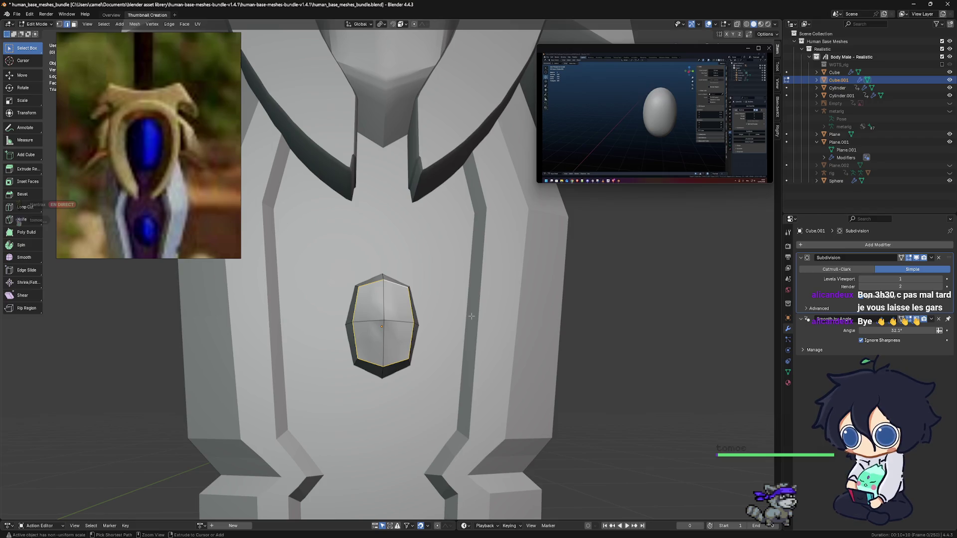
key(ctrl+b)
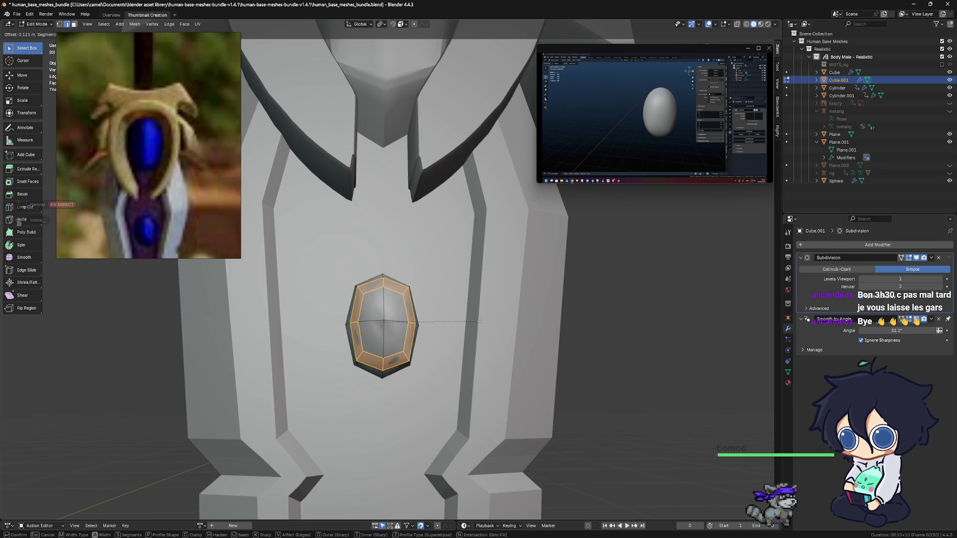
click(479, 322)
key(alt+a)
key(ctrl+Tab)
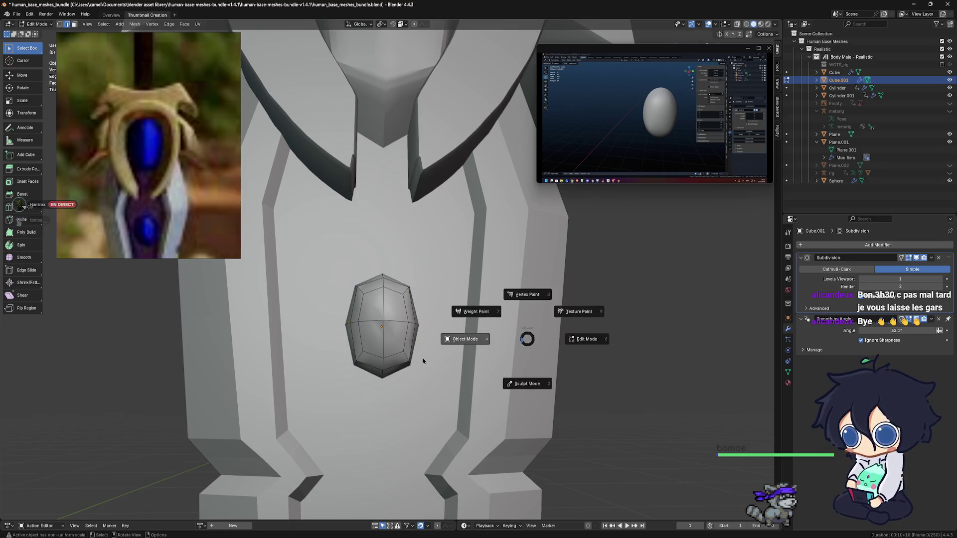
click(461, 353)
scroll(460, 354, down, 2)
middle_drag(462, 354, 456, 386)
scroll(383, 324, up, 2)
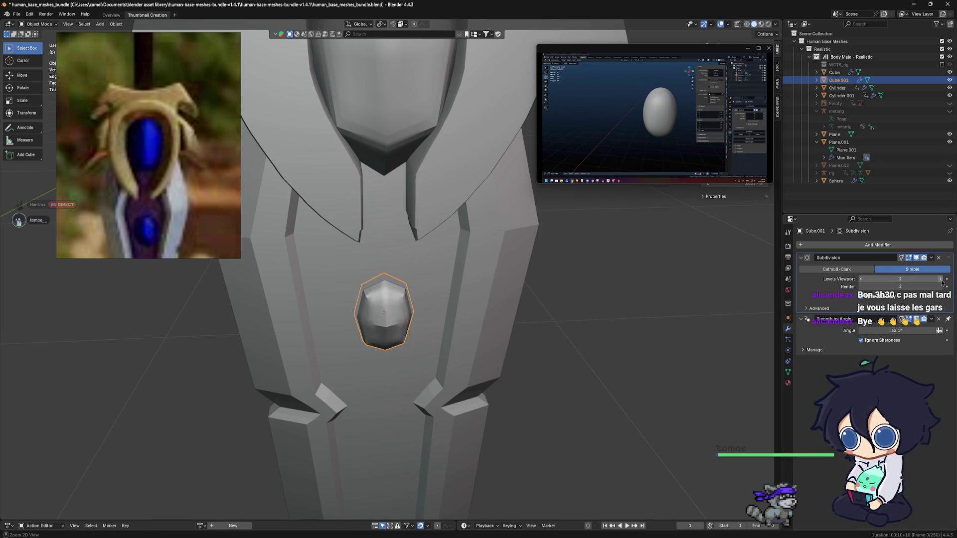
click(946, 288)
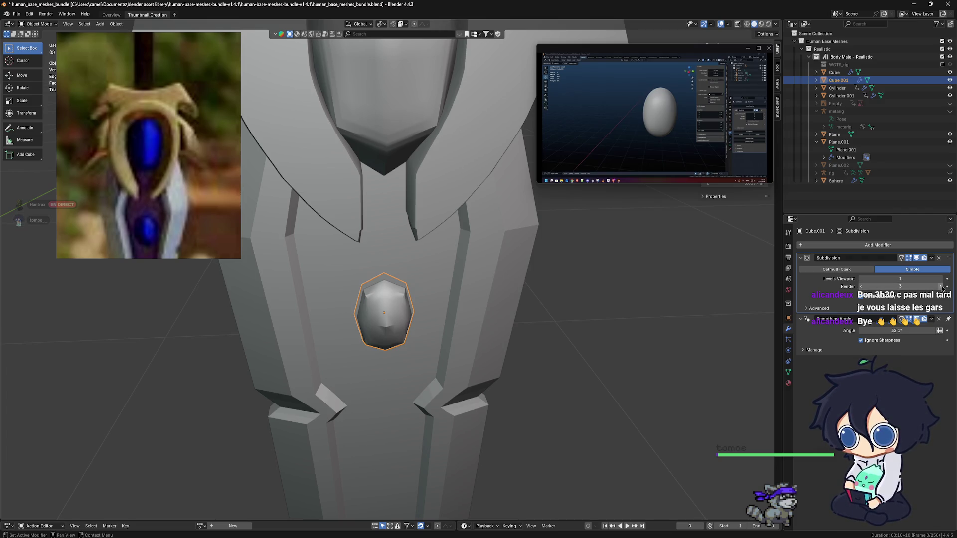
click(859, 271)
click(883, 269)
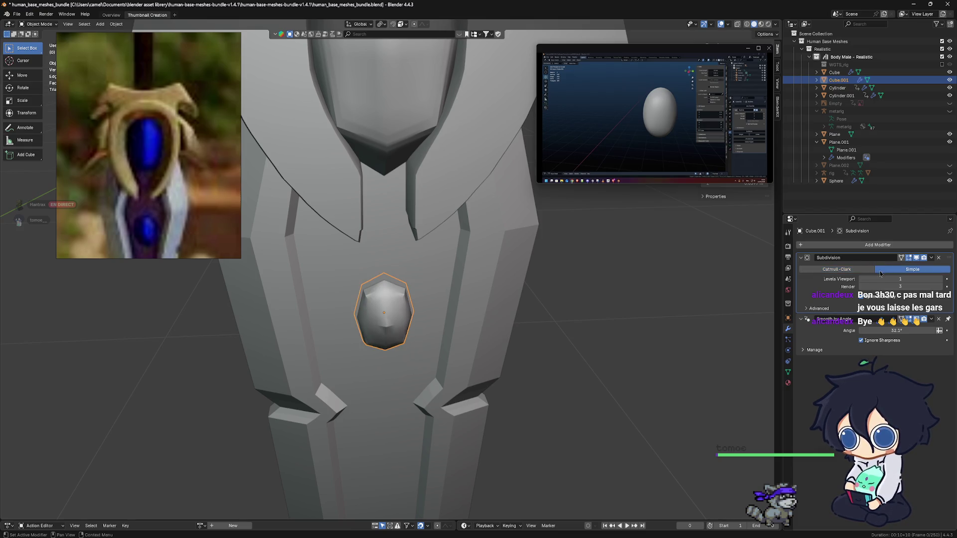
click(862, 280)
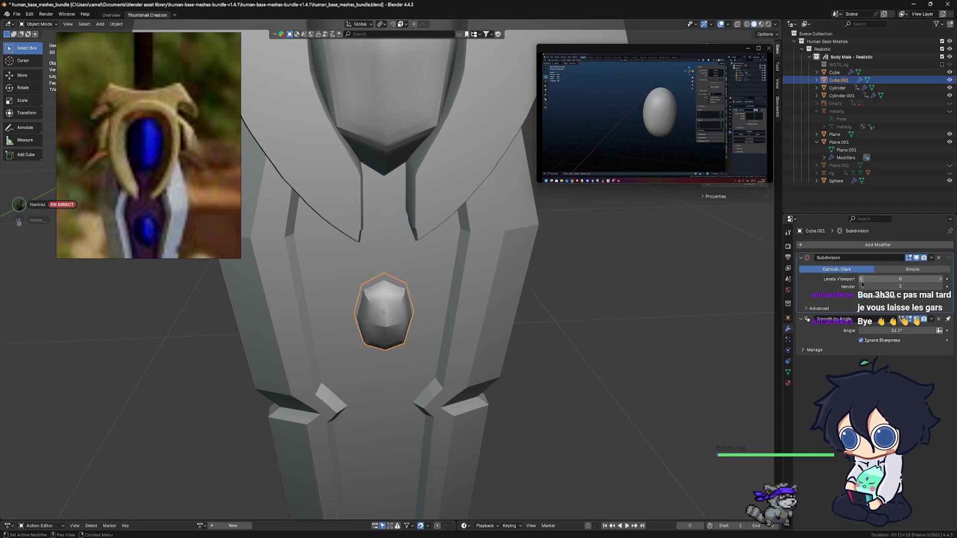
drag(863, 278, 924, 277)
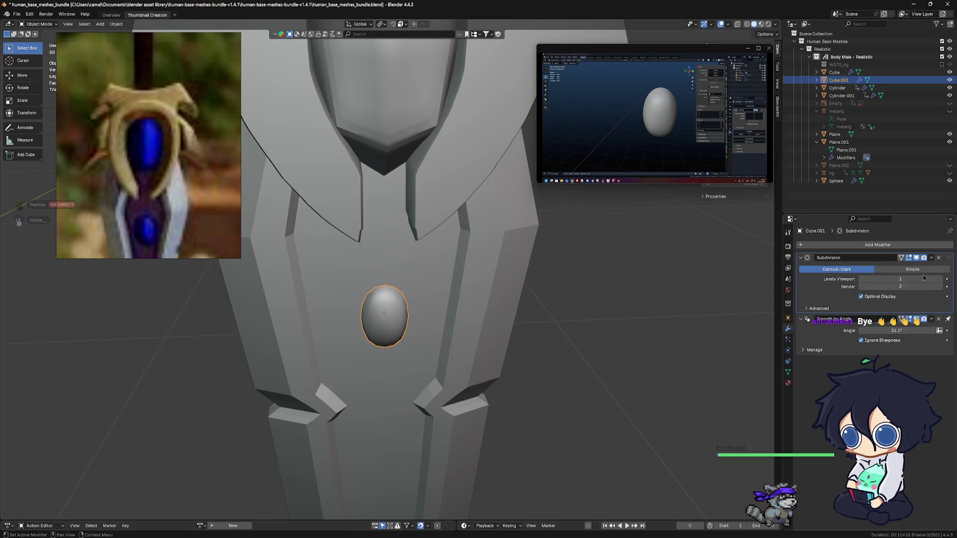
click(923, 273)
mouse_move(609, 294)
alt+middle_down()
mouse_move(514, 294)
mouse_move(532, 323)
alt+middle_up()
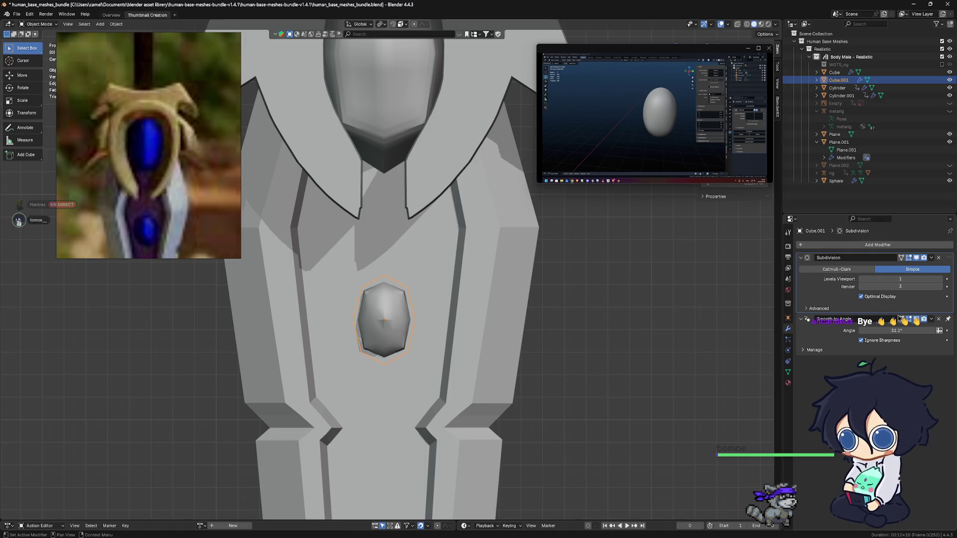
click(861, 287)
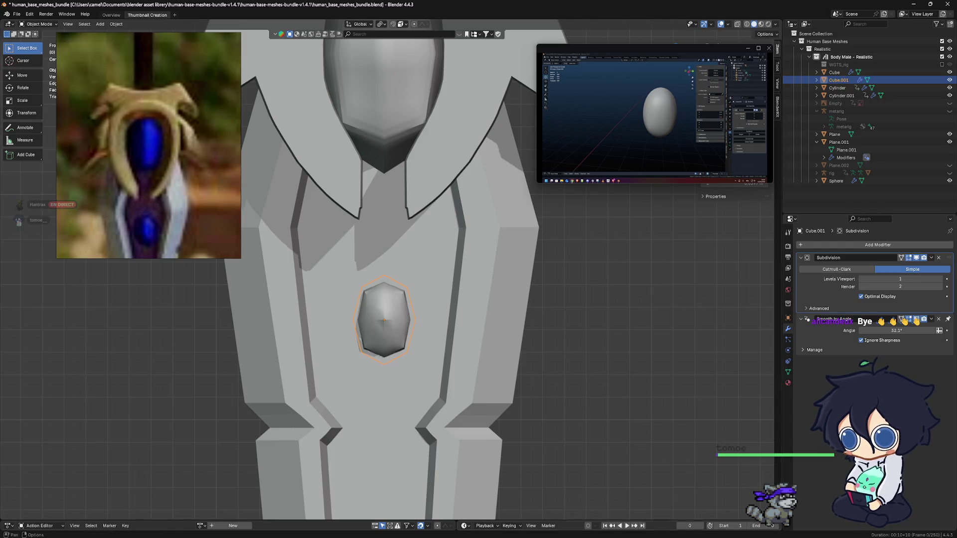
click(409, 518)
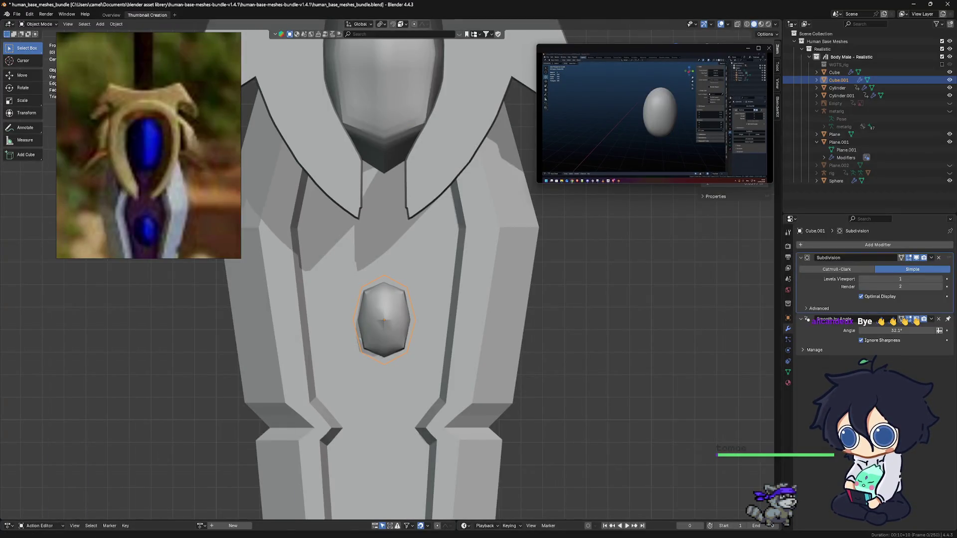
shift+middle_drag(262, 308, 278, 288)
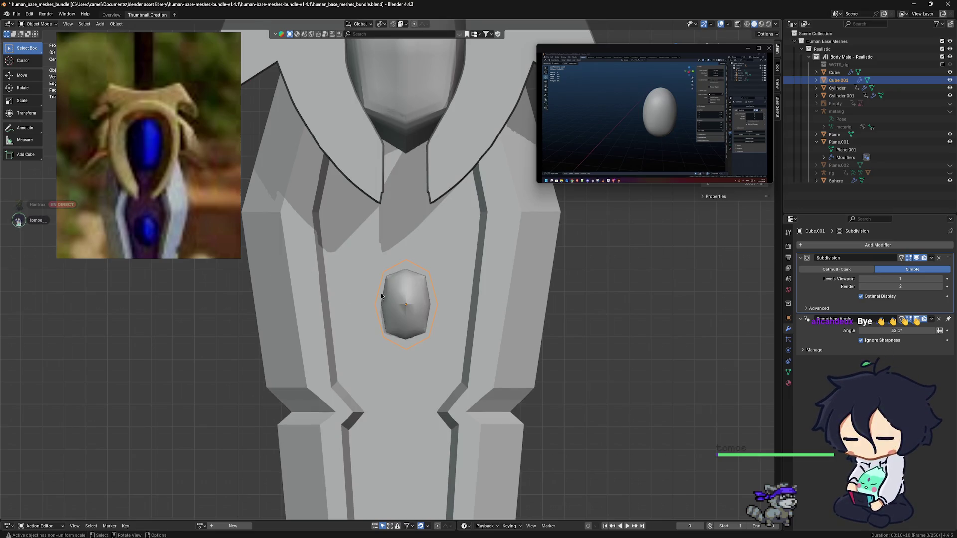
scroll(380, 297, up, 2)
middle_drag(407, 284, 452, 271)
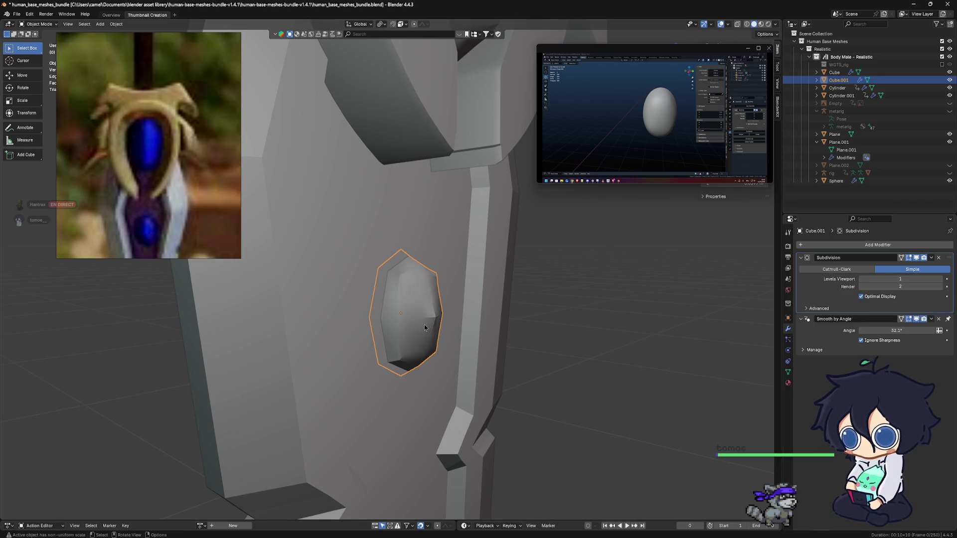
scroll(438, 309, down, 3)
scroll(433, 307, down, 3)
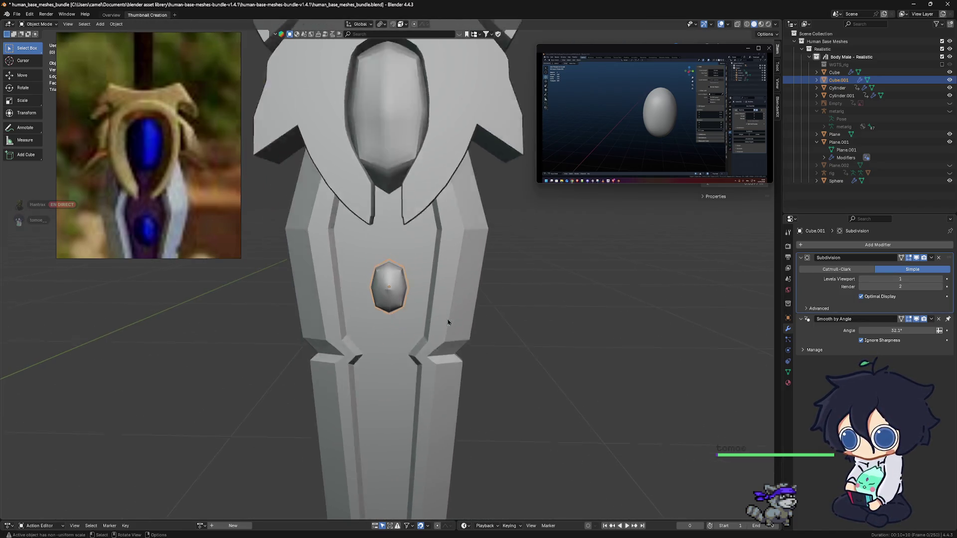
scroll(426, 306, down, 2)
middle_drag(425, 304, 416, 309)
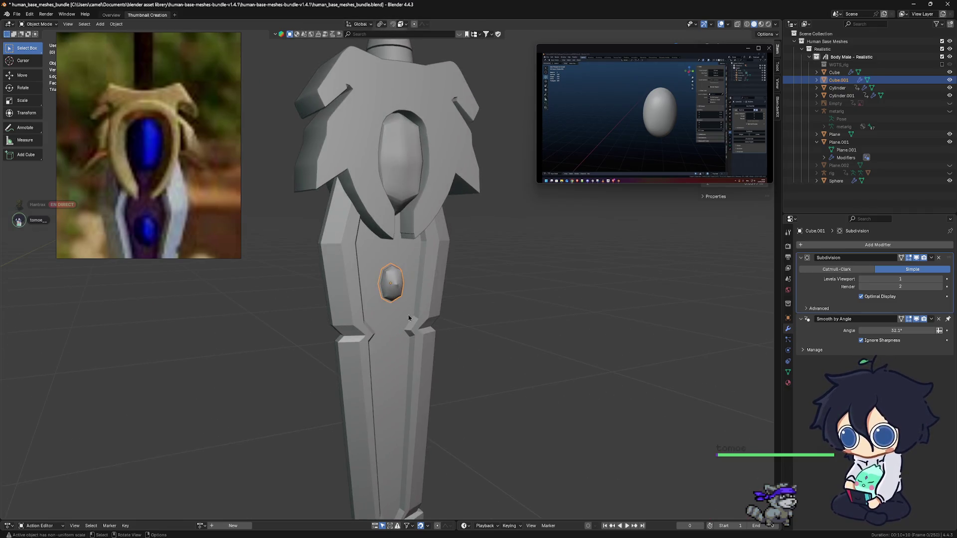
scroll(404, 296, up, 3)
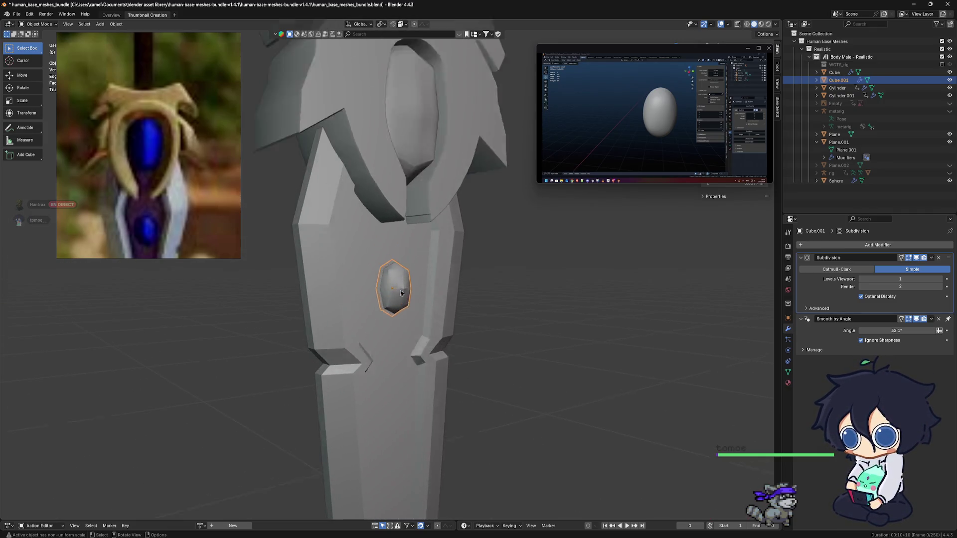
scroll(400, 291, up, 3)
key(ctrl+Tab)
click(494, 314)
middle_drag(494, 318, 428, 322)
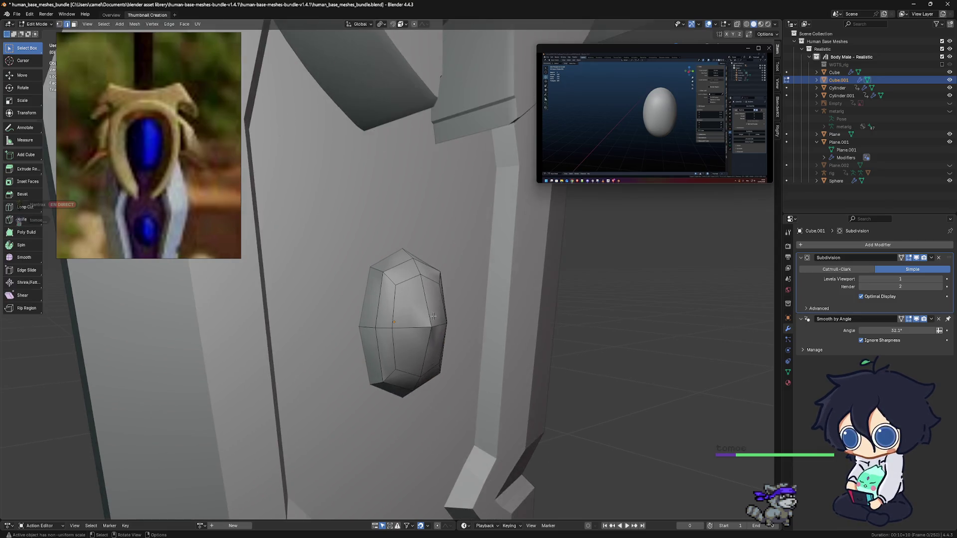
click(59, 24)
click(435, 327)
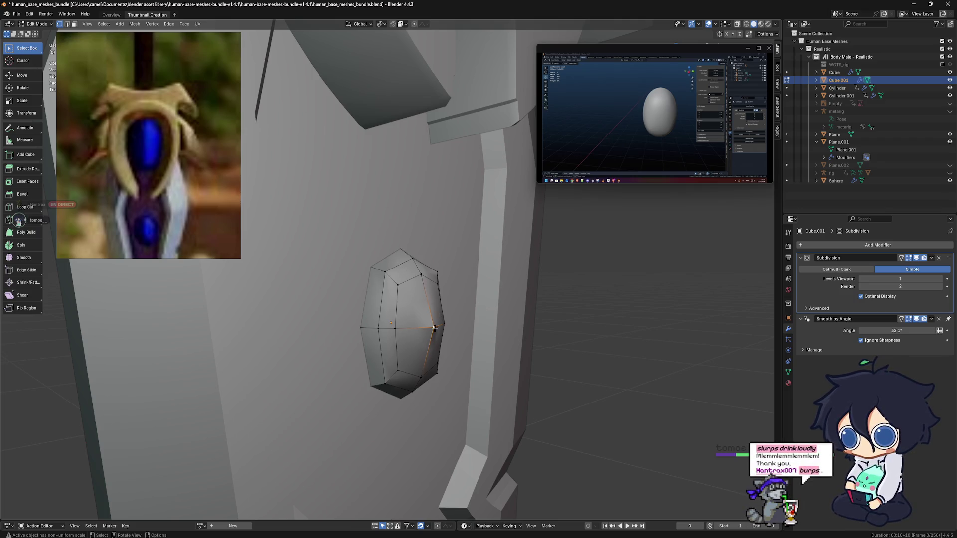
middle_drag(434, 326, 483, 331)
scroll(446, 333, up, 2)
key(g)
key(y)
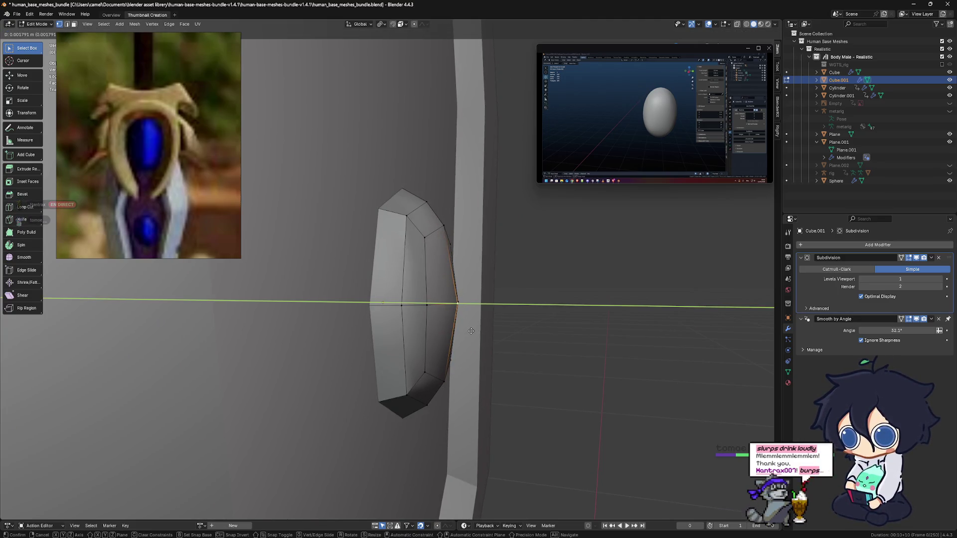
click(471, 331)
key(KP_1)
scroll(390, 317, down, 3)
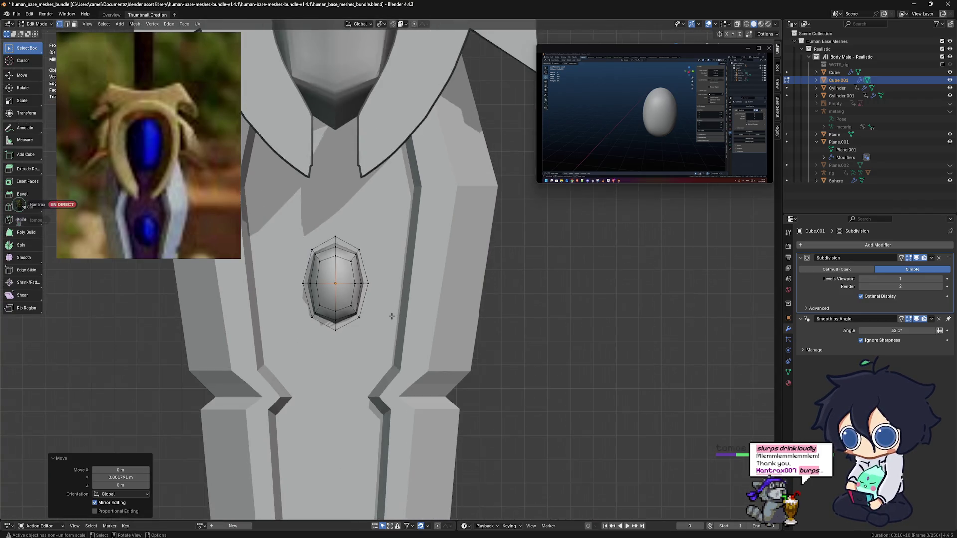
key(Tab)
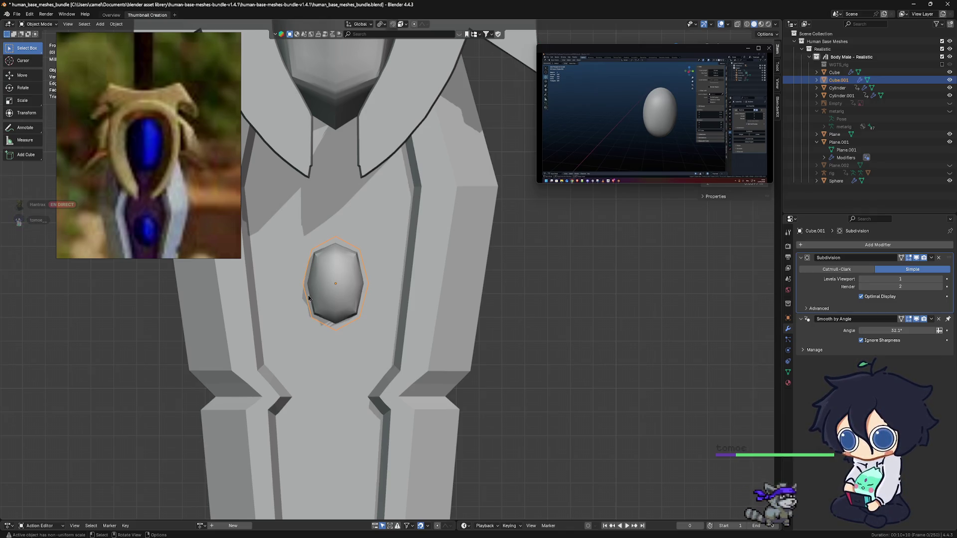
scroll(308, 298, up, 2)
middle_drag(314, 299, 312, 257)
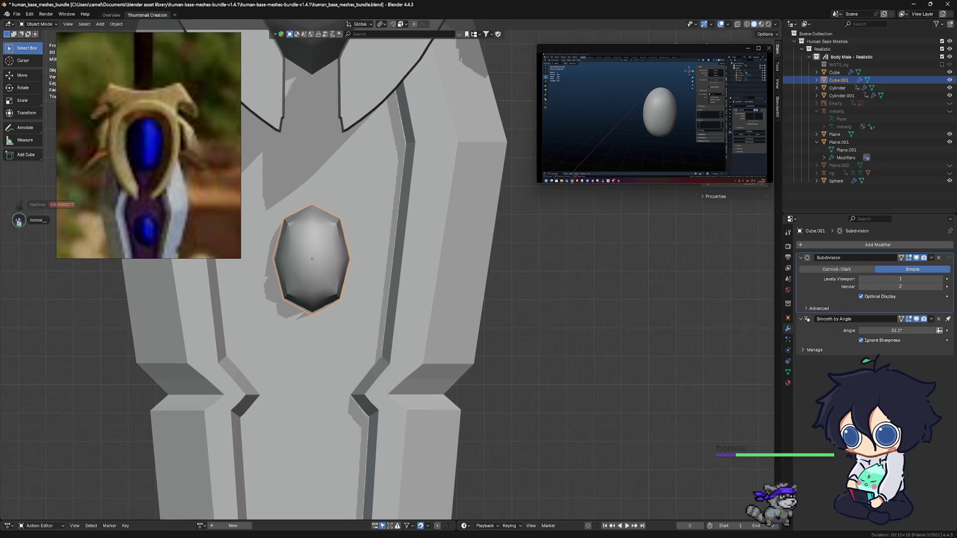
mouse_move(468, 319)
middle_down()
mouse_move(385, 331)
mouse_move(396, 352)
mouse_move(436, 348)
middle_up()
scroll(376, 332, up, 2)
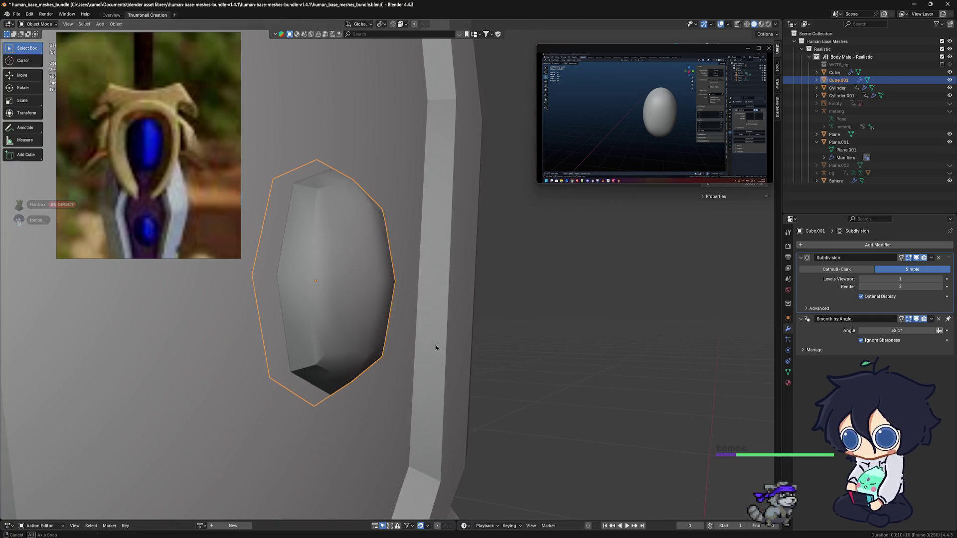
middle_drag(375, 351, 332, 341)
key(KP_3)
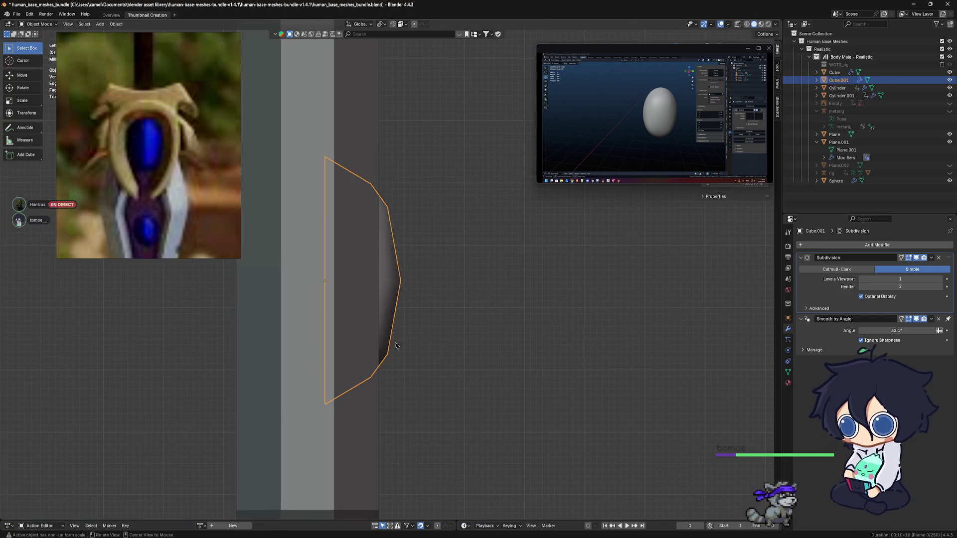
mouse_move(391, 409)
middle_down()
mouse_move(395, 376)
mouse_move(354, 341)
mouse_move(402, 292)
mouse_move(372, 252)
middle_up()
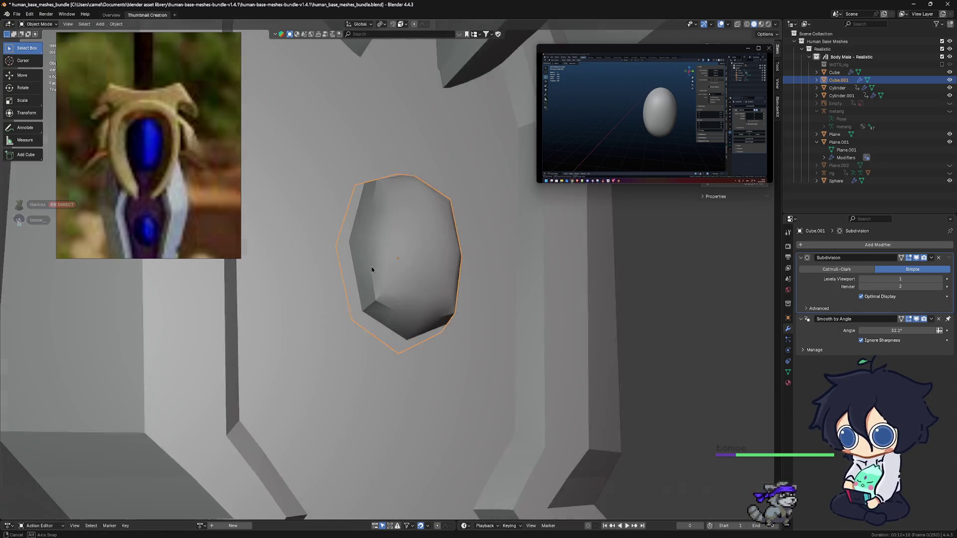
key(Tab)
key(KP_1)
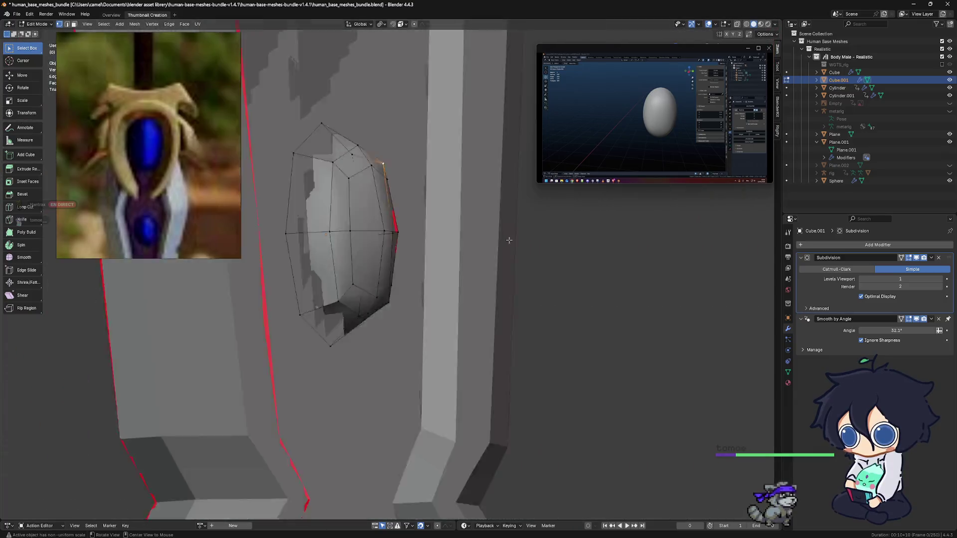
scroll(442, 273, down, 3)
scroll(442, 274, down, 2)
key(Tab)
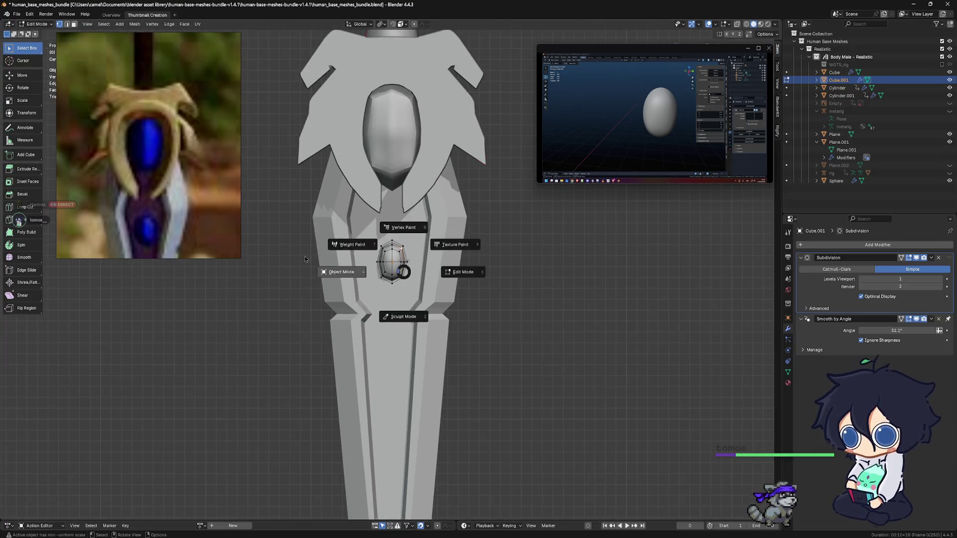
key(KP_5)
scroll(424, 250, down, 1)
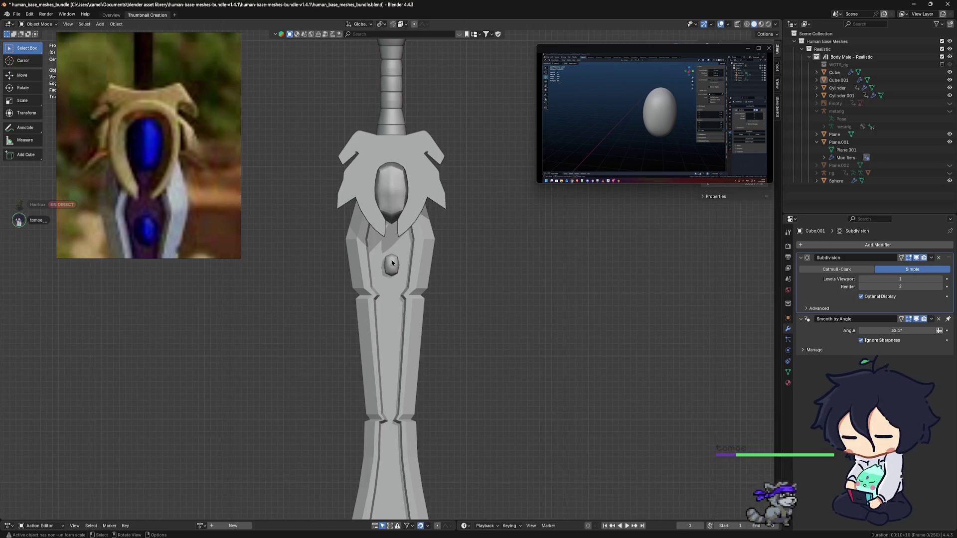
scroll(423, 247, up, 2)
scroll(425, 239, up, 1)
scroll(427, 224, up, 2)
mouse_move(427, 225)
shift+middle_down()
mouse_move(366, 271)
mouse_move(470, 275)
mouse_move(419, 295)
mouse_move(471, 290)
mouse_move(376, 279)
shift+middle_up()
click(350, 241)
scroll(469, 273, down, 4)
key(KP_1)
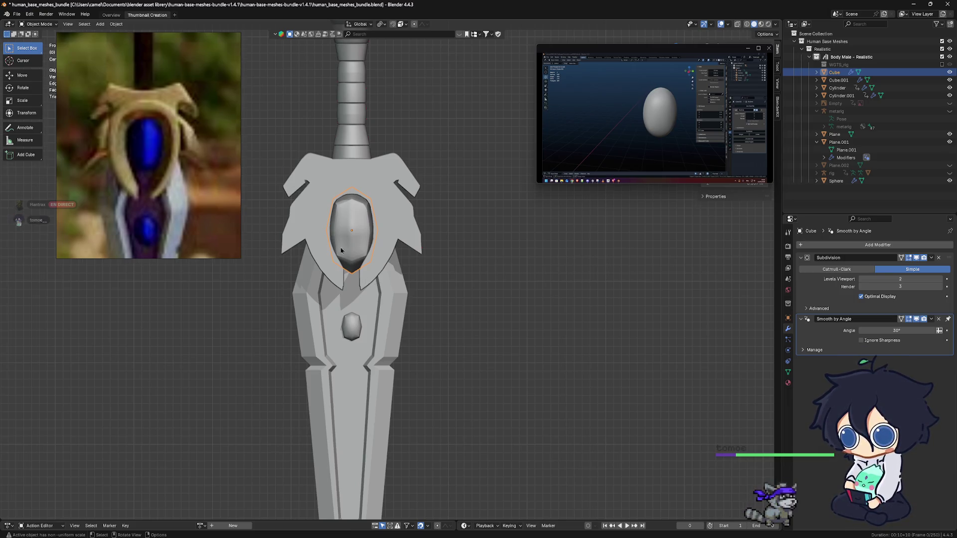
scroll(341, 249, up, 1)
scroll(359, 299, up, 1)
scroll(374, 329, up, 1)
click(379, 346)
scroll(380, 347, up, 1)
scroll(380, 347, up, 2)
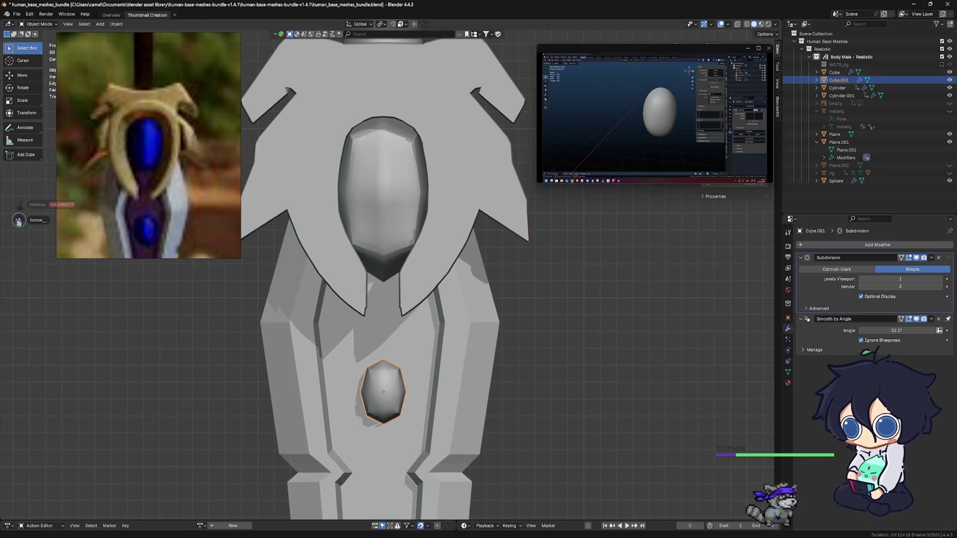
scroll(387, 331, up, 1)
scroll(419, 340, up, 1)
scroll(451, 346, up, 1)
scroll(455, 356, down, 2)
scroll(481, 363, down, 1)
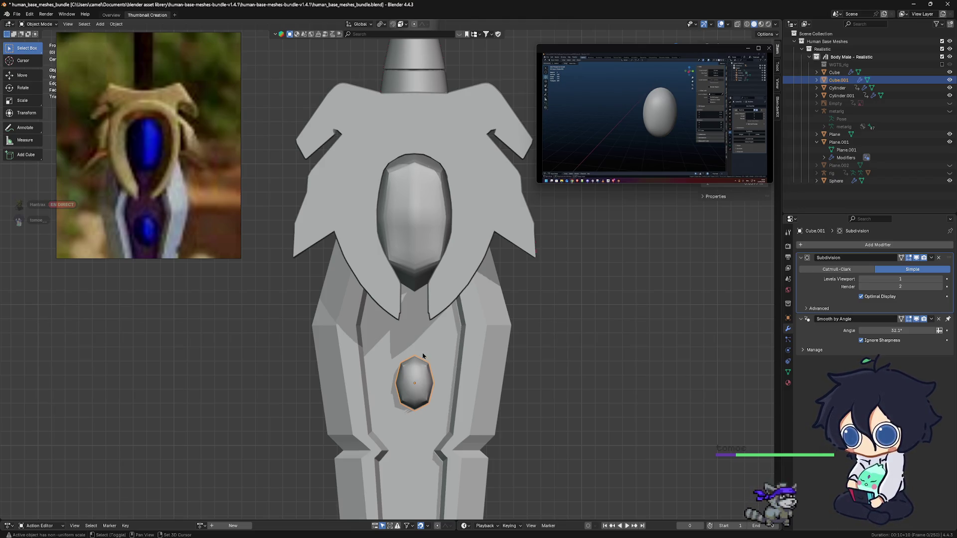
scroll(426, 356, down, 1)
scroll(442, 352, down, 1)
scroll(456, 348, down, 1)
scroll(472, 343, down, 1)
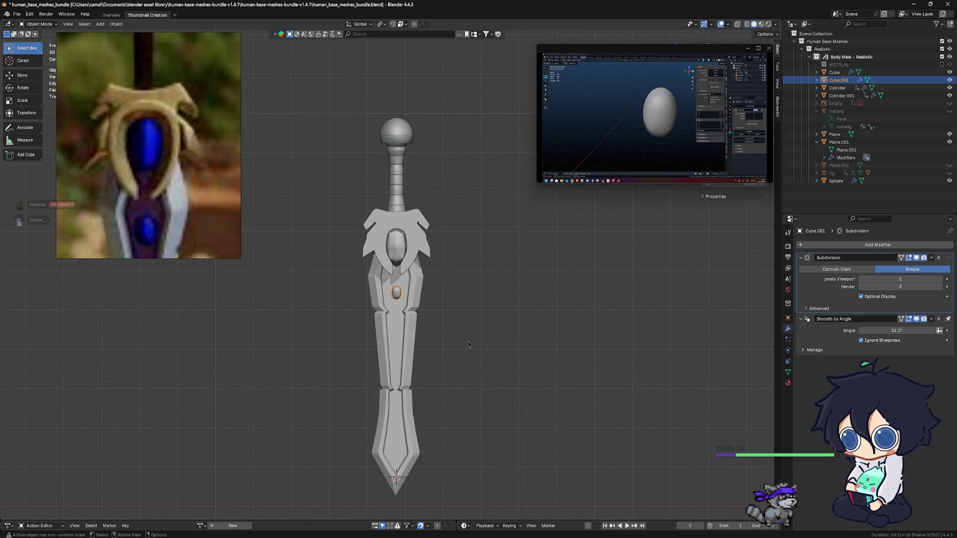
click(469, 344)
scroll(457, 347, down, 3)
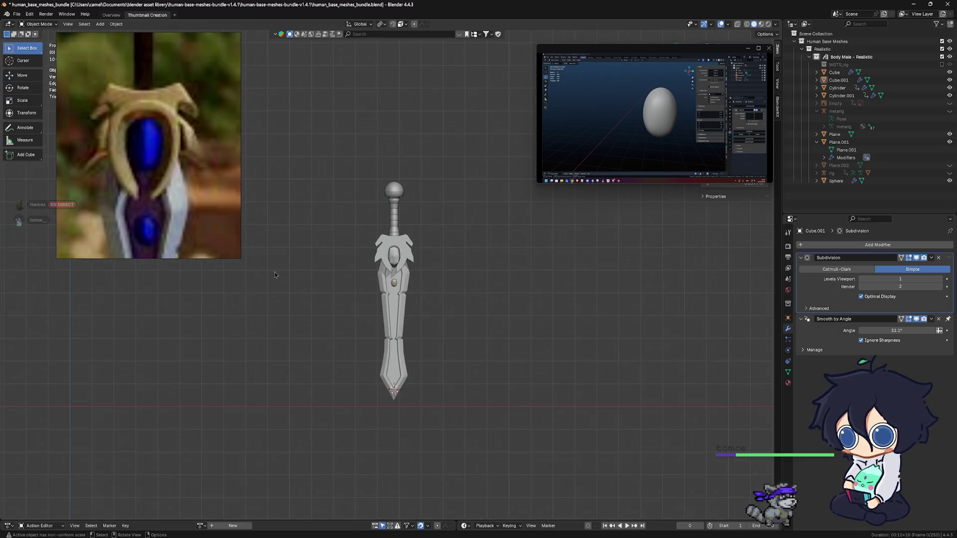
mouse_move(450, 359)
middle_down()
mouse_move(561, 357)
mouse_move(500, 356)
mouse_move(406, 335)
mouse_move(406, 314)
middle_up()
scroll(406, 290, up, 3)
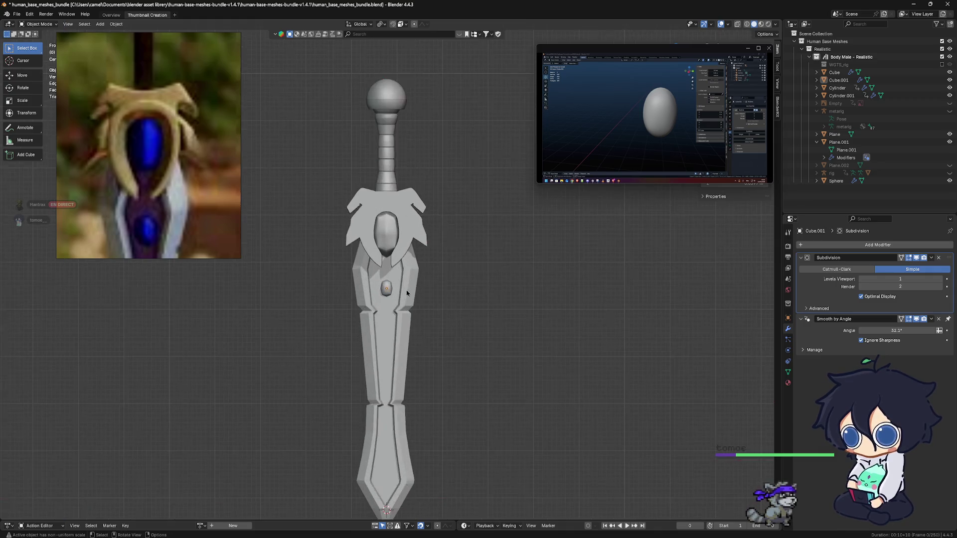
scroll(407, 290, up, 3)
scroll(424, 328, up, 3)
click(435, 247)
mouse_move(436, 248)
middle_down()
mouse_move(417, 258)
mouse_move(488, 268)
mouse_move(391, 268)
middle_up()
scroll(390, 267, up, 1)
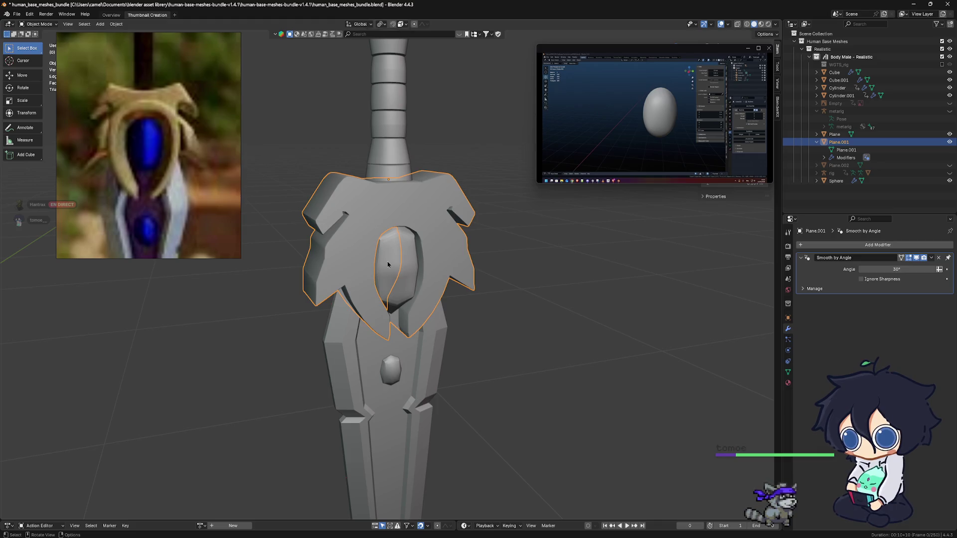
scroll(388, 265, down, 2)
Select the pommel Sphere and scale it down to 0.994.
alt+middle_drag(409, 247, 446, 262)
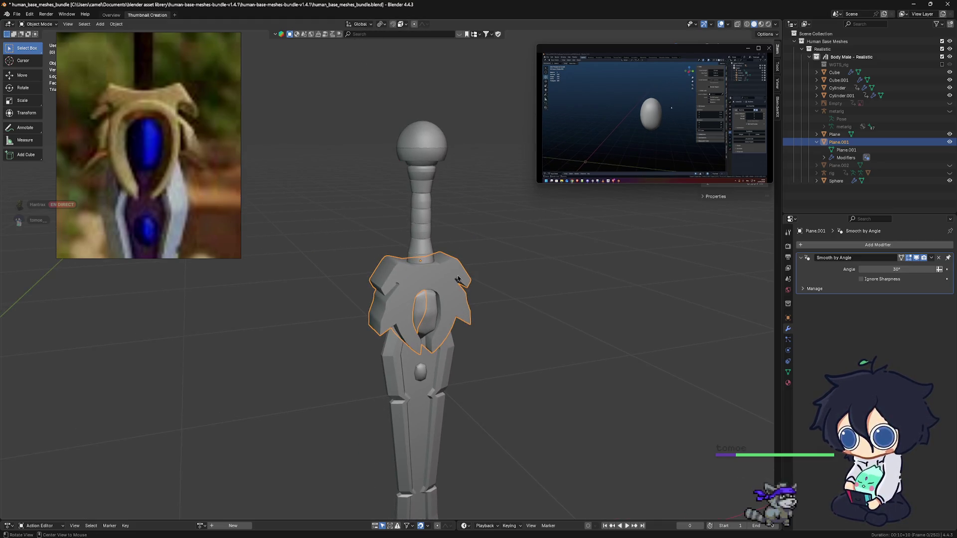
scroll(447, 262, up, 3)
scroll(449, 289, up, 2)
mouse_move(448, 289)
shift+middle_down()
mouse_move(434, 299)
mouse_move(426, 292)
shift+middle_up()
scroll(426, 292, up, 2)
scroll(427, 257, up, 2)
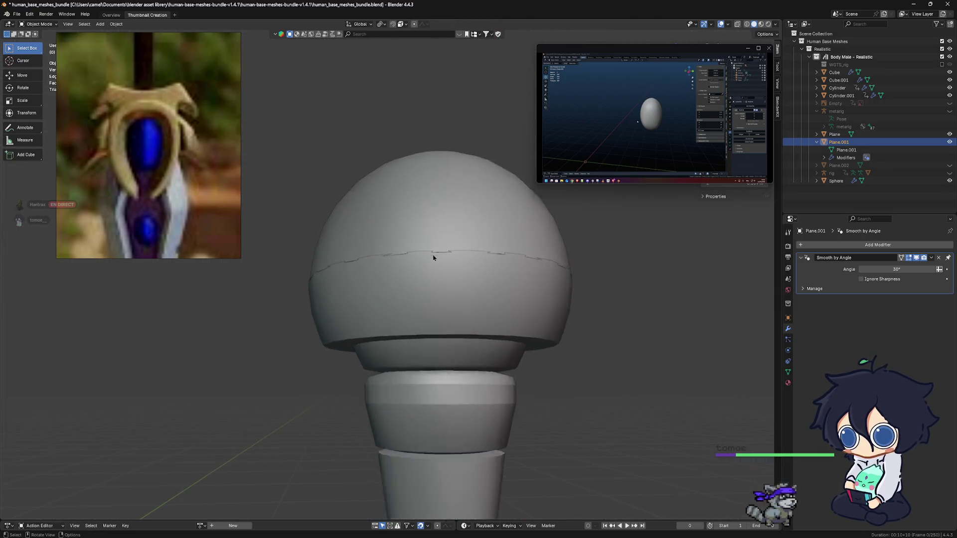
scroll(436, 259, up, 2)
scroll(439, 262, up, 1)
middle_drag(482, 267, 449, 228)
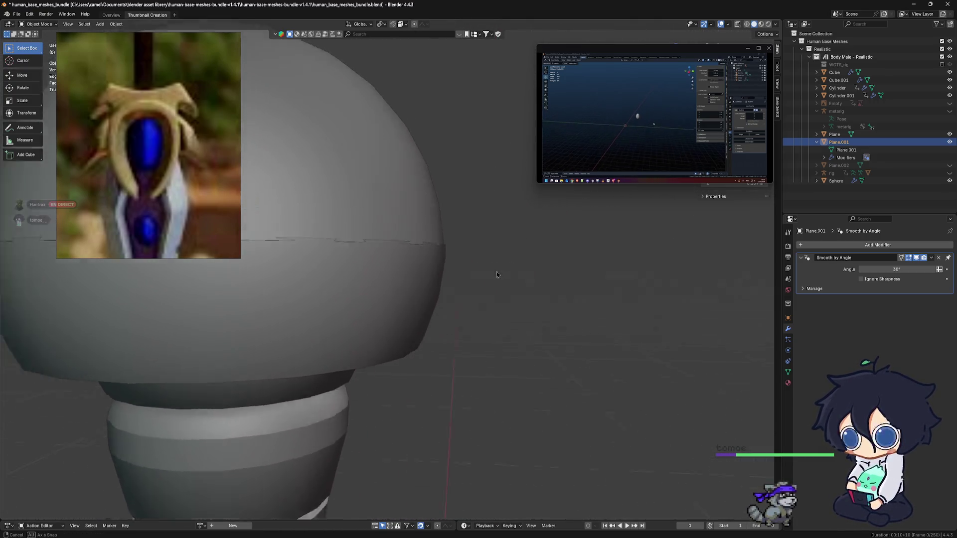
click(449, 228)
scroll(449, 262, up, 1)
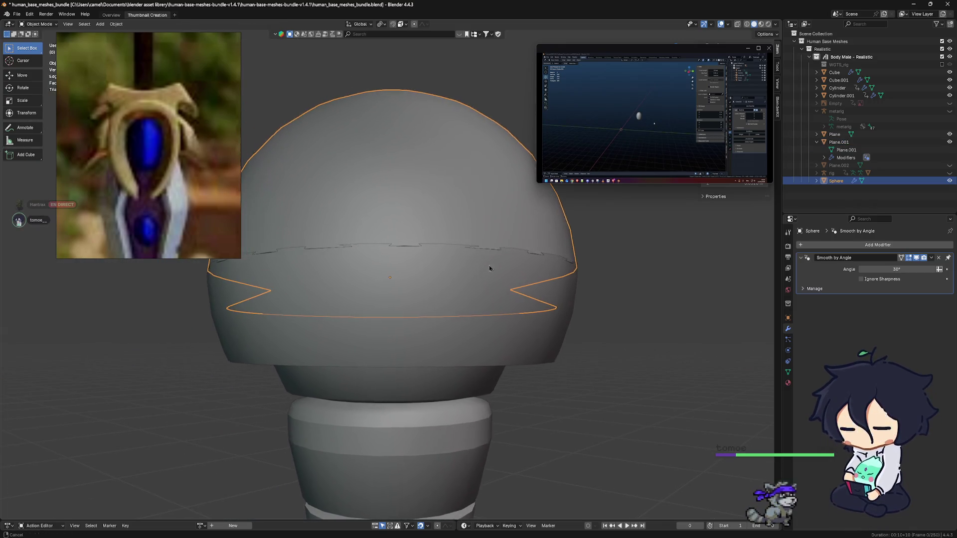
scroll(507, 266, up, 1)
scroll(523, 269, up, 1)
key(s)
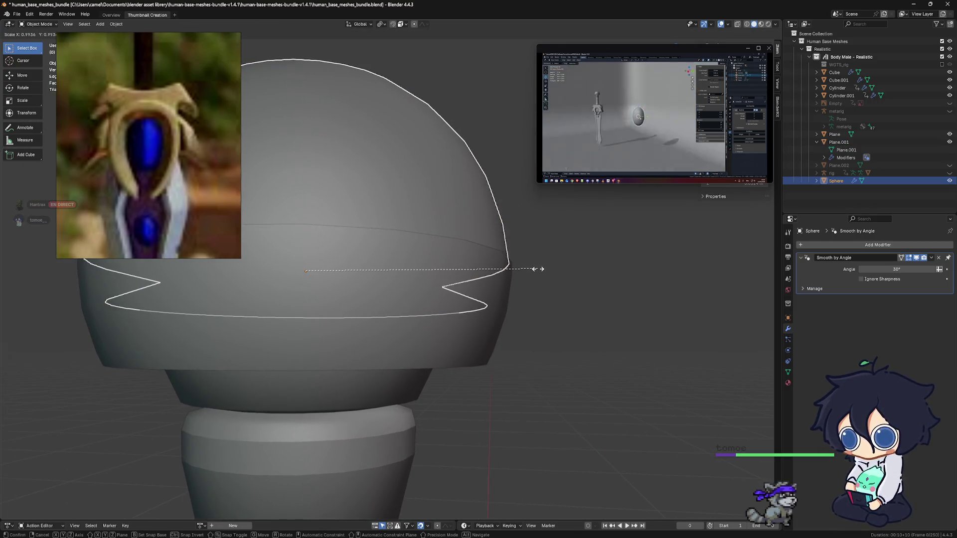
click(540, 282)
scroll(502, 305, down, 2)
Look over the pommel and neck, then select the Cylinder.001 grip piece.
mouse_move(502, 305)
middle_down()
mouse_move(524, 284)
mouse_move(488, 368)
mouse_move(405, 352)
middle_up()
scroll(528, 286, down, 1)
scroll(529, 285, down, 2)
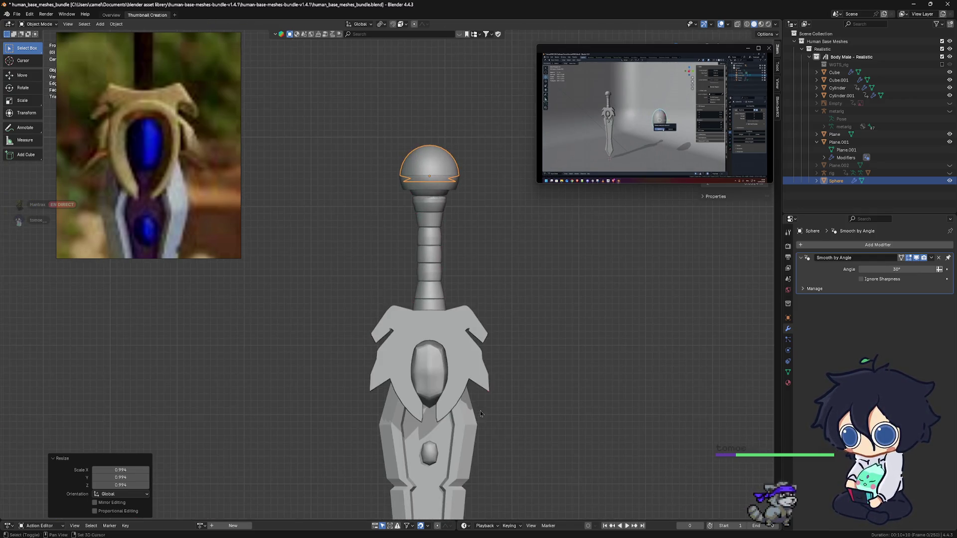
scroll(314, 269, up, 2)
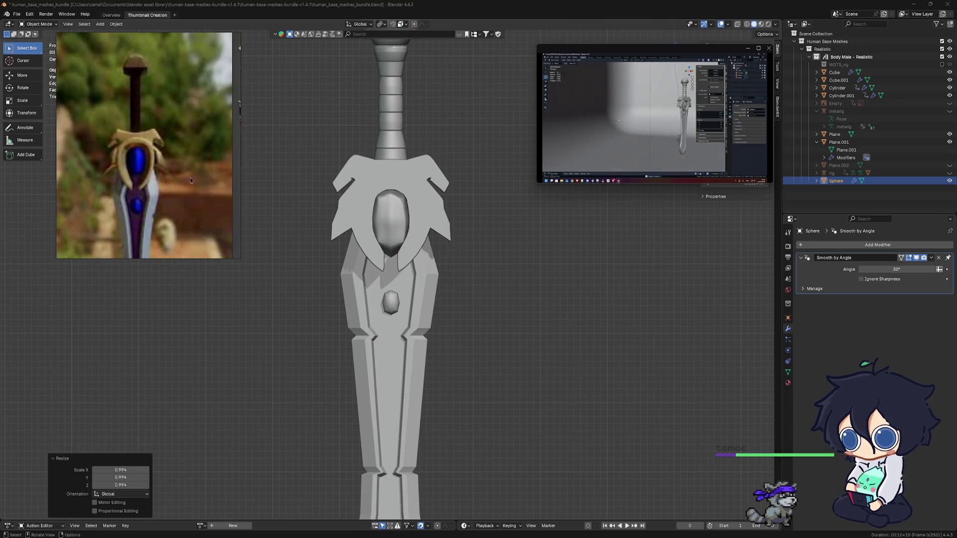
mouse_move(434, 269)
middle_down()
mouse_move(463, 276)
mouse_move(498, 357)
mouse_move(472, 306)
middle_up()
scroll(463, 276, down, 2)
scroll(463, 276, down, 2)
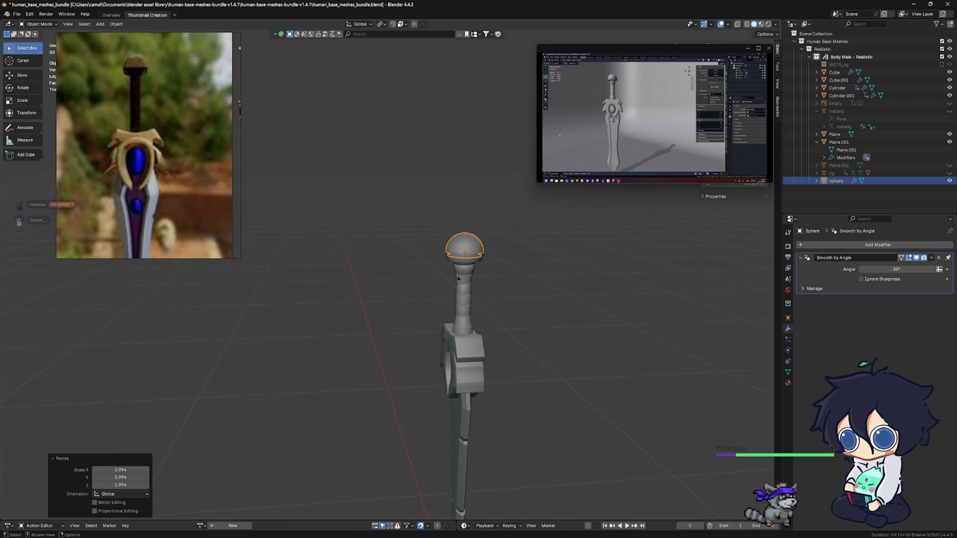
scroll(455, 259, up, 3)
scroll(498, 303, up, 3)
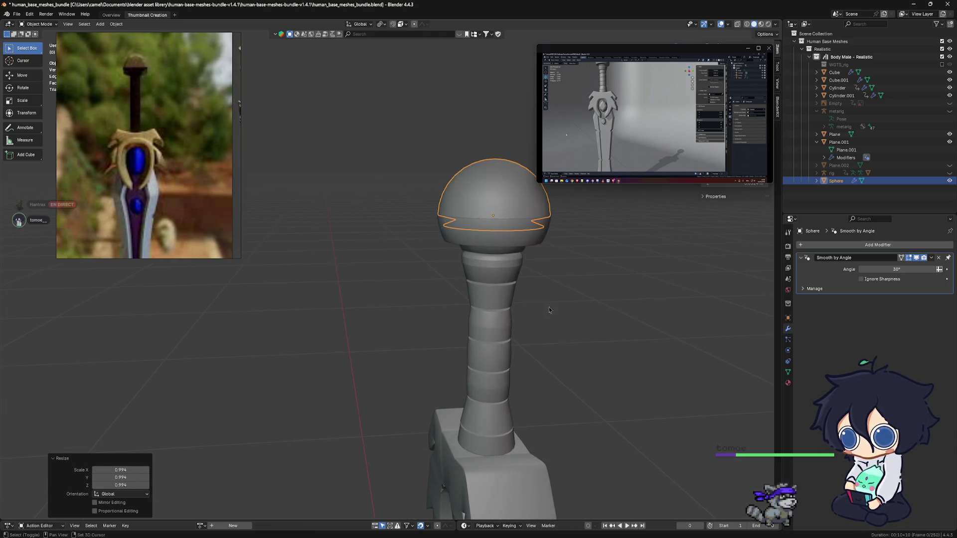
middle_drag(497, 303, 451, 265)
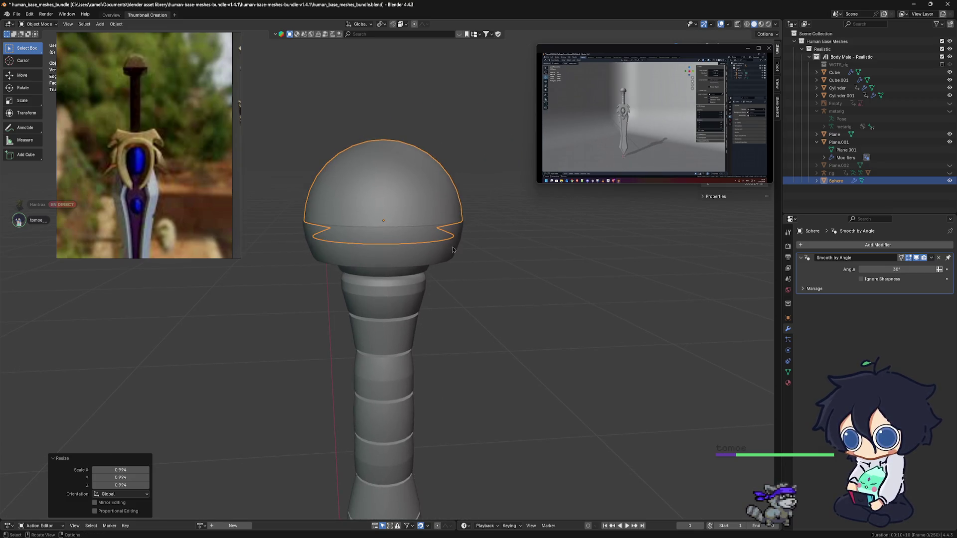
click(453, 250)
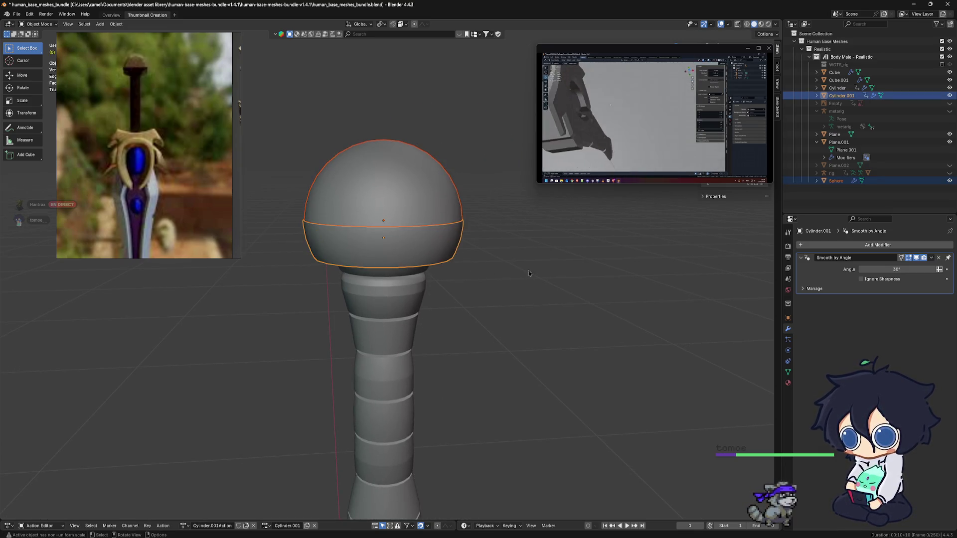
Scale Cylinder.001 to 0.860 along the Y axis to flatten the pommel.
key(s)
key(y)
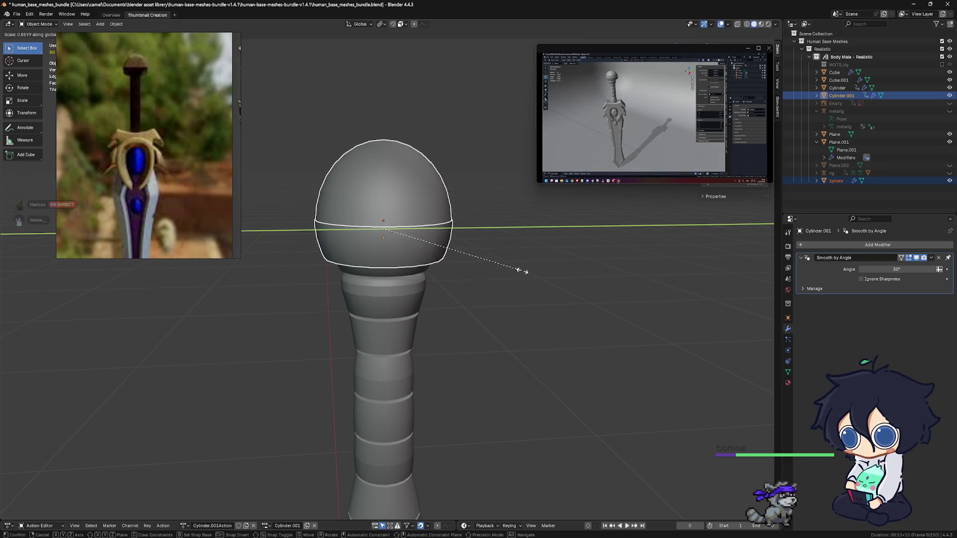
click(523, 274)
Orbit between front and perspective views to check the pommel, deselecting it.
mouse_move(557, 284)
alt+middle_down()
mouse_move(512, 285)
mouse_move(437, 218)
alt+middle_up()
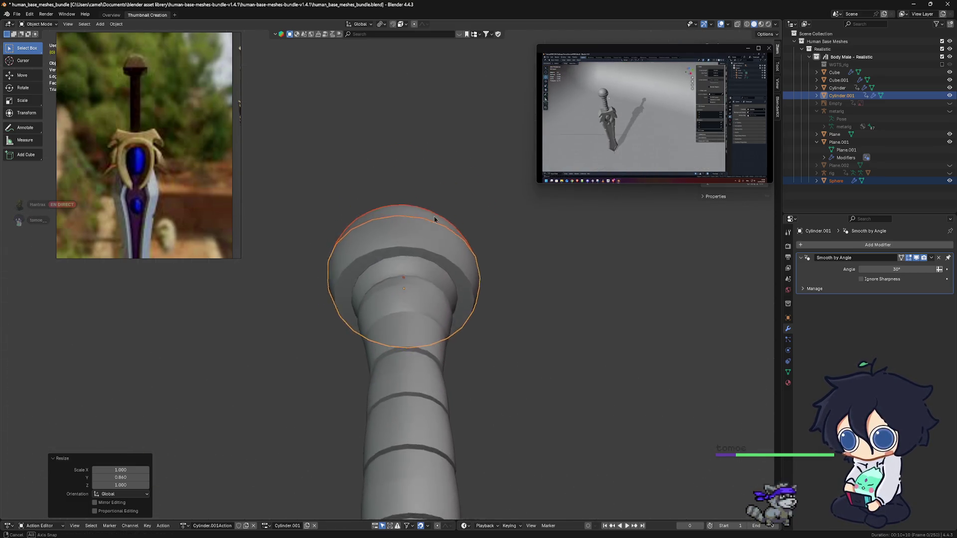
mouse_move(436, 217)
middle_down()
mouse_move(434, 288)
mouse_move(481, 311)
mouse_move(499, 305)
mouse_move(462, 315)
middle_up()
scroll(435, 289, down, 4)
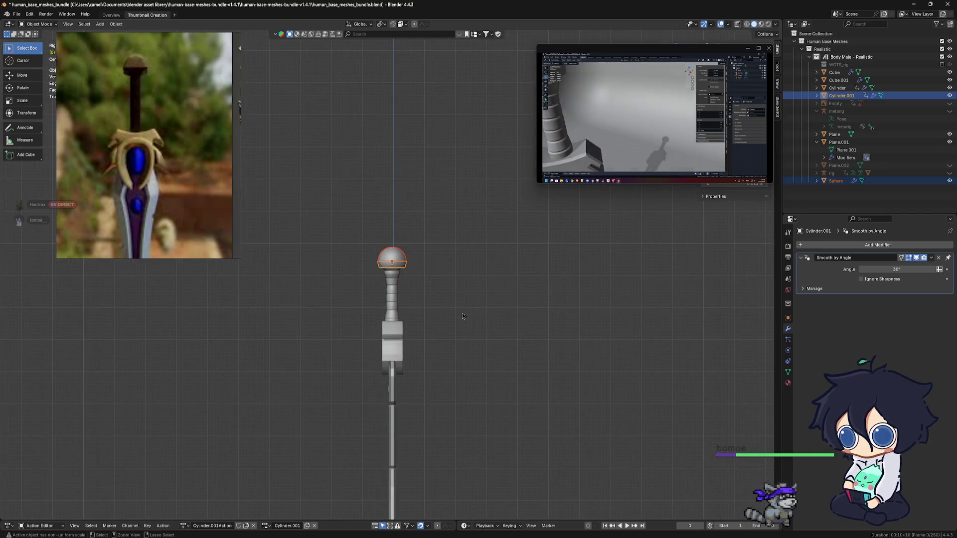
mouse_move(462, 316)
middle_down()
mouse_move(483, 324)
mouse_move(453, 319)
mouse_move(479, 266)
middle_up()
scroll(453, 319, up, 3)
click(492, 318)
scroll(479, 266, up, 3)
mouse_move(447, 299)
shift+middle_down()
mouse_move(469, 286)
mouse_move(505, 294)
mouse_move(436, 220)
shift+middle_up()
scroll(435, 219, down, 5)
scroll(436, 220, down, 2)
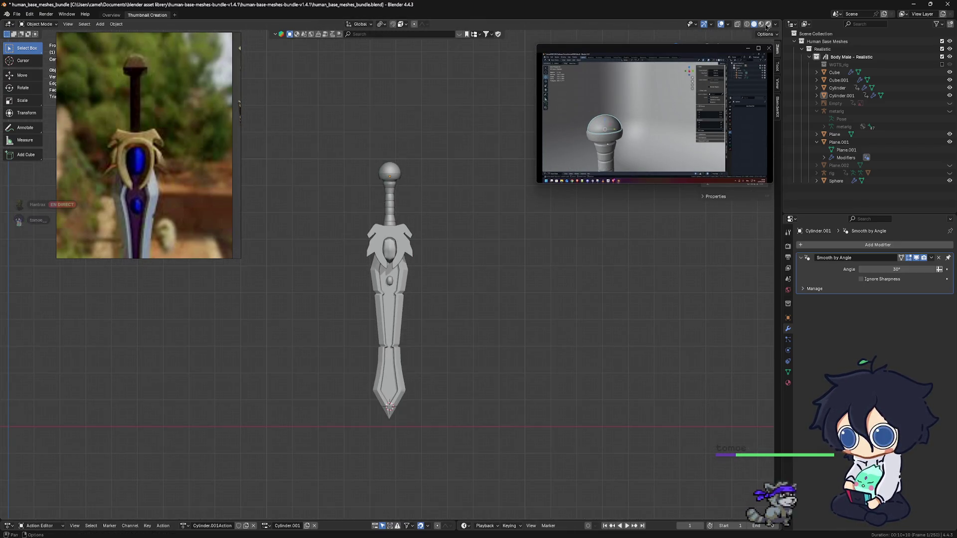
Preview the sword in rendered shading, return to solid, and nudge the reference window aside.
click(767, 24)
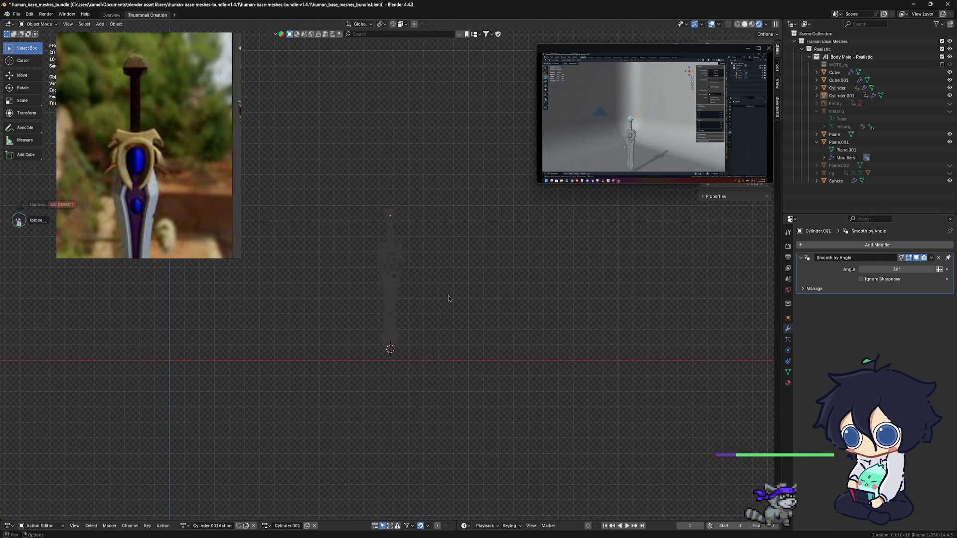
key(z)
shift+middle_drag(449, 299, 481, 307)
scroll(481, 307, down, 2)
scroll(481, 306, up, 1)
scroll(481, 307, up, 2)
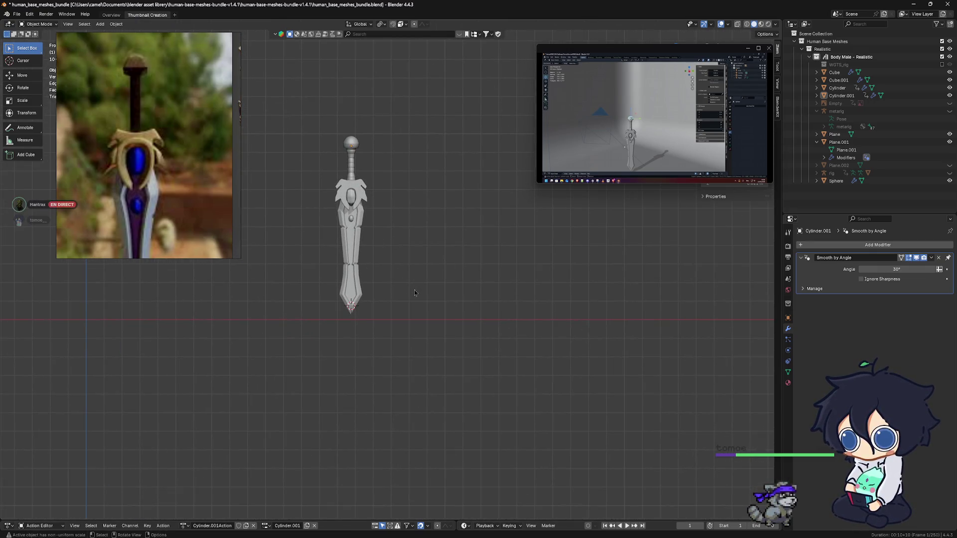
scroll(416, 292, down, 1)
scroll(394, 262, down, 1)
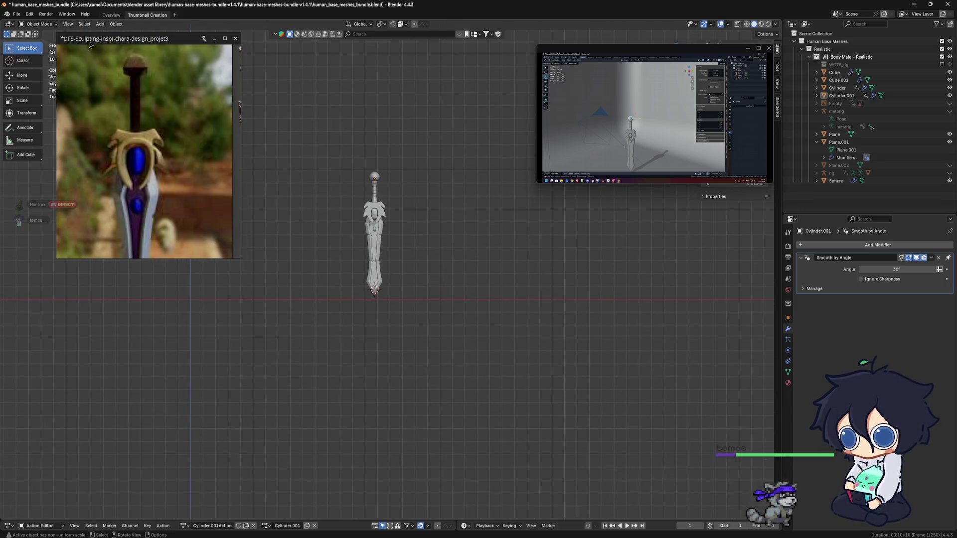
drag(90, 43, 84, 64)
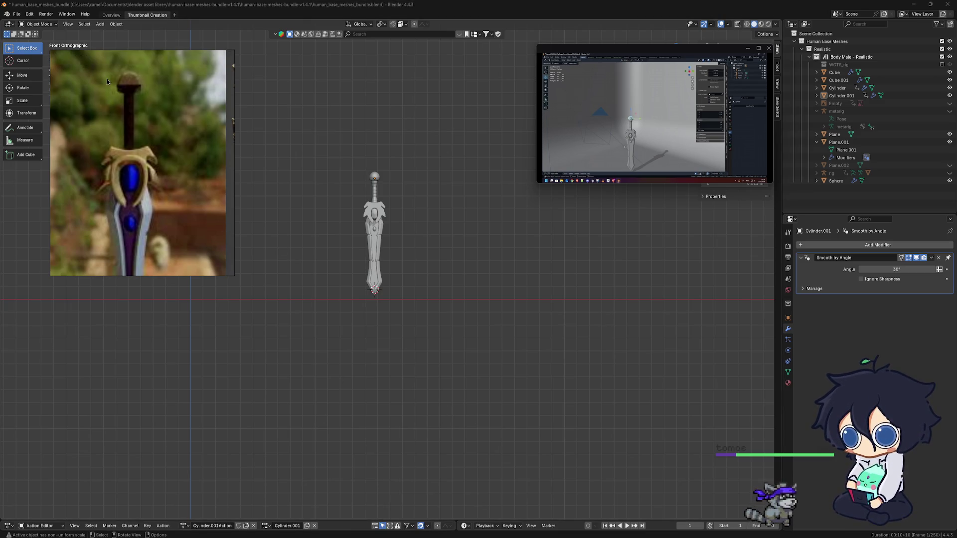
scroll(390, 232, up, 1)
scroll(390, 234, up, 1)
Frame the sword in the front view and bring up the Apply transforms menu with Ctrl+A.
mouse_move(389, 234)
shift+middle_down()
mouse_move(382, 238)
mouse_move(411, 262)
shift+middle_up()
scroll(381, 238, down, 2)
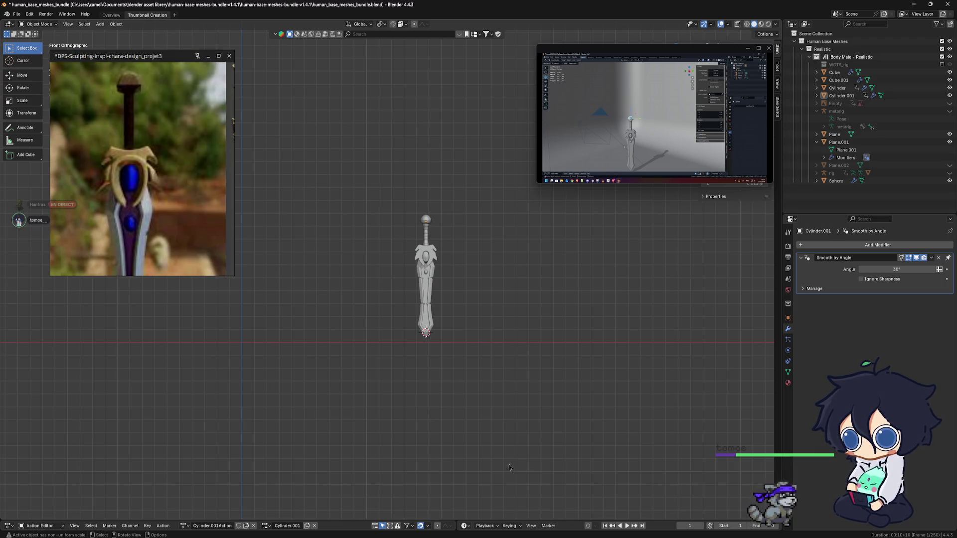
mouse_move(458, 374)
shift+middle_down()
mouse_move(476, 348)
mouse_move(441, 386)
shift+middle_up()
scroll(474, 329, up, 2)
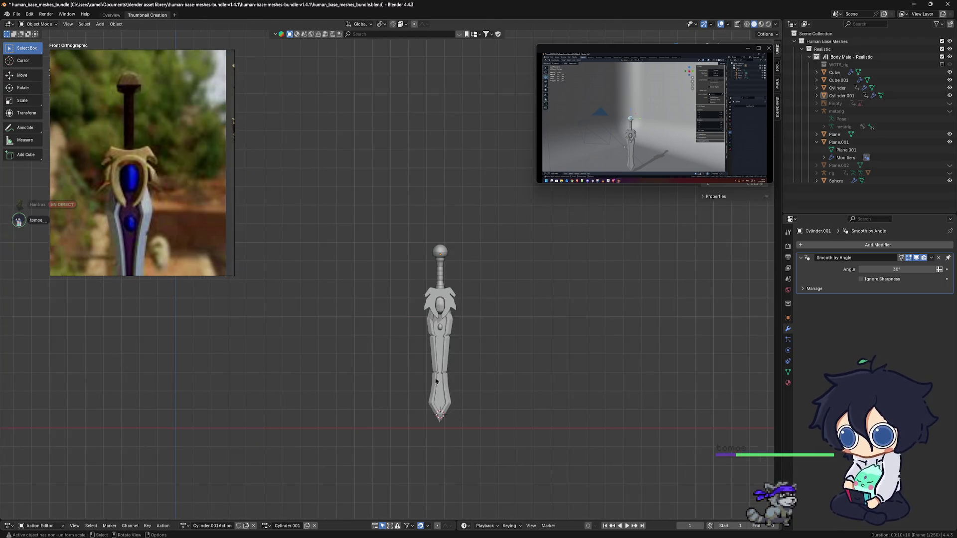
mouse_move(418, 340)
shift+middle_down()
mouse_move(406, 292)
mouse_move(462, 330)
shift+middle_up()
scroll(407, 292, up, 2)
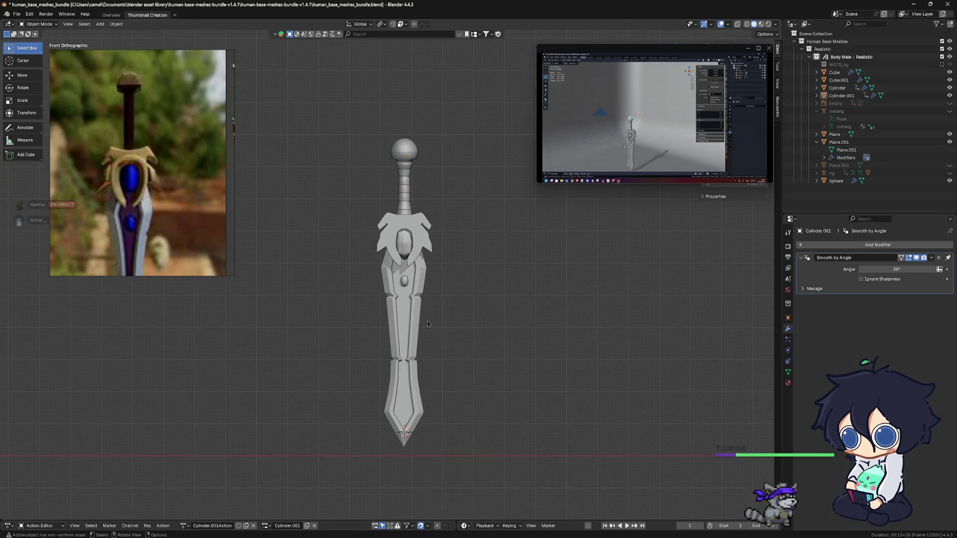
key(ctrl+a)
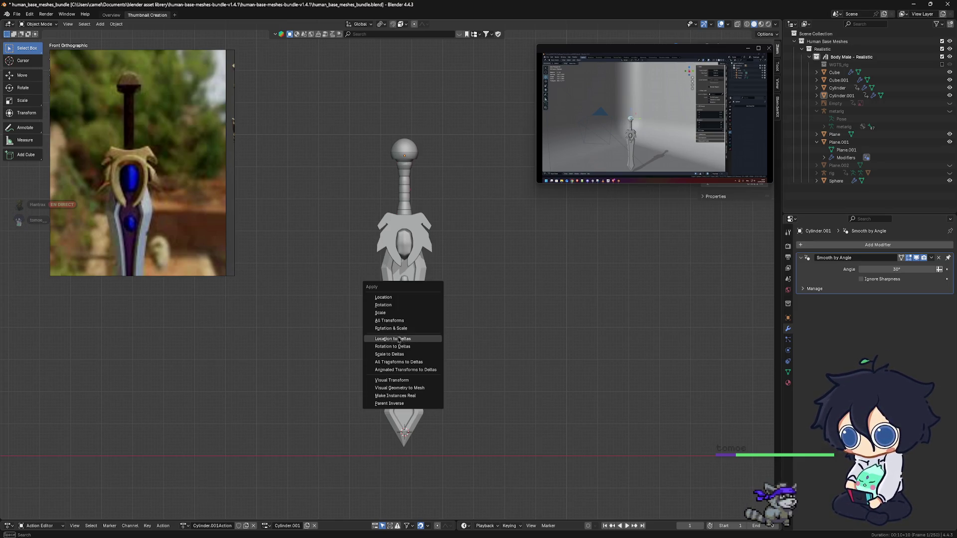
Apply the sword's rotation and add a new mesh plane beneath its tip.
click(384, 304)
shift+middle_drag(466, 310, 473, 312)
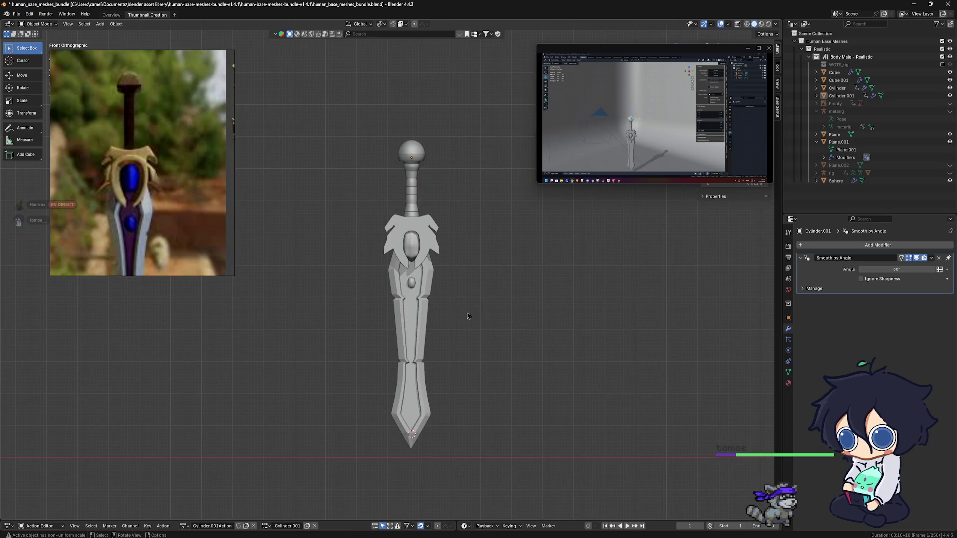
key(shift+a)
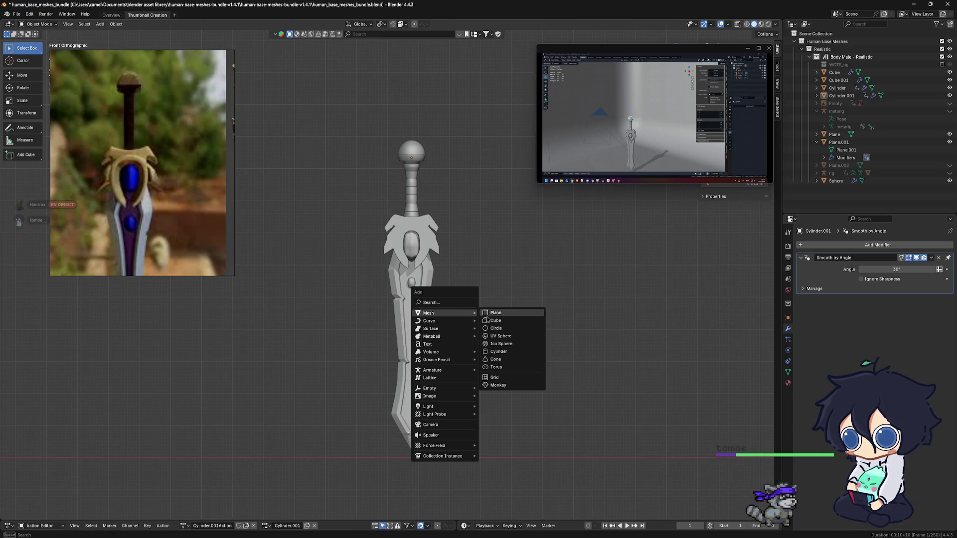
click(490, 314)
shift+middle_drag(481, 323, 451, 321)
Lower the plane along Z, then enter Edit Mode with nothing selected.
key(g)
key(z)
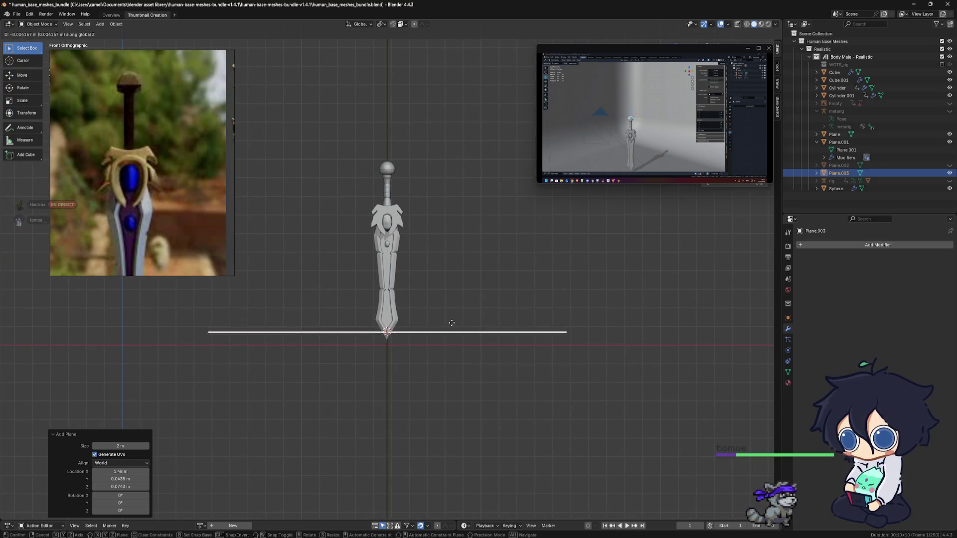
click(452, 323)
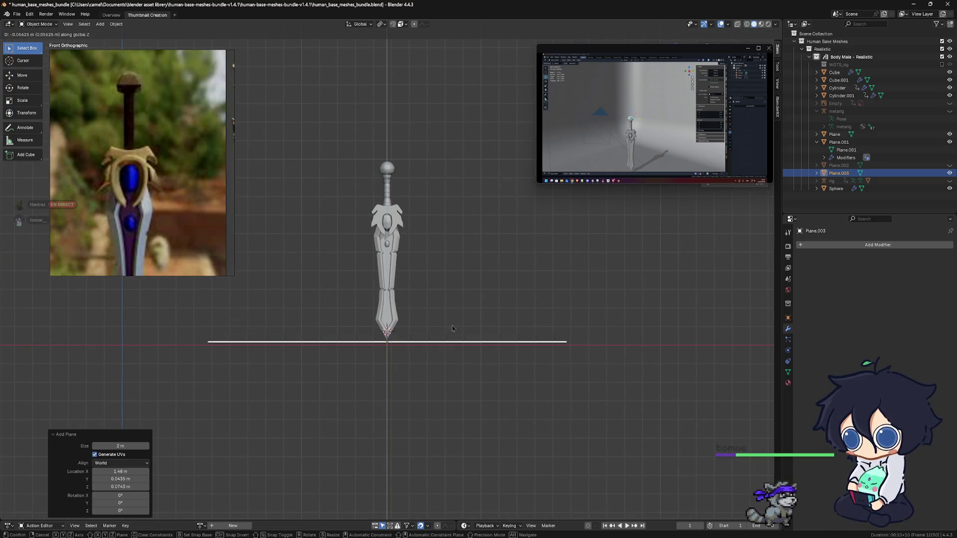
middle_drag(405, 333, 358, 331)
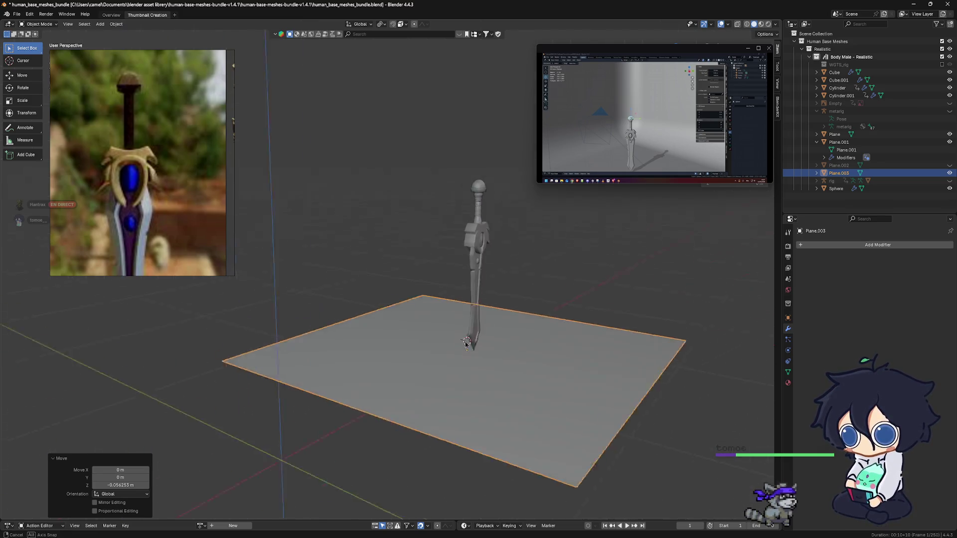
key(Tab)
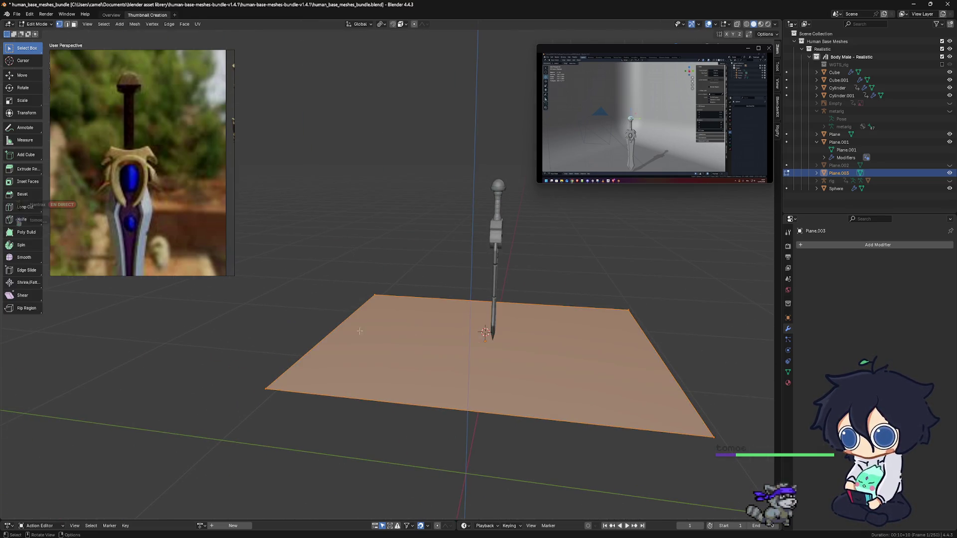
mouse_move(138, 165)
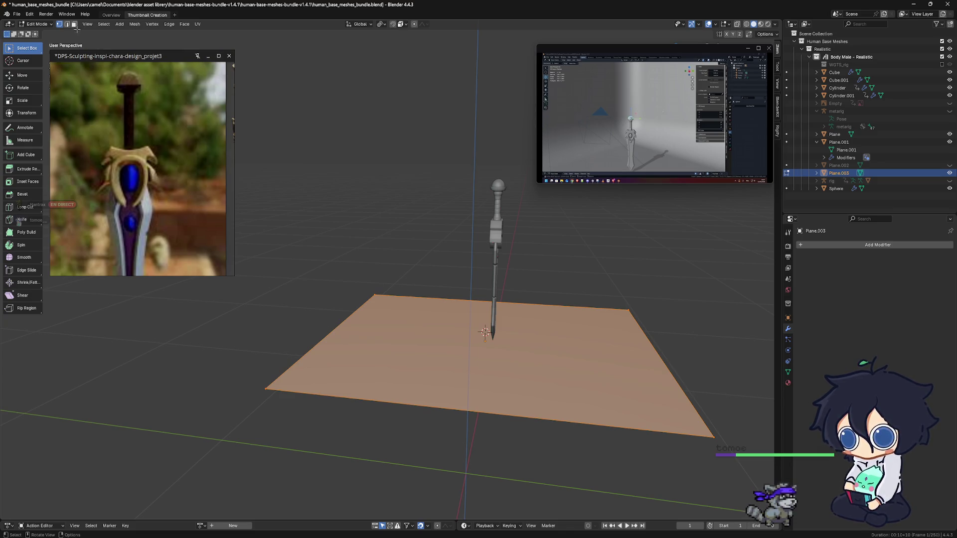
key(alt+a)
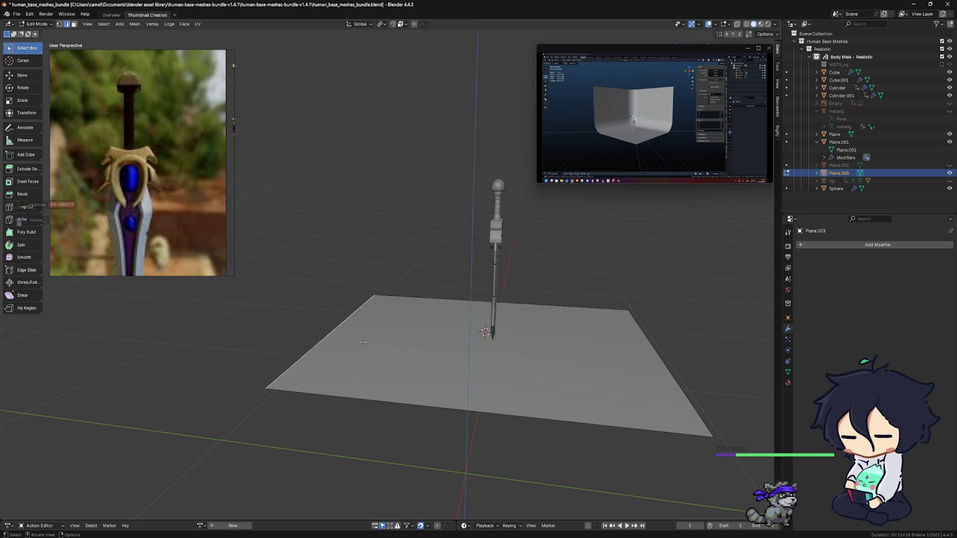
Extrude the plane's back edge straight up about 1.8 m into a backdrop wall.
click(325, 338)
key(e)
key(z)
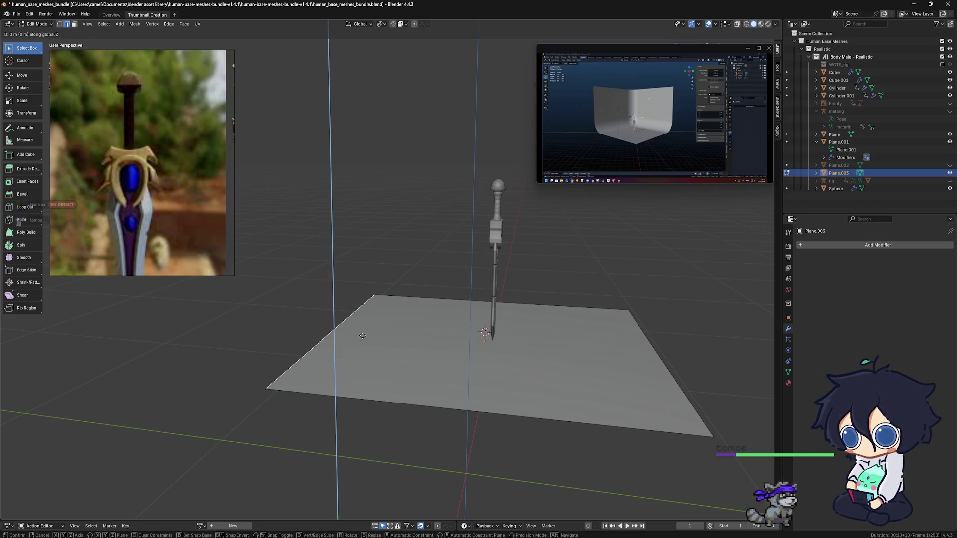
click(322, 47)
mouse_move(322, 46)
middle_down()
mouse_move(537, 285)
mouse_move(456, 322)
middle_up()
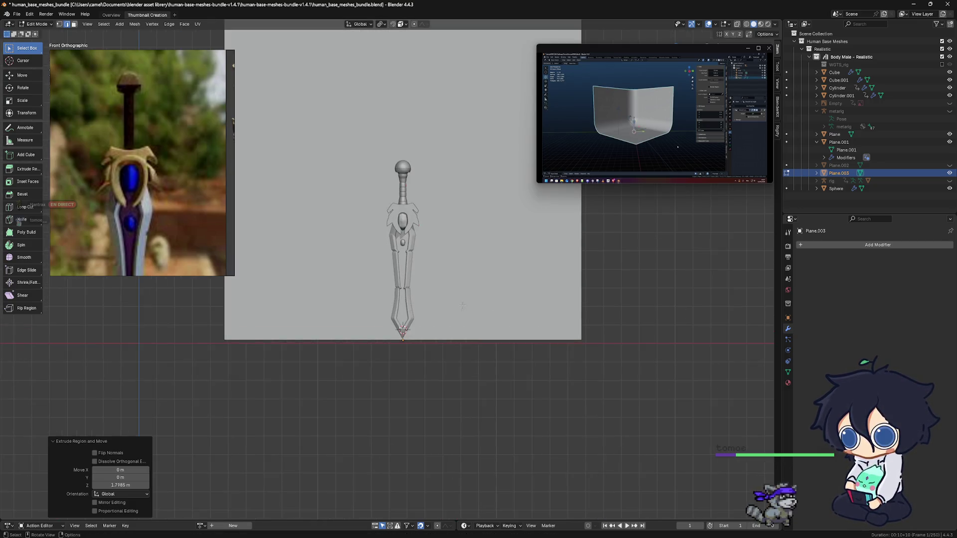
middle_drag(456, 321, 471, 344)
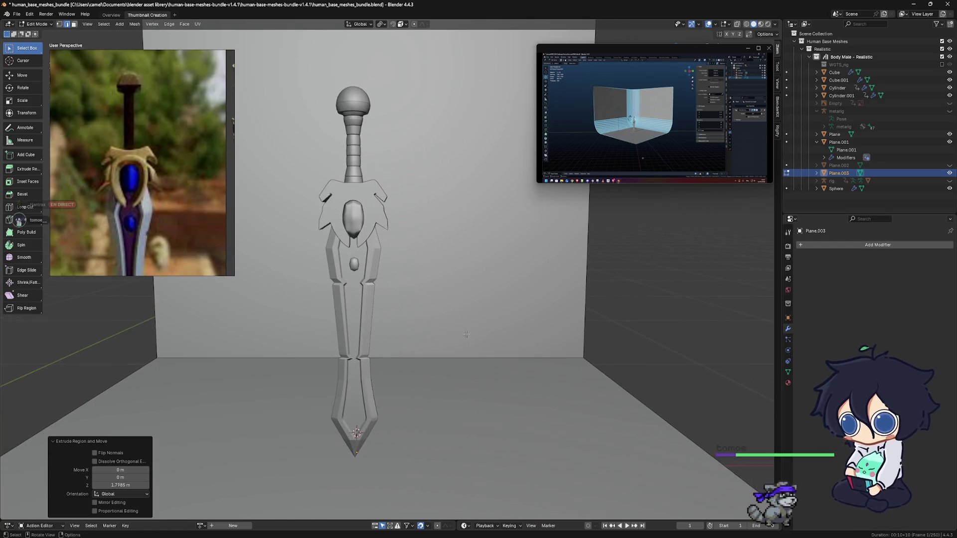
scroll(471, 345, down, 2)
Bring up the Add menu, dismiss it, and bring it up again.
key(shift+a)
key(Escape)
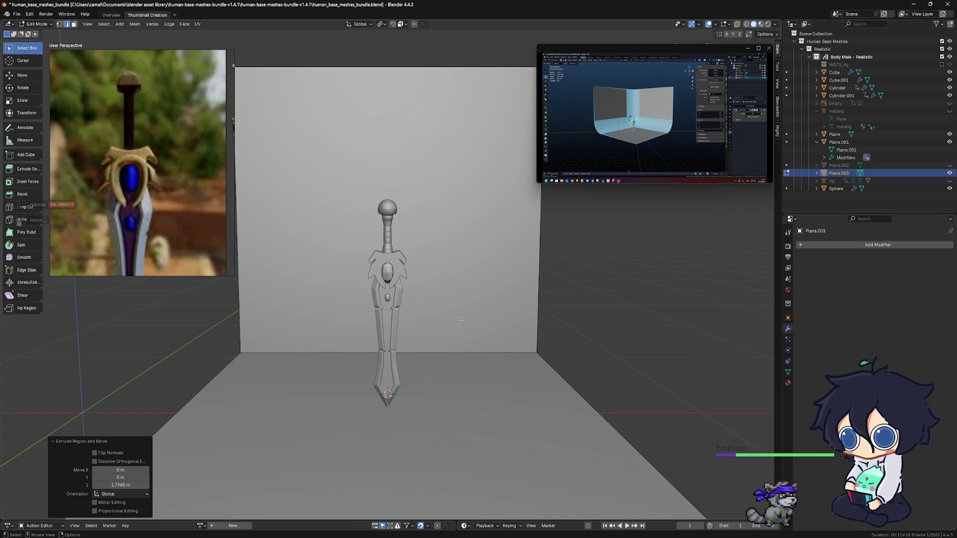
key(shift+a)
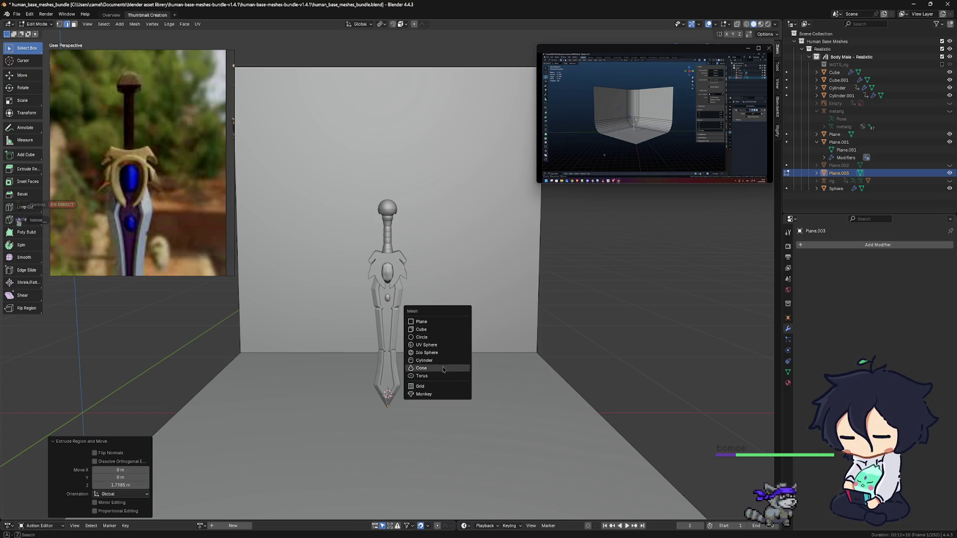
Leave Edit Mode and add a spot light at the sword's base.
click(597, 364)
key(Tab)
key(shift+a)
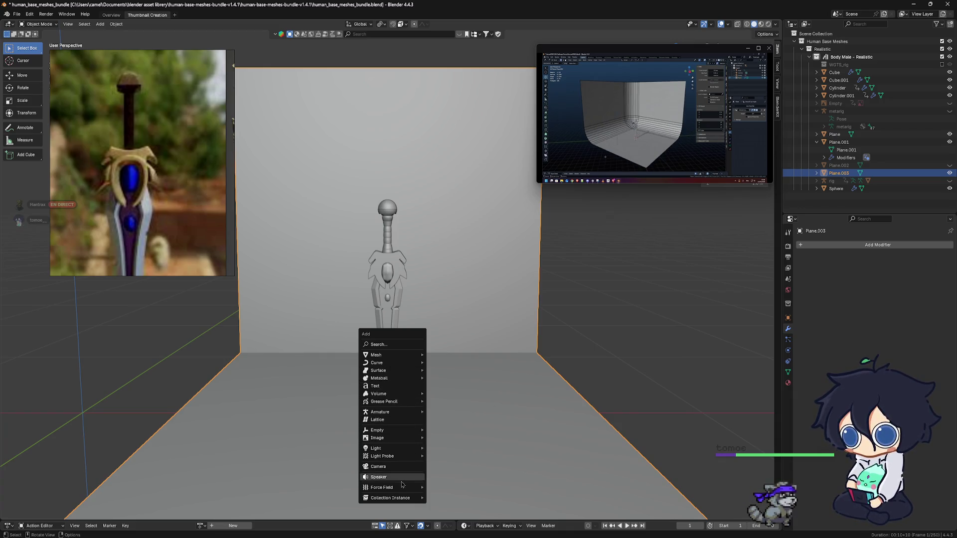
mouse_move(376, 447)
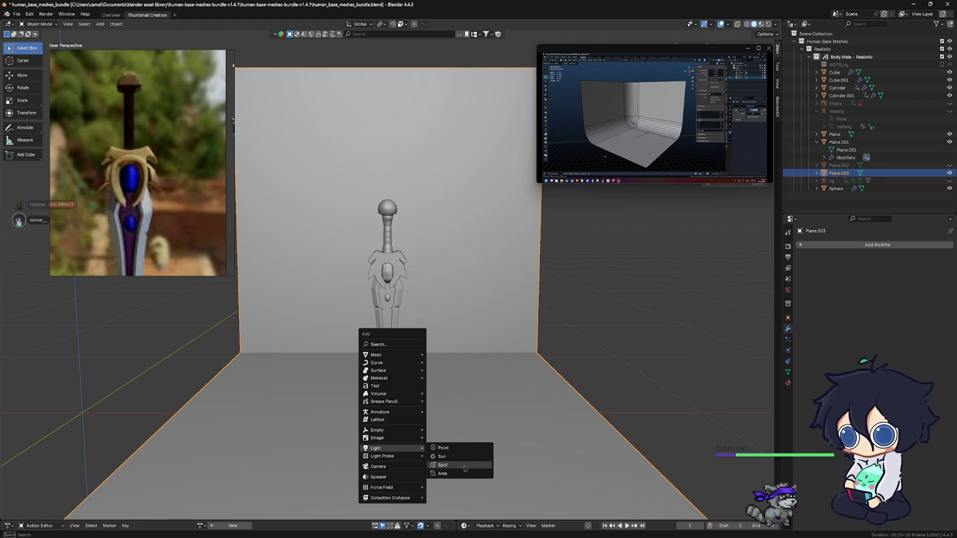
click(465, 468)
scroll(444, 385, down, 3)
scroll(444, 385, down, 2)
scroll(423, 375, down, 2)
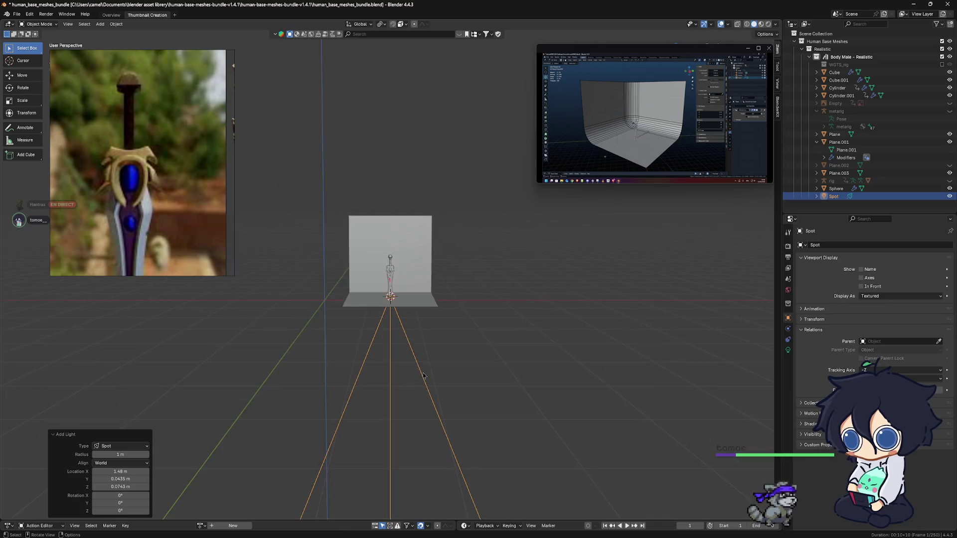
scroll(423, 376, down, 2)
scroll(423, 376, down, 2)
Raise the spot light along Z and move it forward to about -2.745 m on Y.
middle_drag(423, 376, 423, 374)
key(g)
key(z)
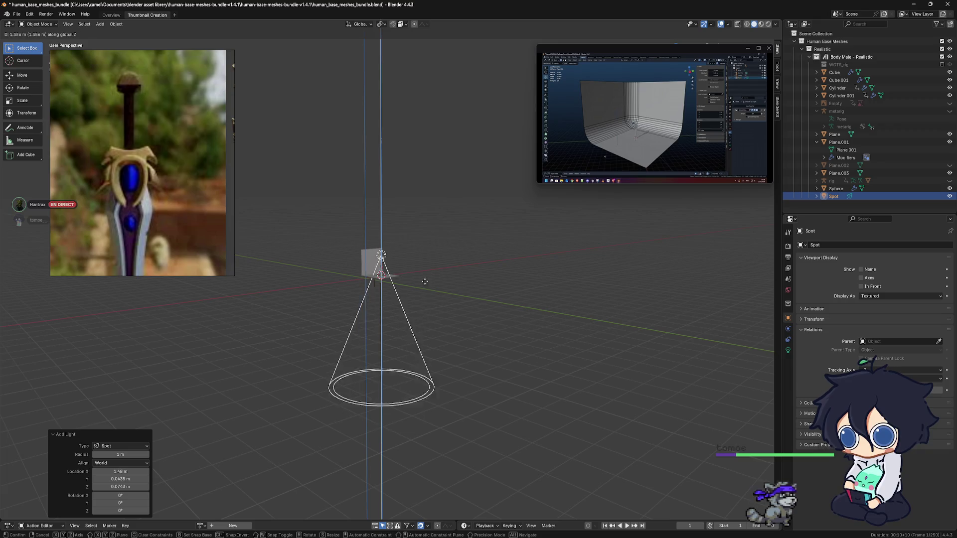
click(432, 246)
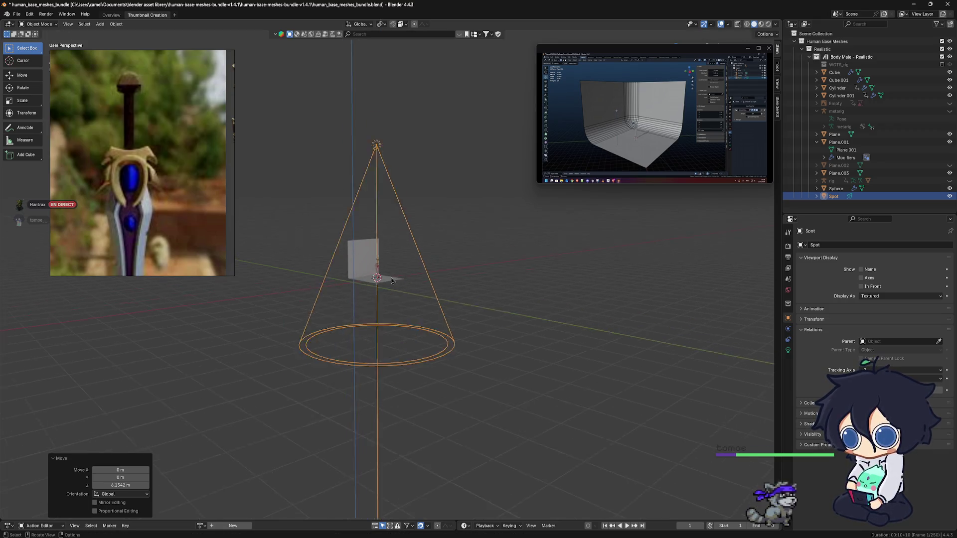
scroll(391, 280, up, 2)
scroll(416, 320, up, 1)
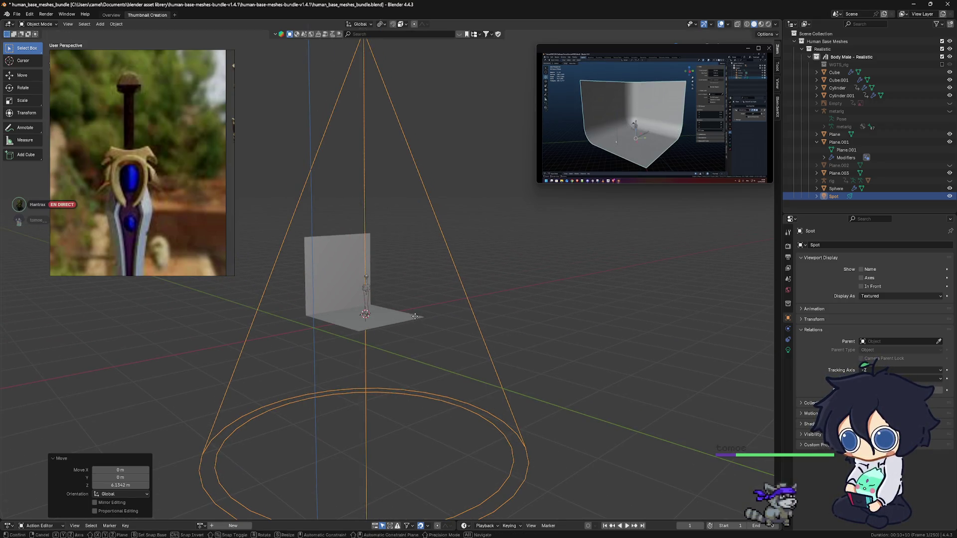
key(g)
key(y)
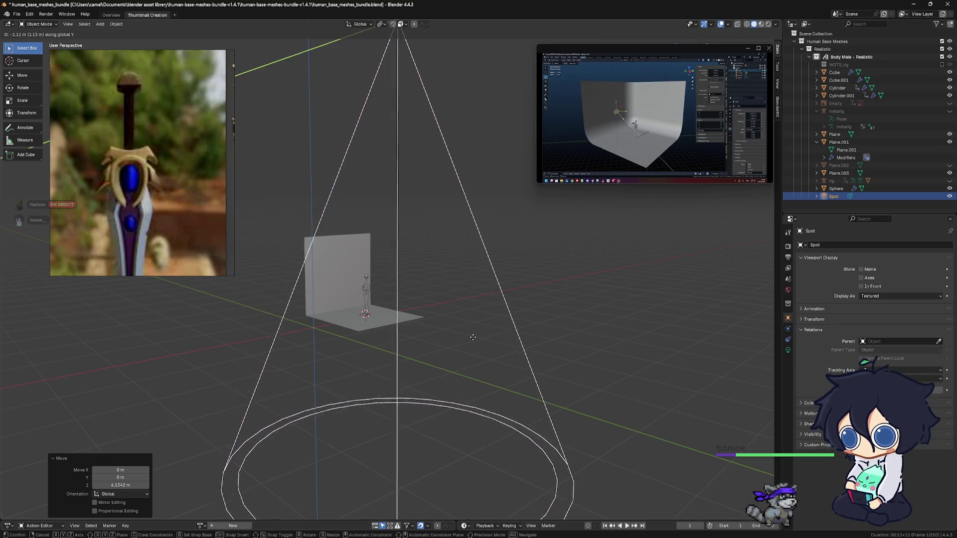
click(467, 387)
scroll(468, 386, down, 2)
Tilt the spot light 57.1° about X toward the wall and show the front view rendered.
middle_drag(467, 387, 576, 358)
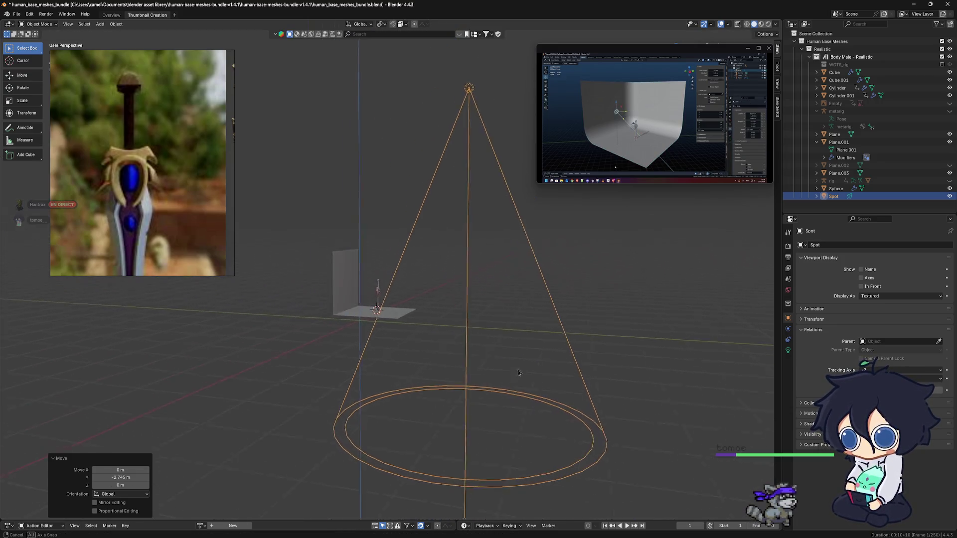
key(r)
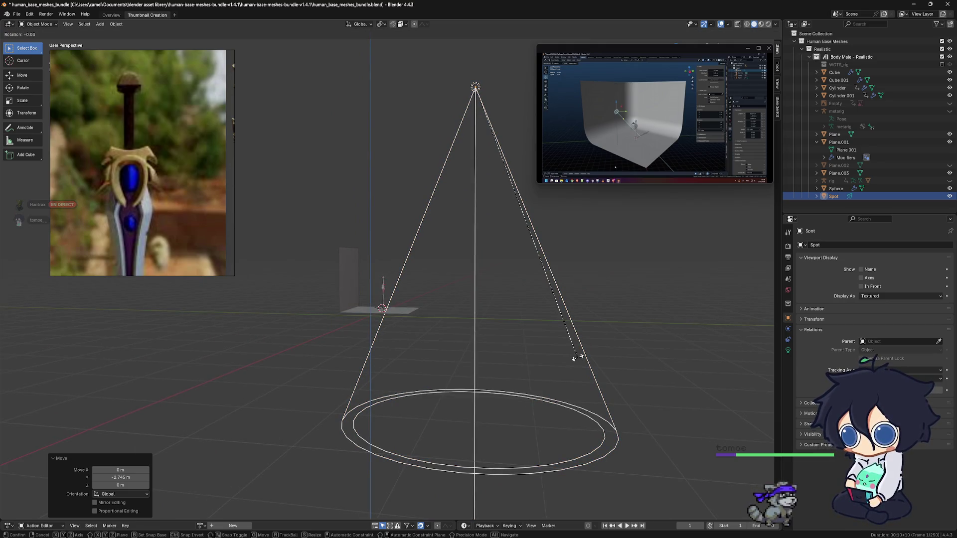
key(x)
click(403, 357)
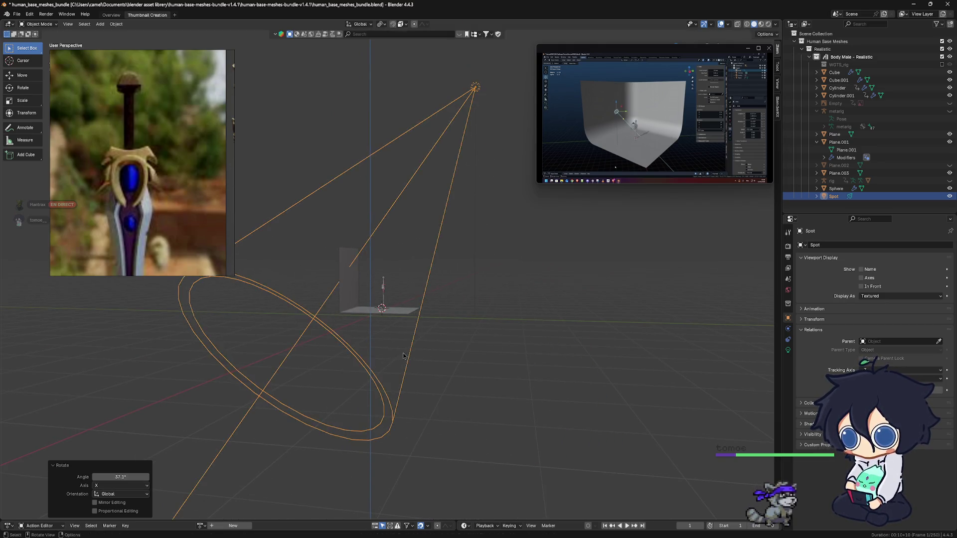
key(KP_1)
scroll(264, 349, up, 5)
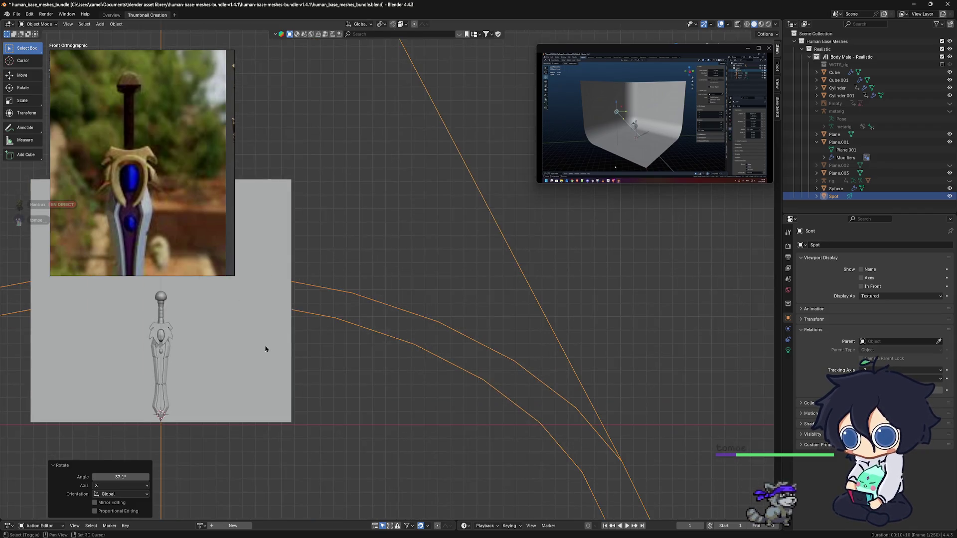
key(z)
click(372, 324)
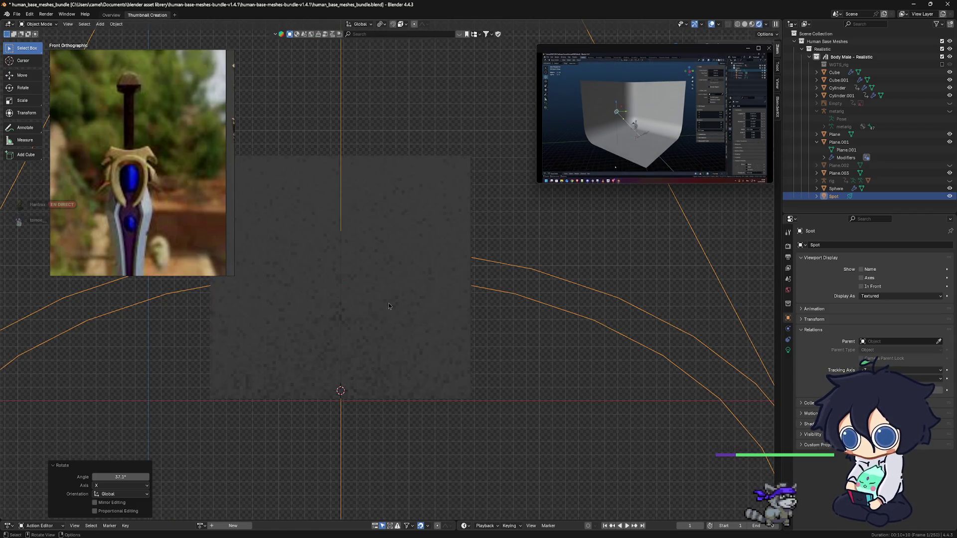
Save the blend file, view the wall in perspective, and show the spot light's data settings.
shift+middle_drag(373, 324, 466, 332)
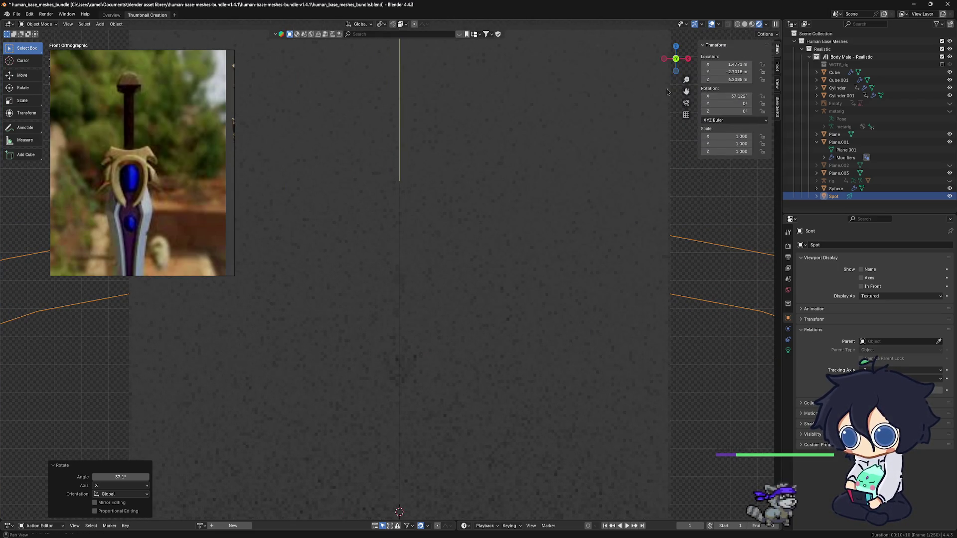
scroll(492, 259, down, 3)
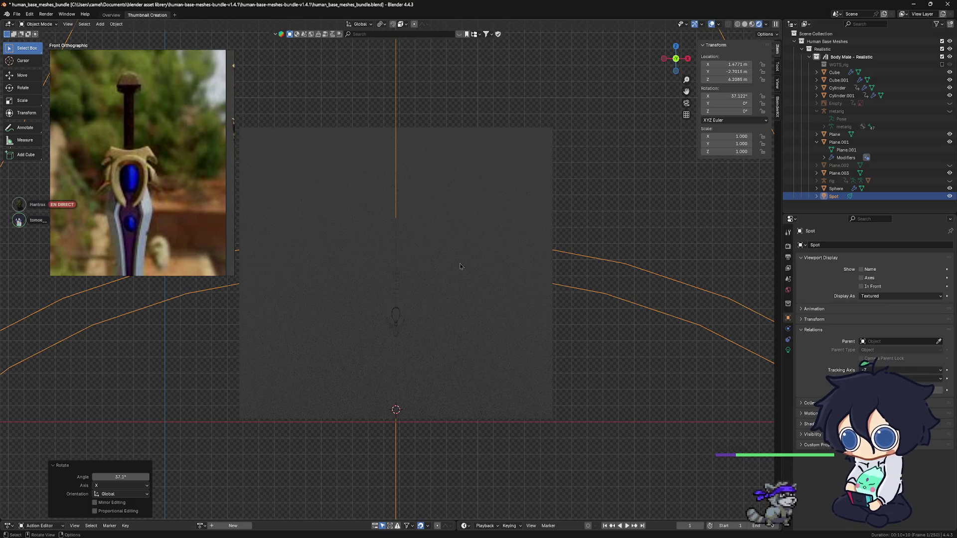
ctrl+middle_drag(460, 266, 459, 261)
key(ctrl+s)
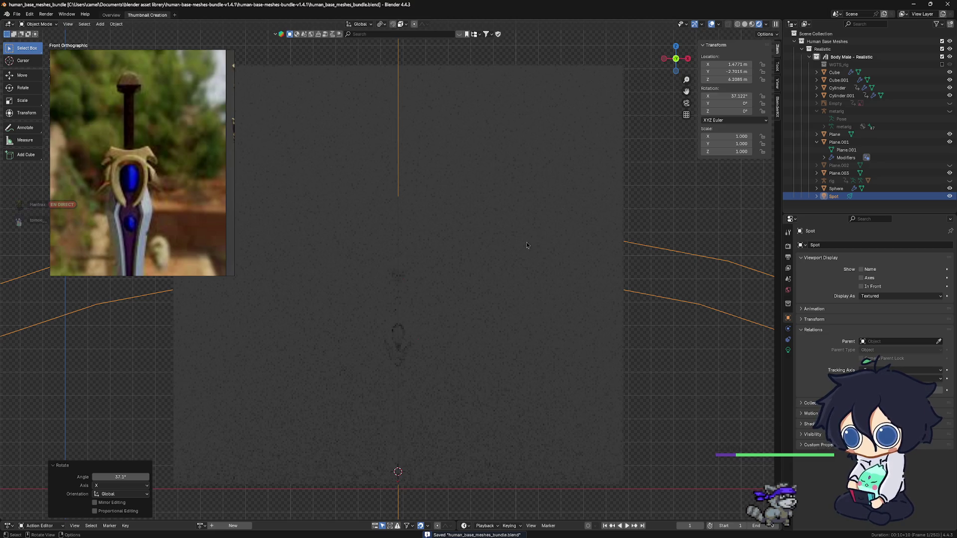
scroll(478, 231, down, 5)
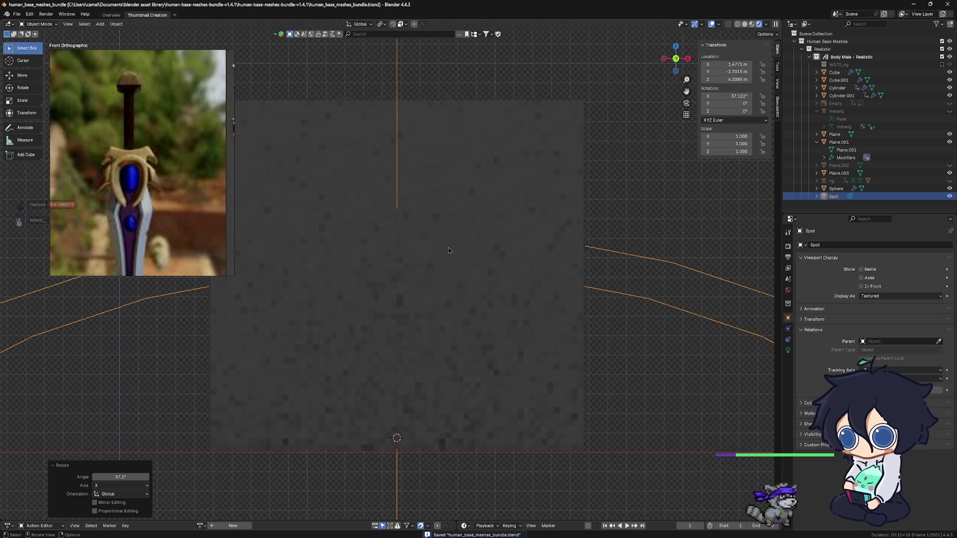
scroll(401, 288, up, 7)
scroll(401, 287, up, 2)
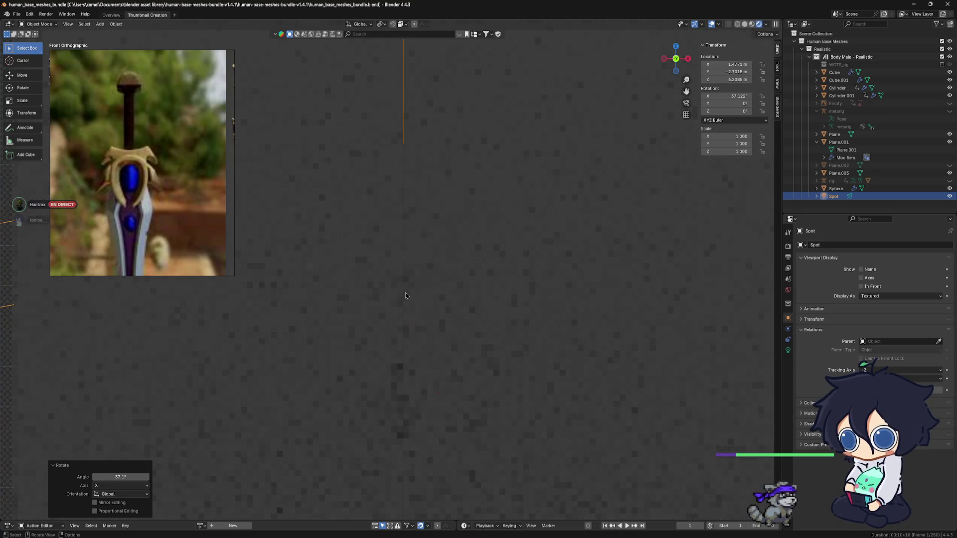
scroll(406, 292, up, 1)
middle_drag(407, 294, 417, 299)
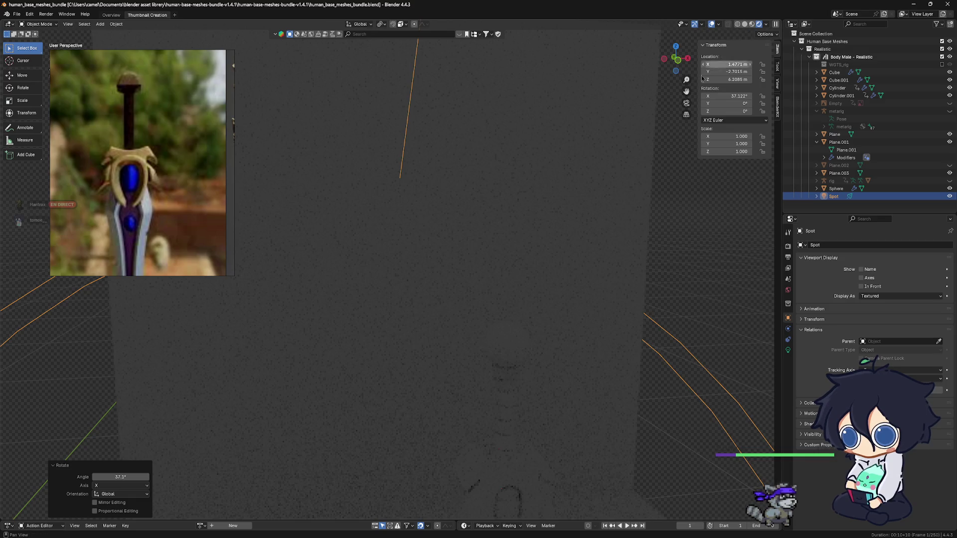
click(787, 349)
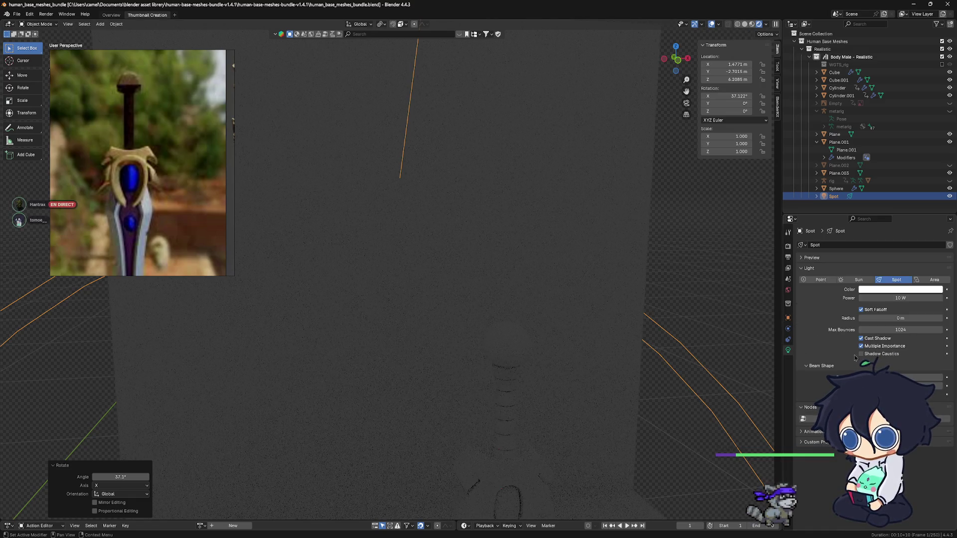
Start editing the spot light's 10 W power value and cancel the edit.
click(889, 299)
click(866, 299)
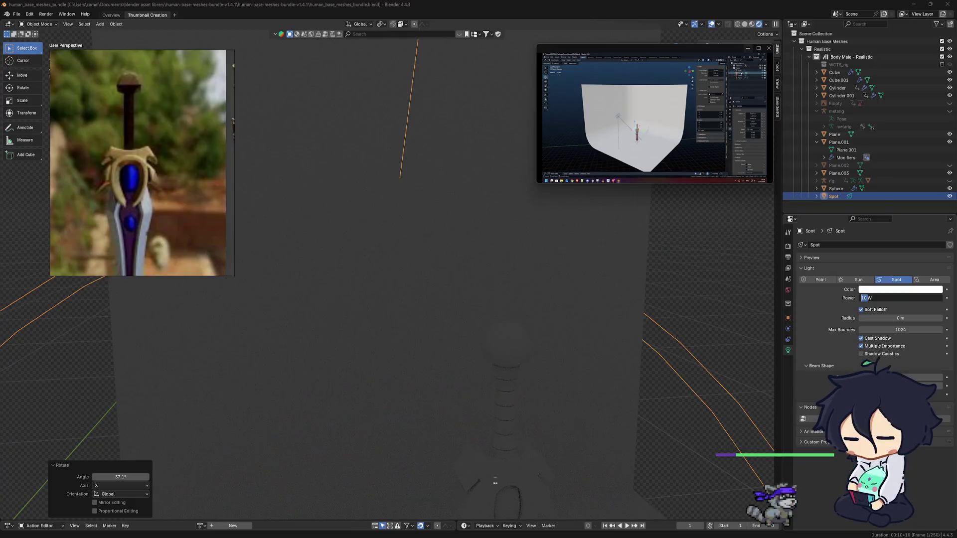
drag(637, 55, 0, 267)
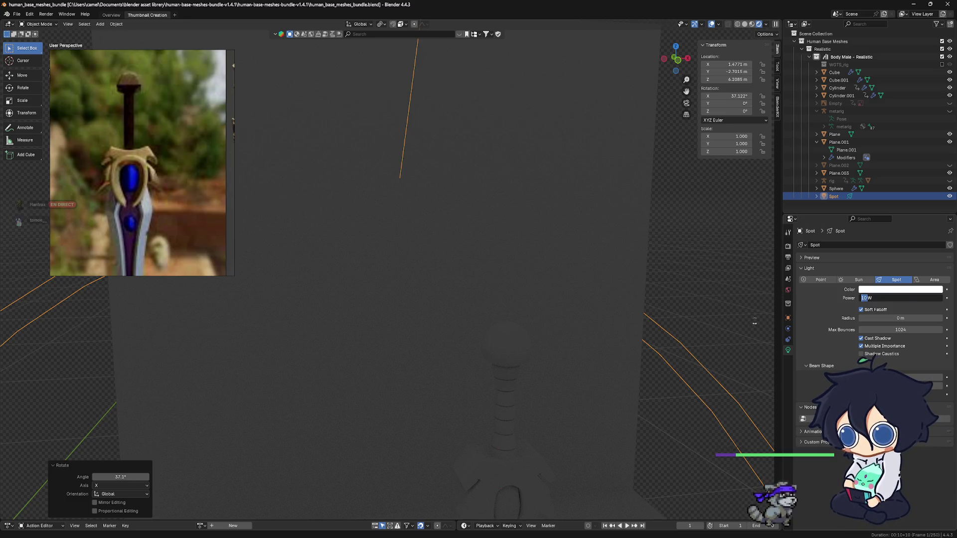
key(Return)
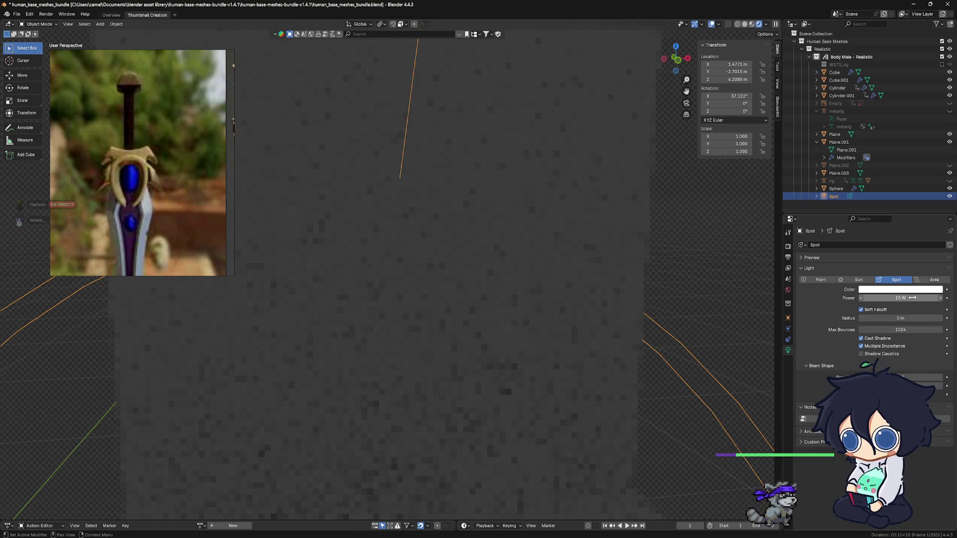
Set the spot light's power to 1000 W so the wall and sword light up.
click(894, 299)
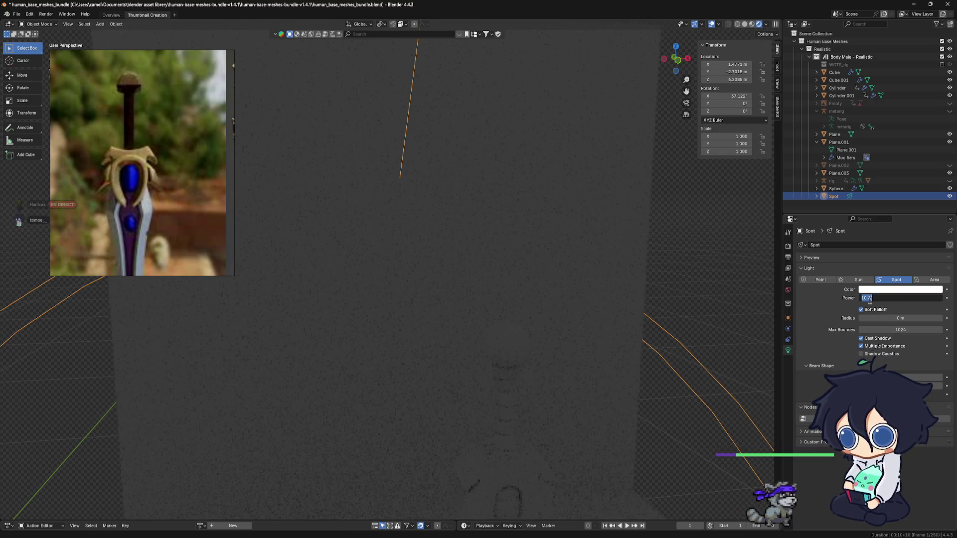
key(BackSpace)
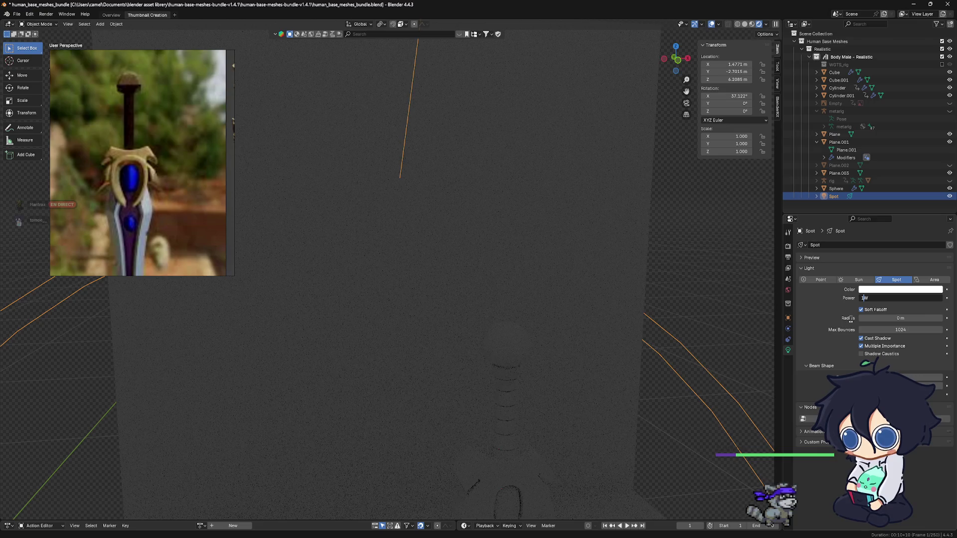
text(000)
key(BackSpace)
key(BackSpace)
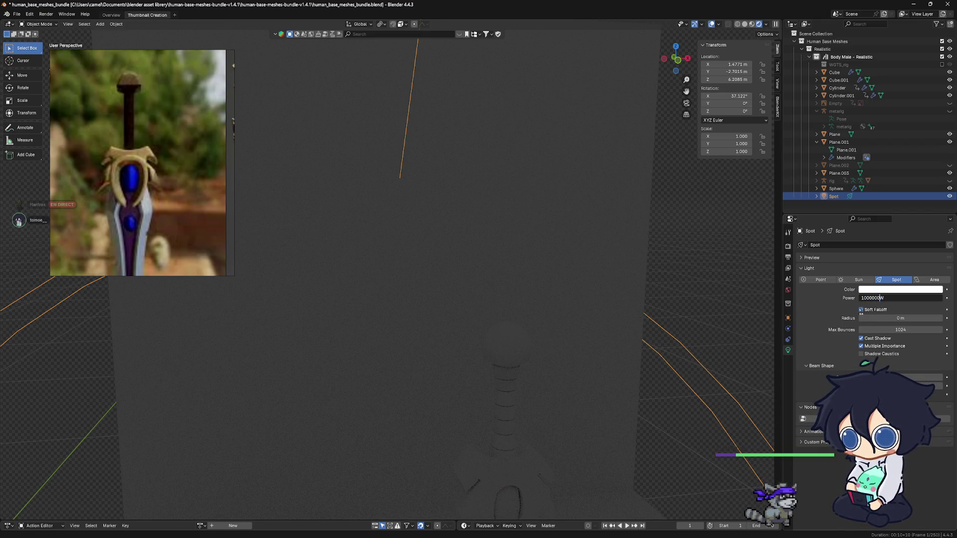
key(BackSpace)
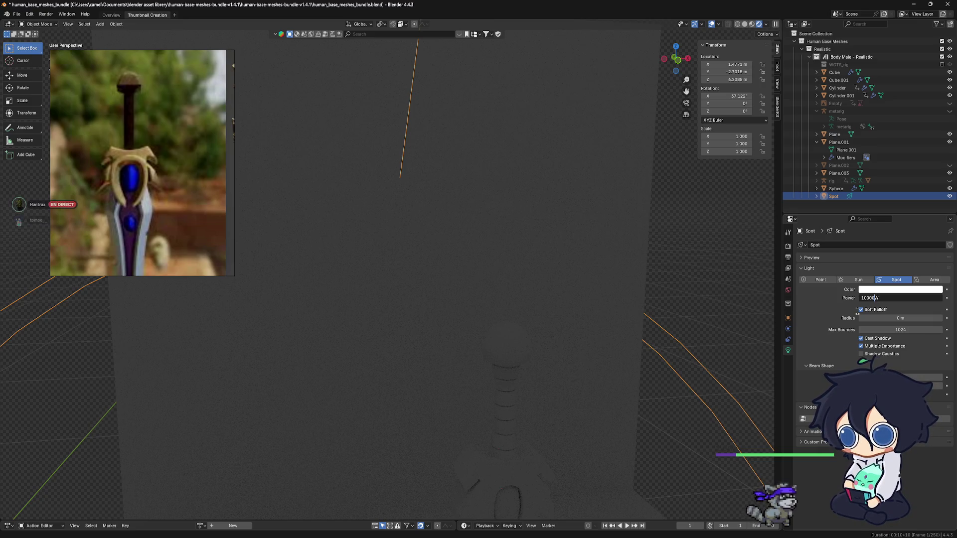
key(Return)
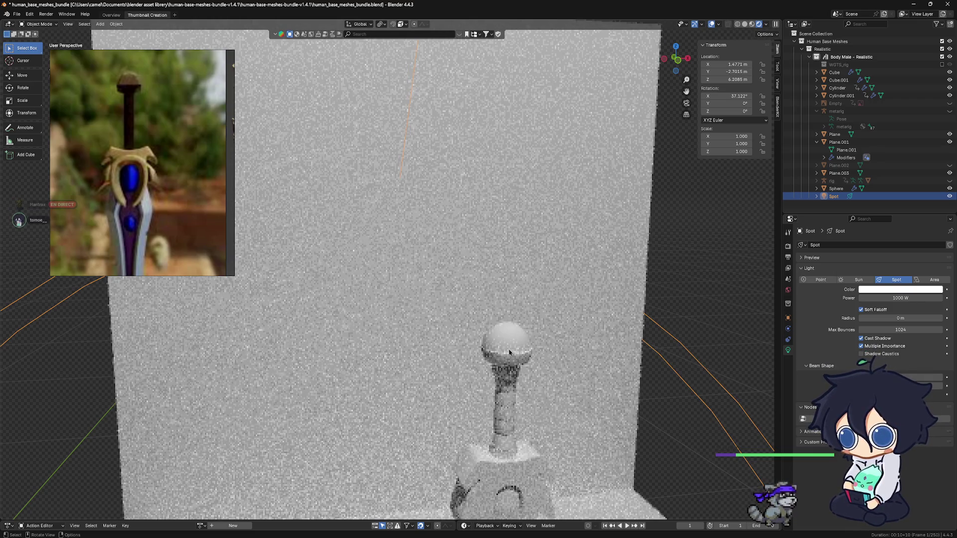
scroll(509, 351, down, 3)
scroll(510, 351, down, 2)
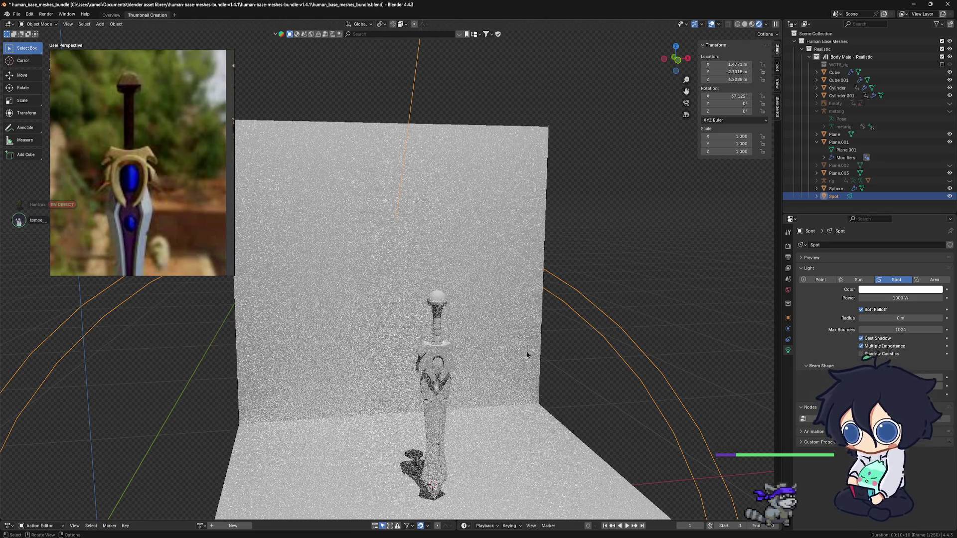
Nudge the spot light's position, dim its power to 500 W, and show the render settings.
key(g)
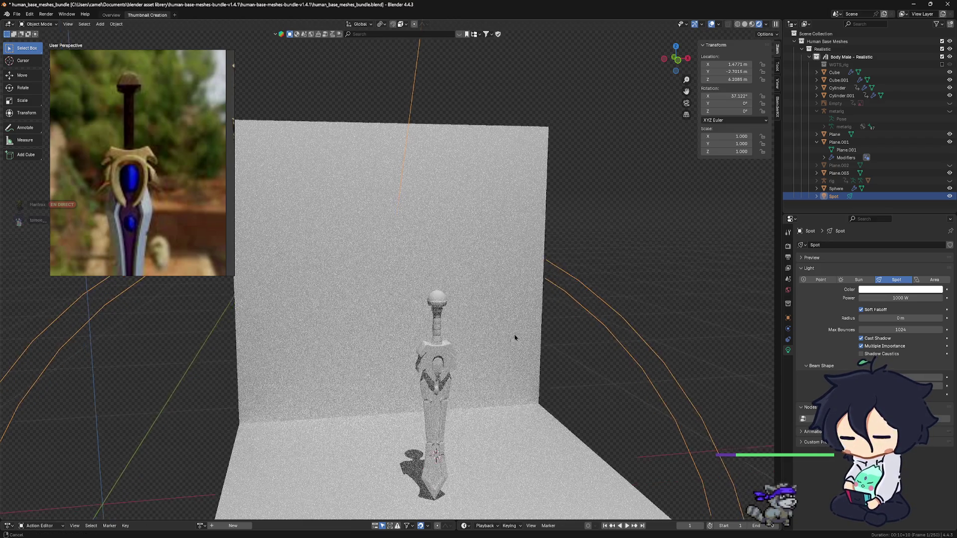
click(489, 349)
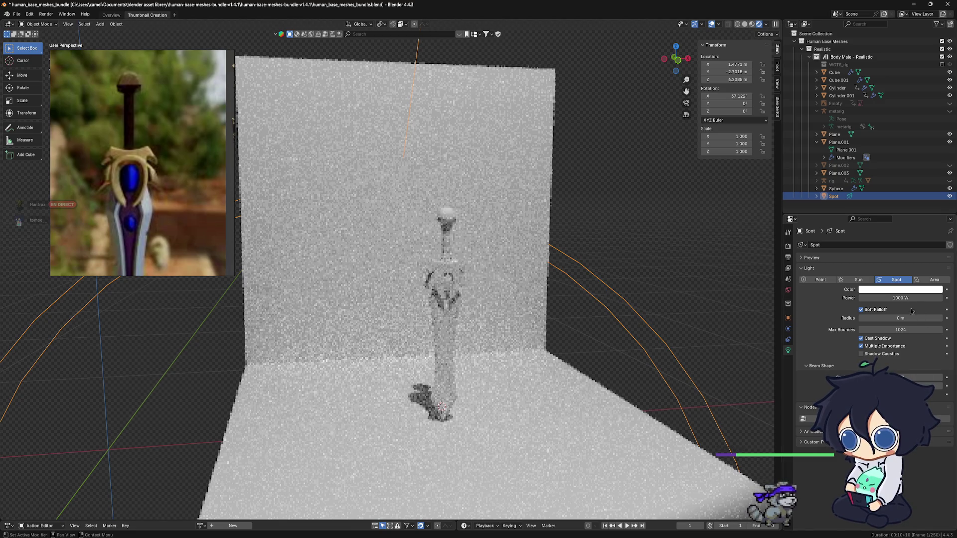
click(860, 299)
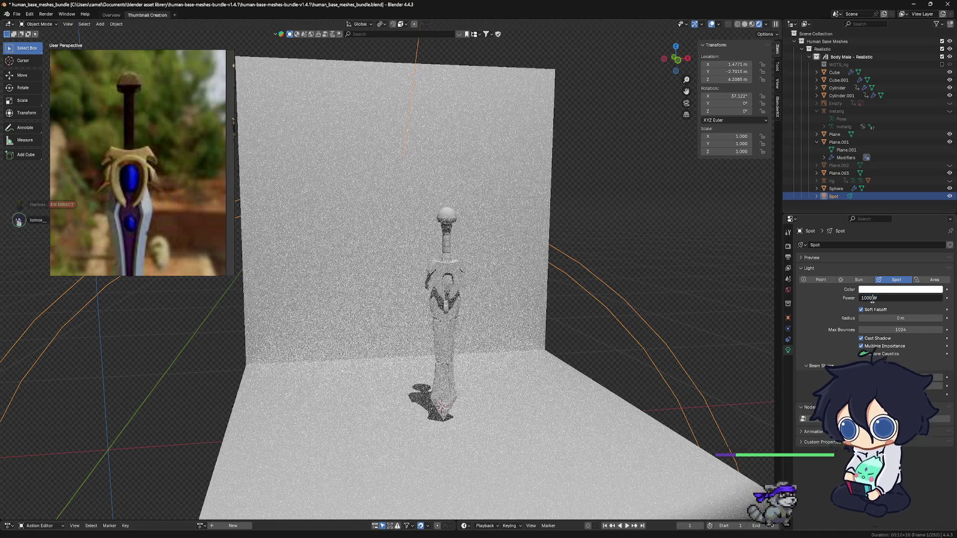
text(5W)
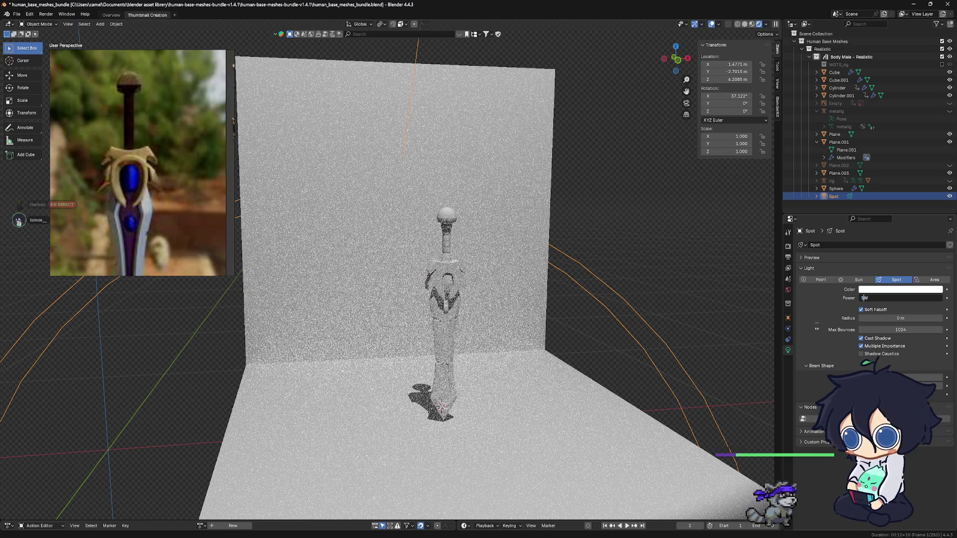
text(00)
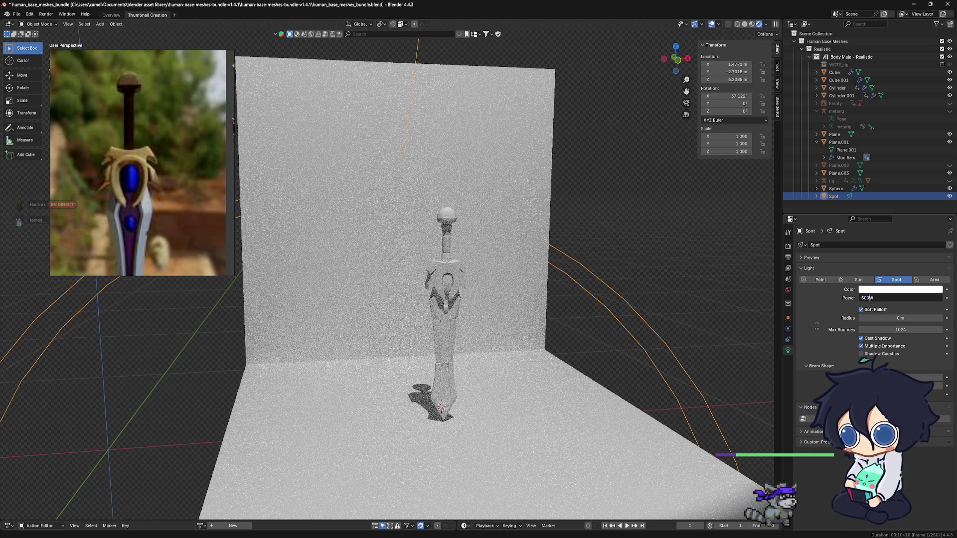
key(Return)
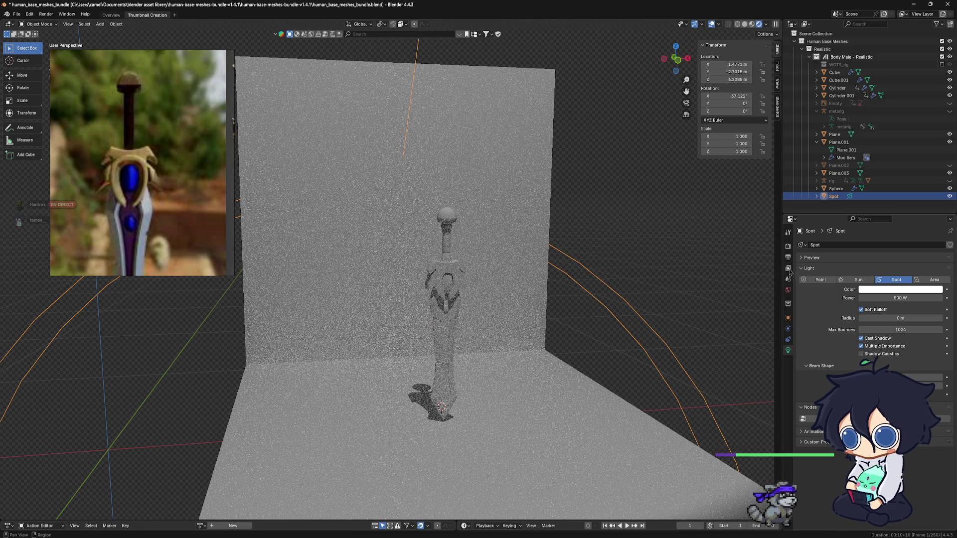
click(787, 246)
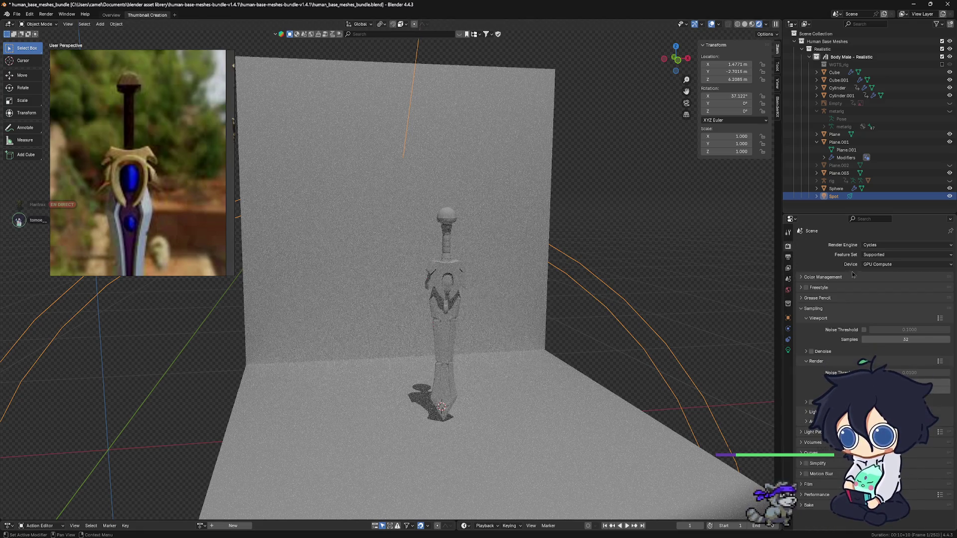
Switch the scene's render engine from Cycles to EEVEE.
click(788, 258)
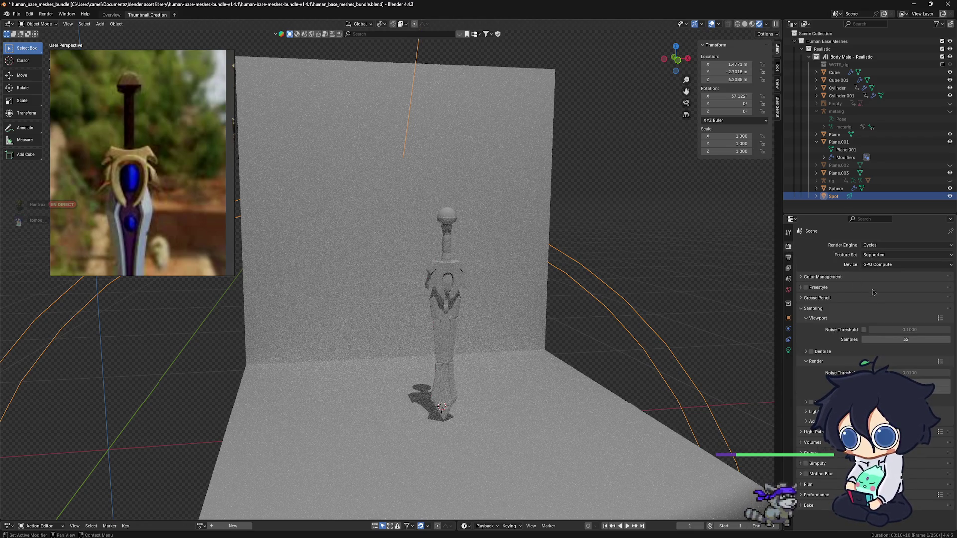
click(884, 246)
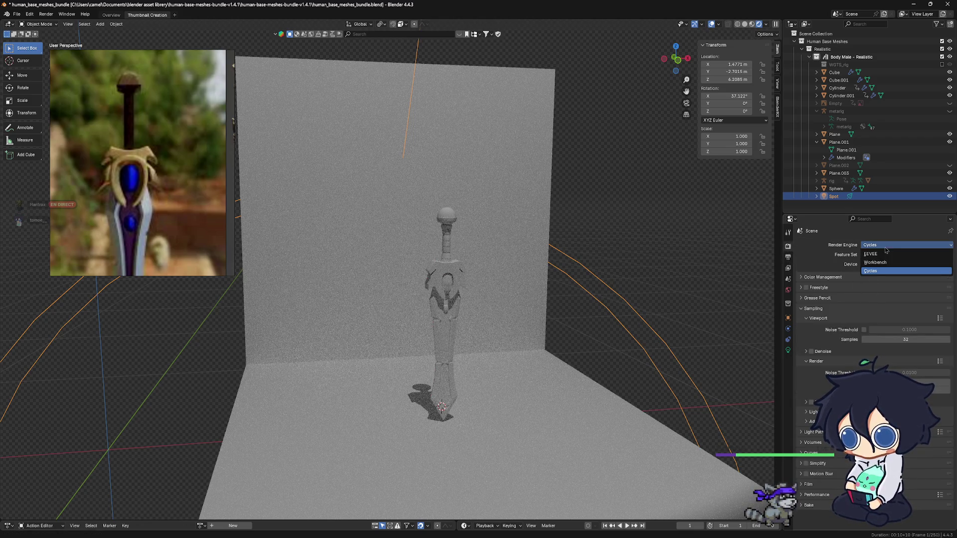
click(874, 254)
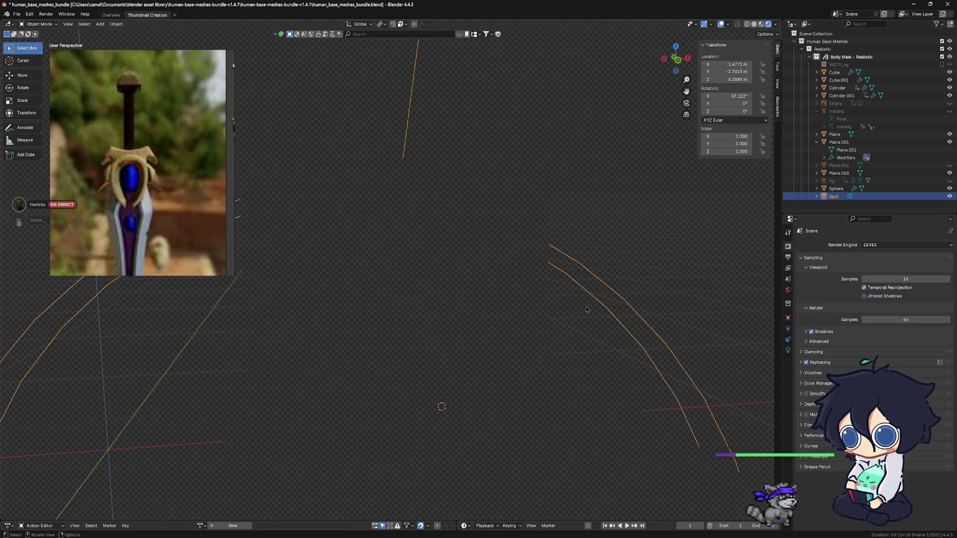
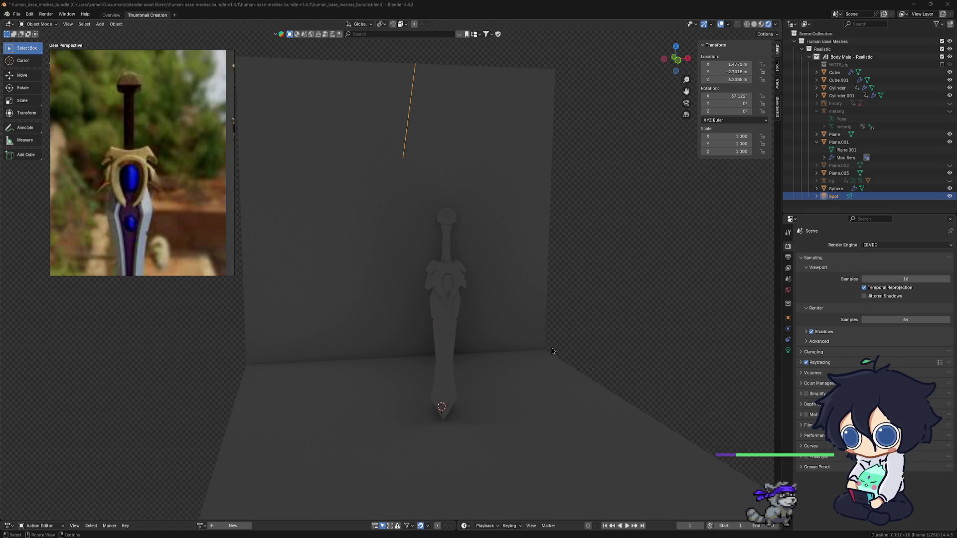
scroll(569, 307, down, 3)
Re-angle the view of the sword scene and bring up the list of render engines.
middle_drag(560, 310, 521, 308)
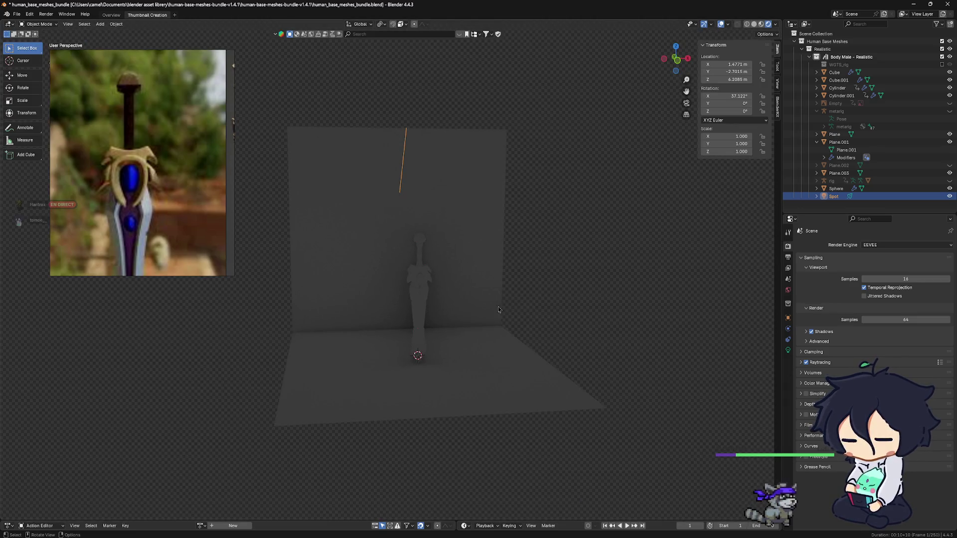
scroll(483, 309, up, 1)
scroll(478, 305, up, 1)
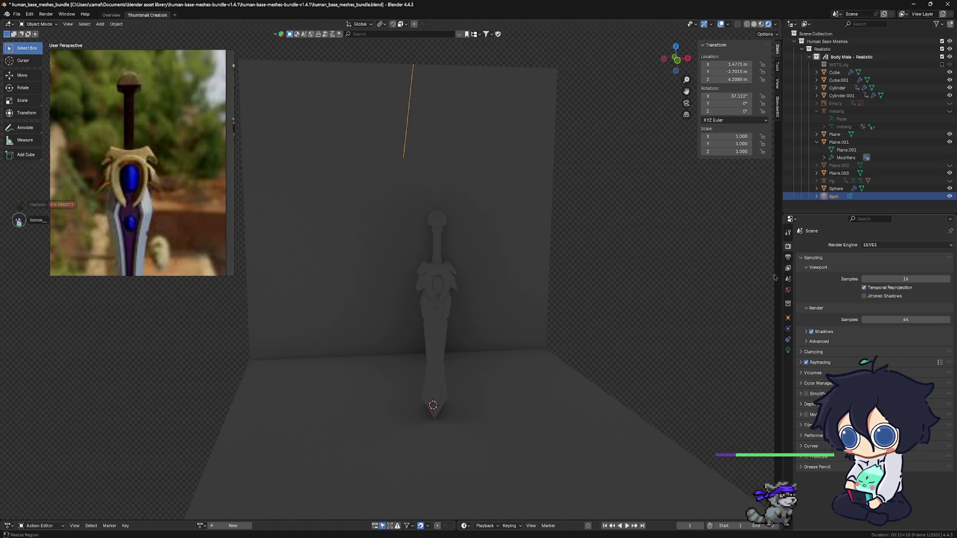
click(870, 245)
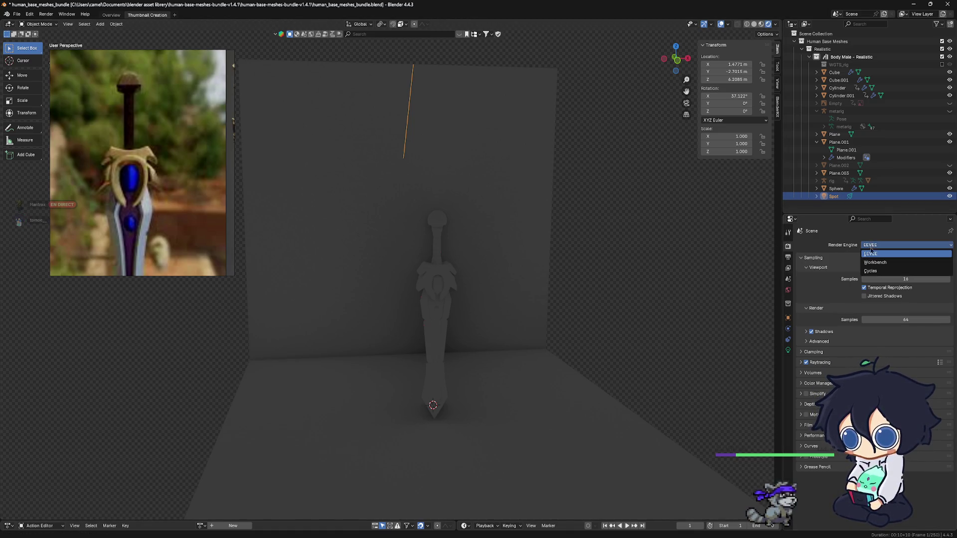
Switch the render engine to Cycles, try and clear a render region box, then return to solid shading.
click(871, 271)
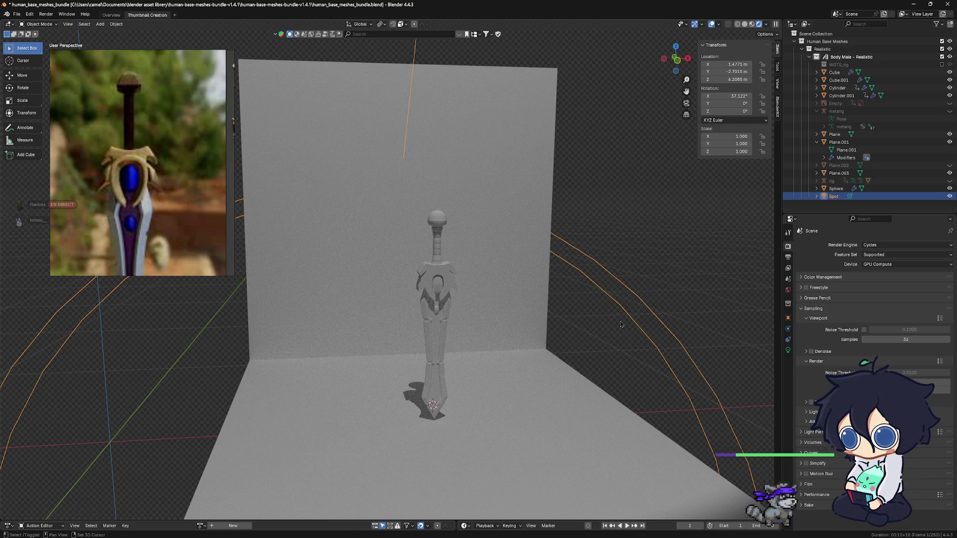
key(ctrl+b)
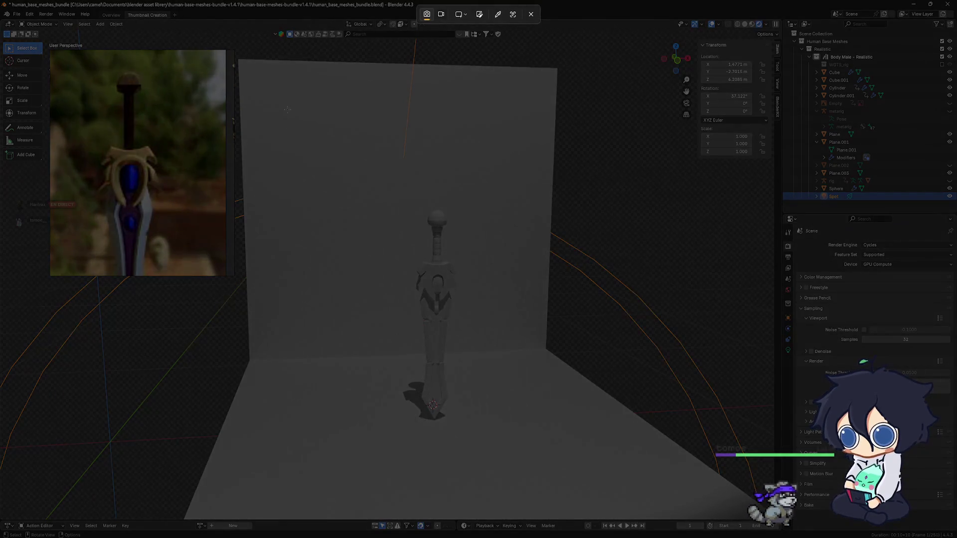
drag(287, 109, 535, 469)
key(ctrl+alt+b)
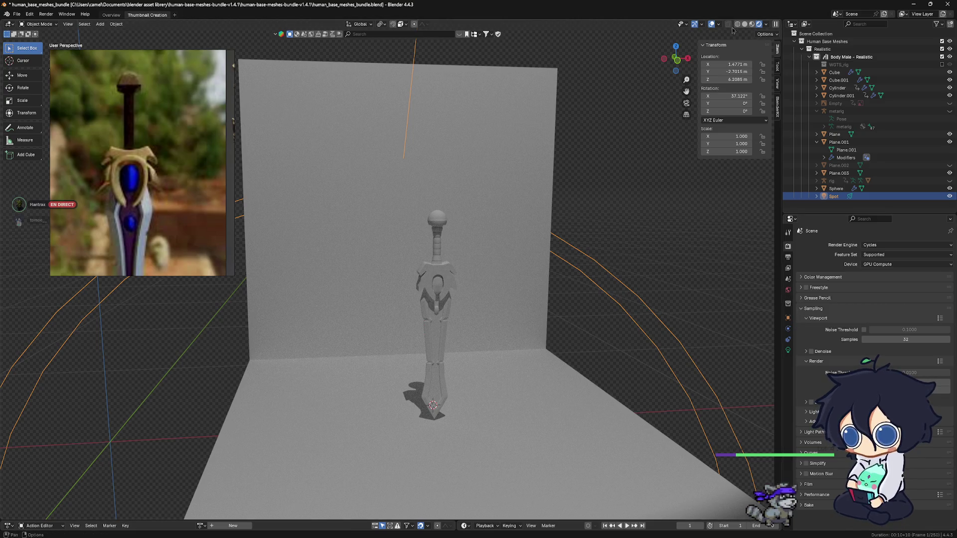
click(751, 25)
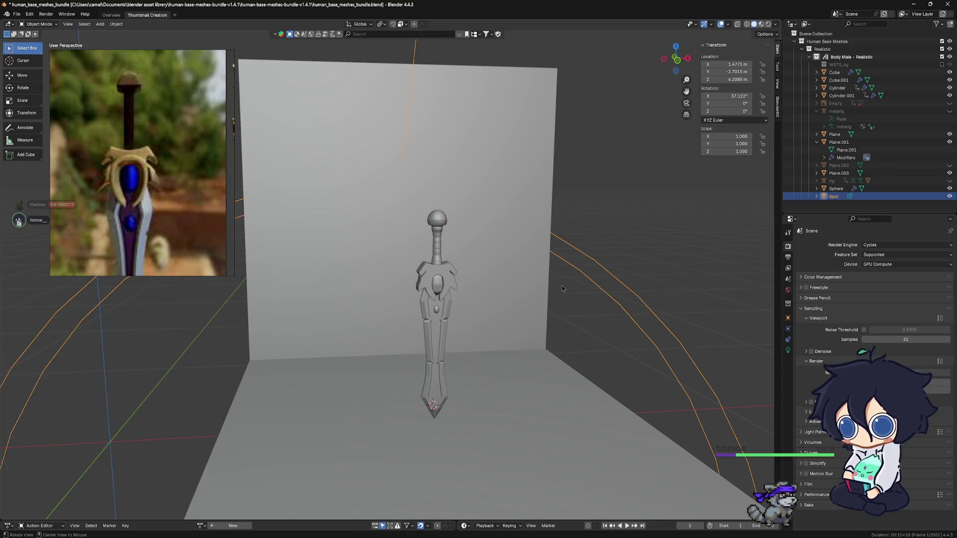
Inspect the sword up close and select the guard (Plane.001), showing its modifiers.
alt+middle_drag(563, 290, 546, 289)
scroll(438, 278, up, 2)
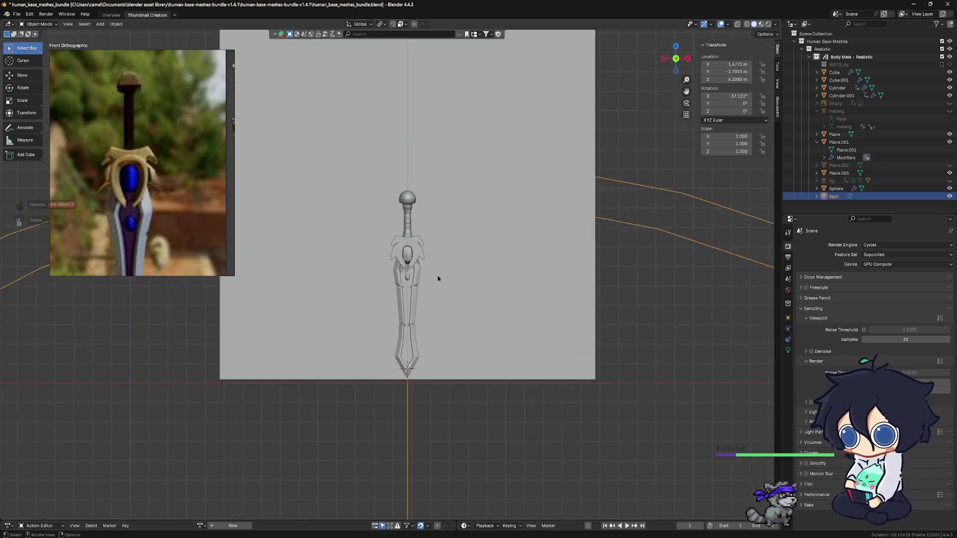
scroll(438, 277, up, 5)
mouse_move(438, 278)
middle_down()
mouse_move(448, 299)
mouse_move(432, 212)
middle_up()
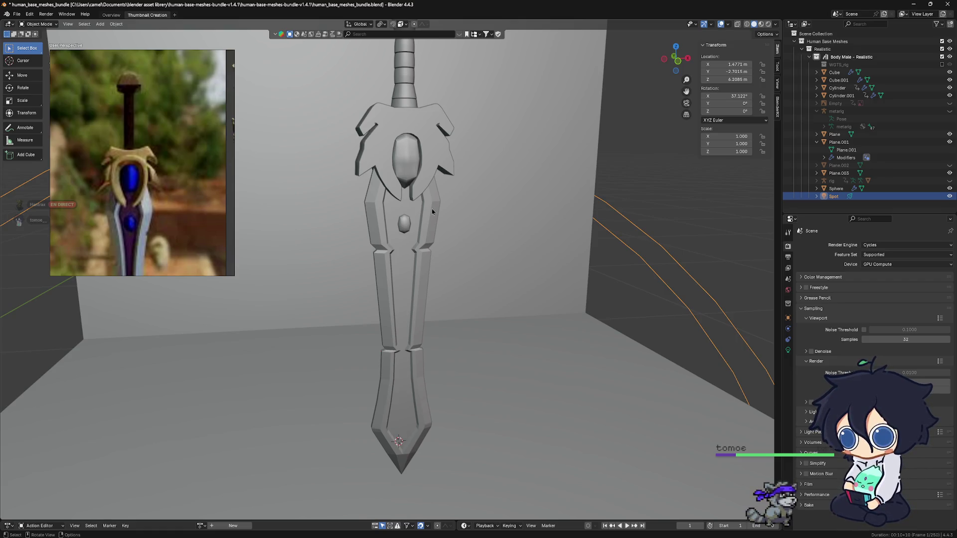
scroll(426, 253, down, 2)
middle_drag(426, 254, 426, 254)
scroll(426, 255, up, 2)
scroll(423, 256, up, 2)
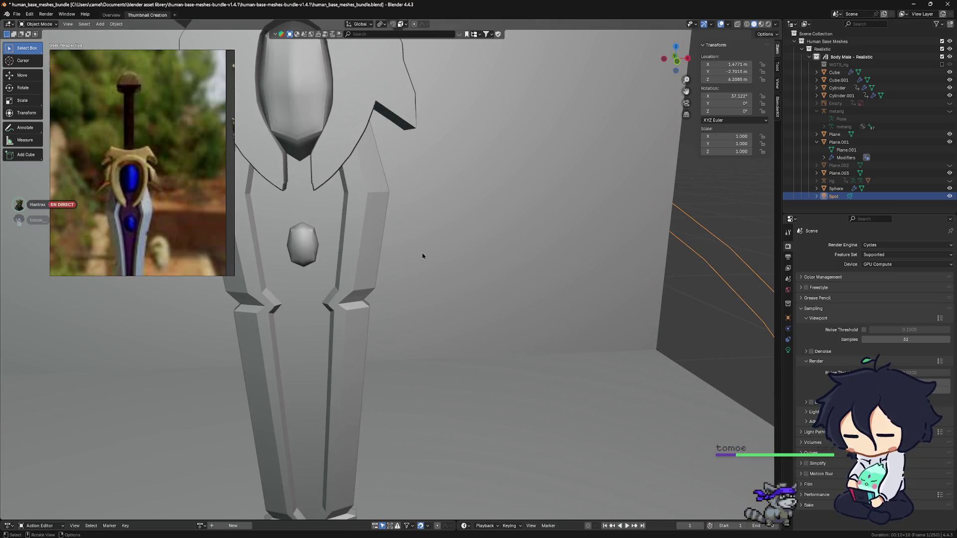
scroll(424, 256, down, 1)
scroll(436, 253, up, 2)
scroll(438, 254, up, 1)
mouse_move(438, 255)
middle_down()
mouse_move(442, 295)
mouse_move(475, 314)
middle_up()
scroll(452, 296, down, 2)
scroll(475, 314, down, 2)
click(493, 242)
scroll(493, 241, down, 3)
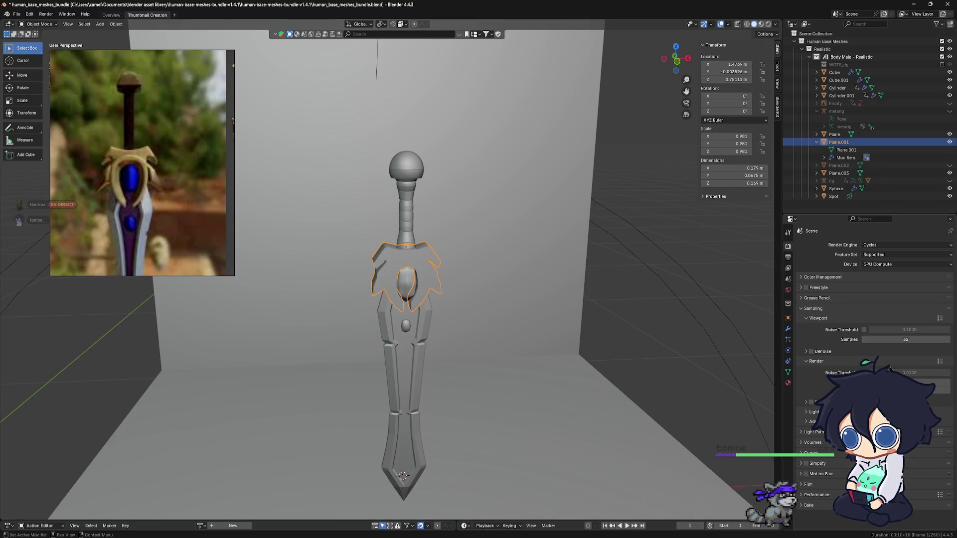
click(787, 328)
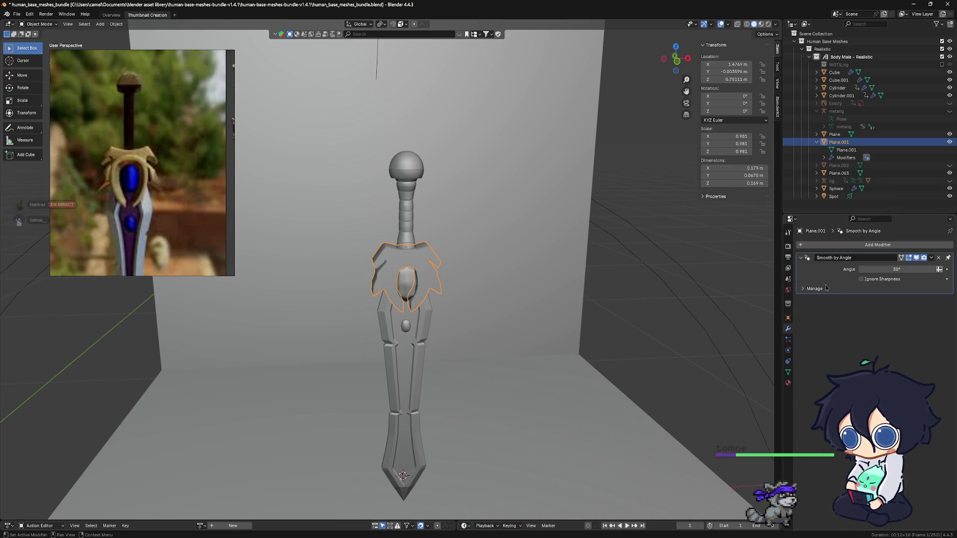
Add a Mirror modifier to the guard and try its X/Y axis and bisect settings from the side view.
click(914, 245)
mouse_move(881, 247)
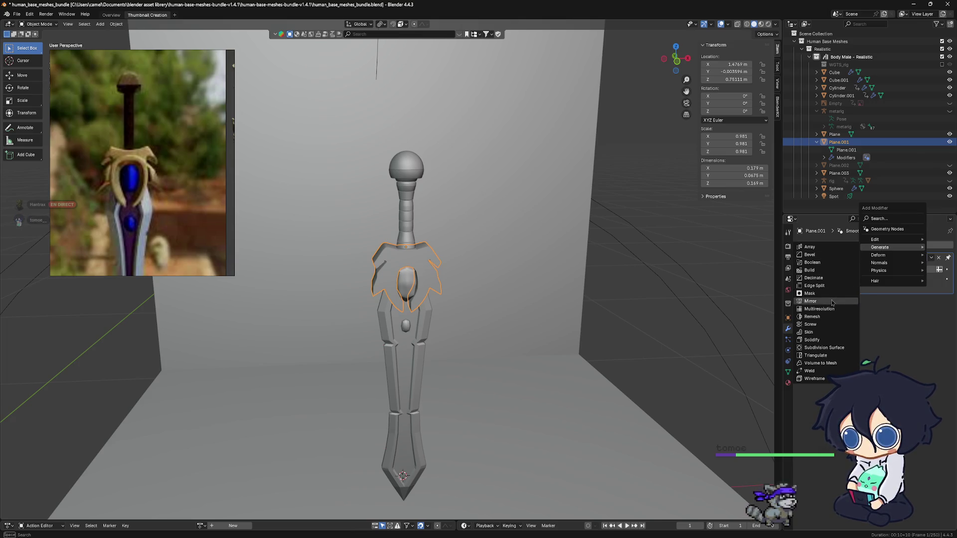
click(810, 301)
click(892, 272)
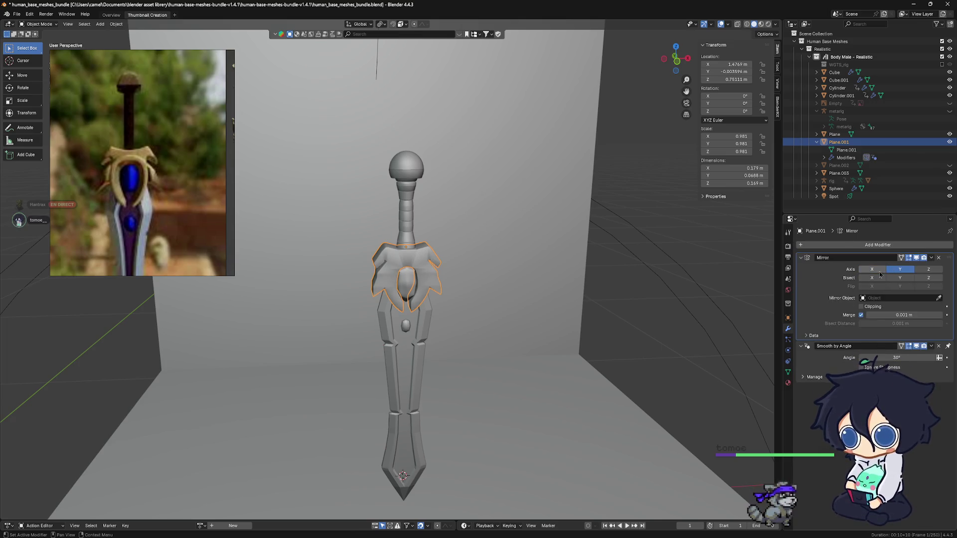
key(ctrl+KP_3)
mouse_move(543, 302)
shift+middle_down()
mouse_move(636, 302)
mouse_move(583, 301)
shift+middle_up()
scroll(636, 302, up, 2)
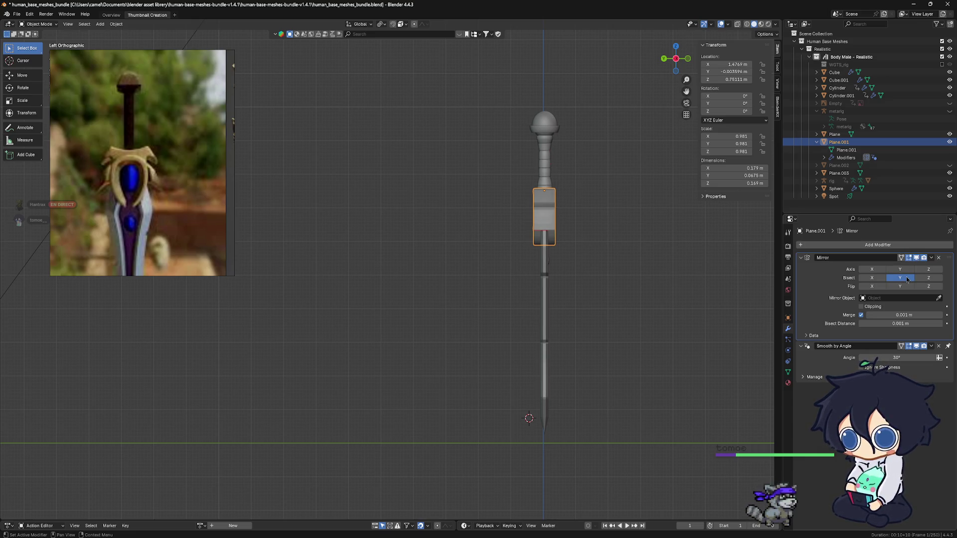
click(872, 269)
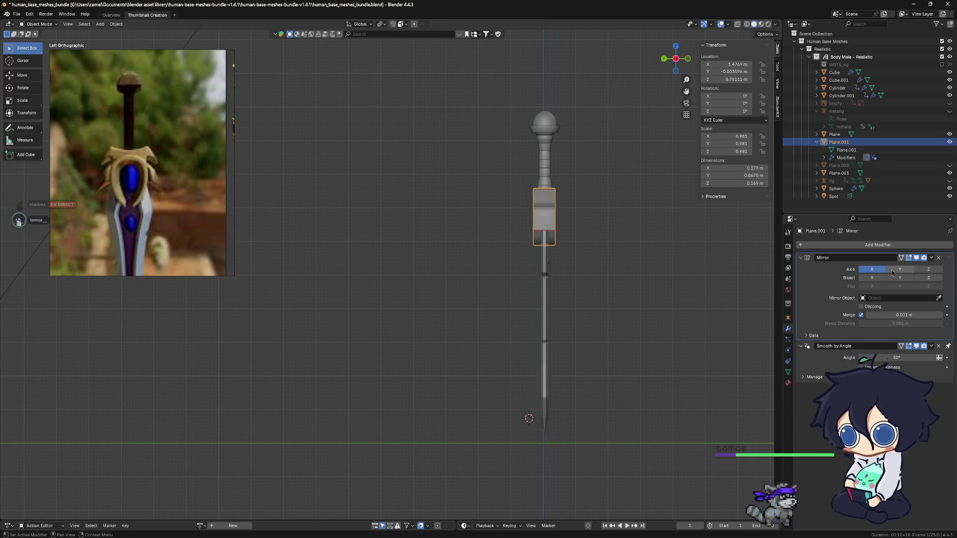
click(900, 278)
scroll(618, 258, up, 3)
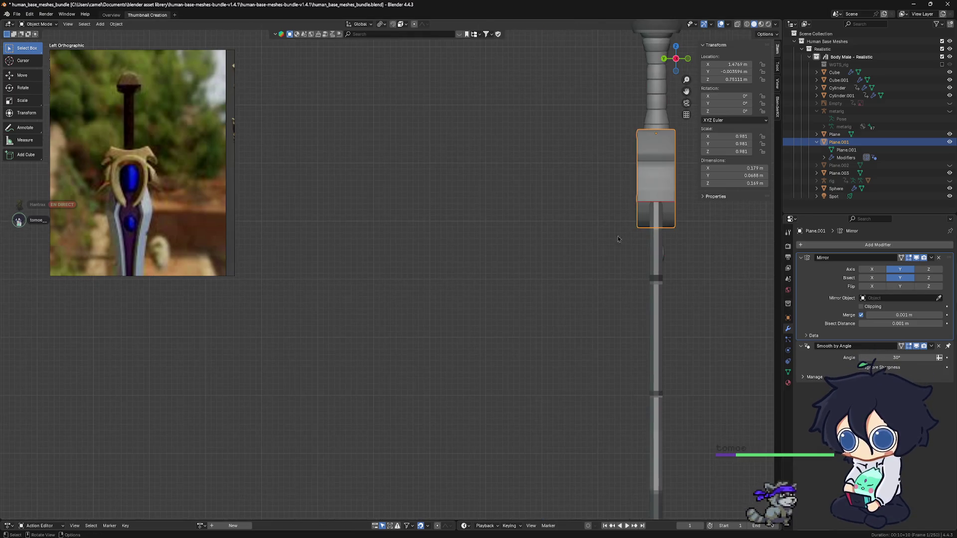
shift+middle_drag(618, 259, 575, 314)
click(900, 278)
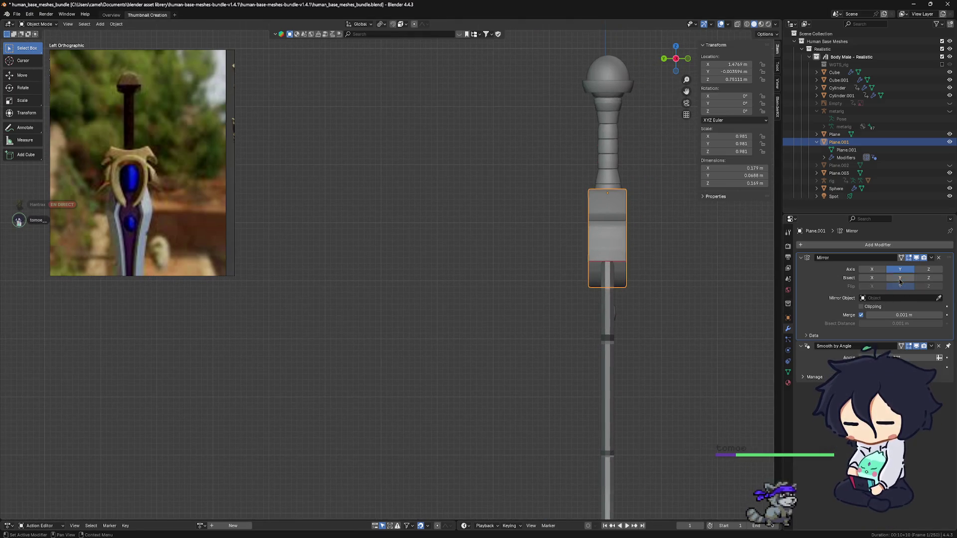
Test the Y bisect and flip toggles from a three-quarter view, then enter Edit Mode on the guard.
mouse_move(494, 246)
middle_down()
mouse_move(606, 254)
mouse_move(500, 275)
middle_up()
scroll(547, 265, down, 5)
scroll(449, 173, up, 3)
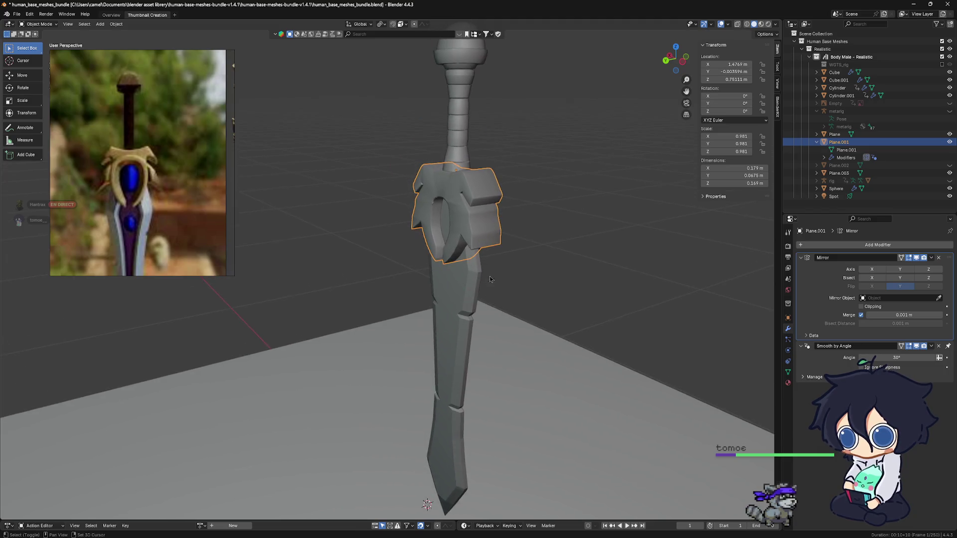
middle_drag(449, 172, 522, 273)
mouse_move(401, 241)
middle_down()
mouse_move(669, 292)
mouse_move(508, 287)
mouse_move(598, 299)
middle_up()
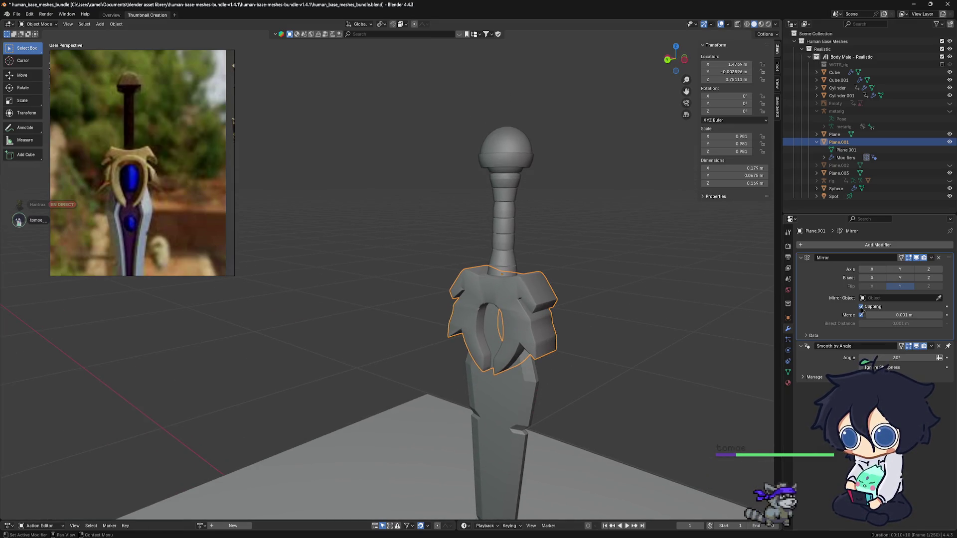
mouse_move(523, 307)
middle_down()
mouse_move(551, 313)
mouse_move(559, 298)
mouse_move(520, 261)
mouse_move(529, 268)
mouse_move(391, 265)
mouse_move(421, 271)
mouse_move(627, 207)
middle_up()
mouse_move(598, 318)
middle_down()
mouse_move(575, 276)
mouse_move(401, 244)
middle_up()
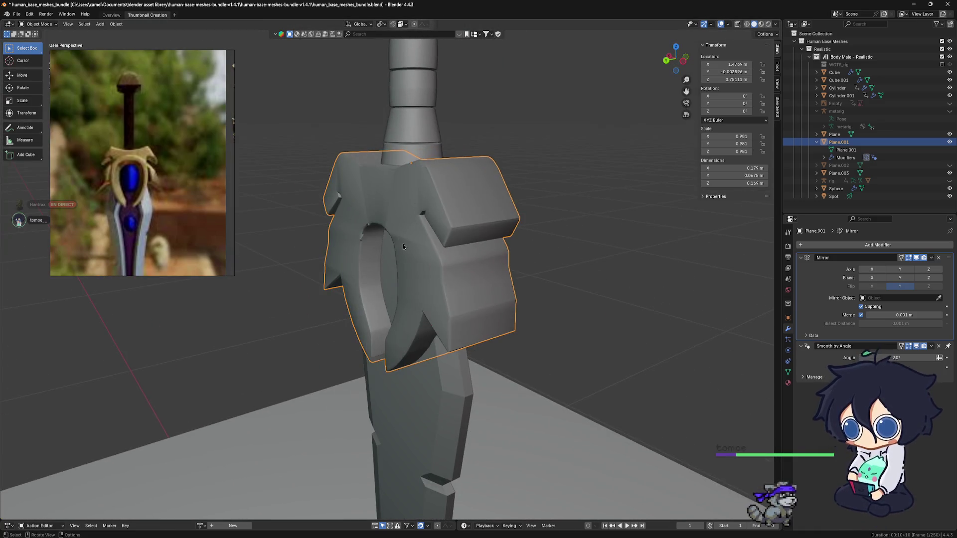
click(900, 277)
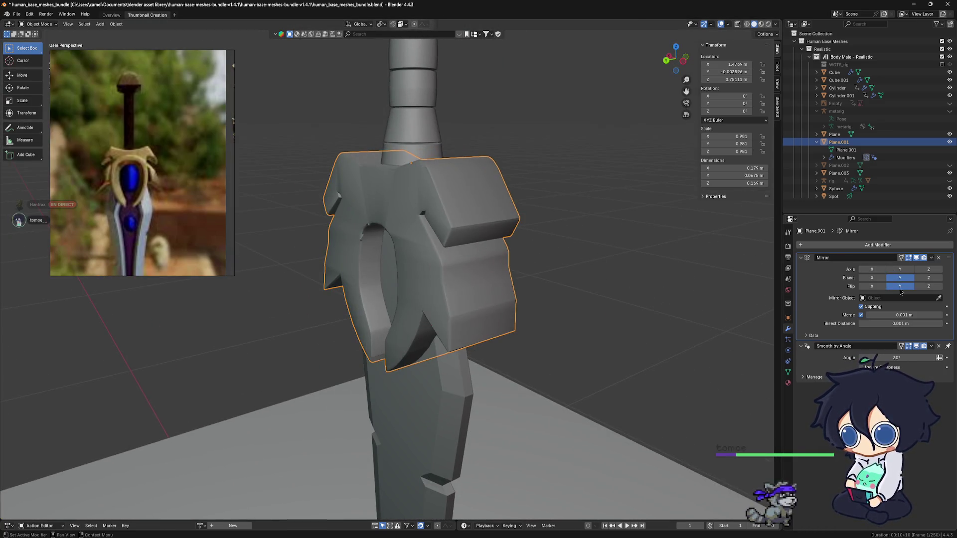
click(901, 287)
click(900, 277)
click(895, 279)
click(899, 277)
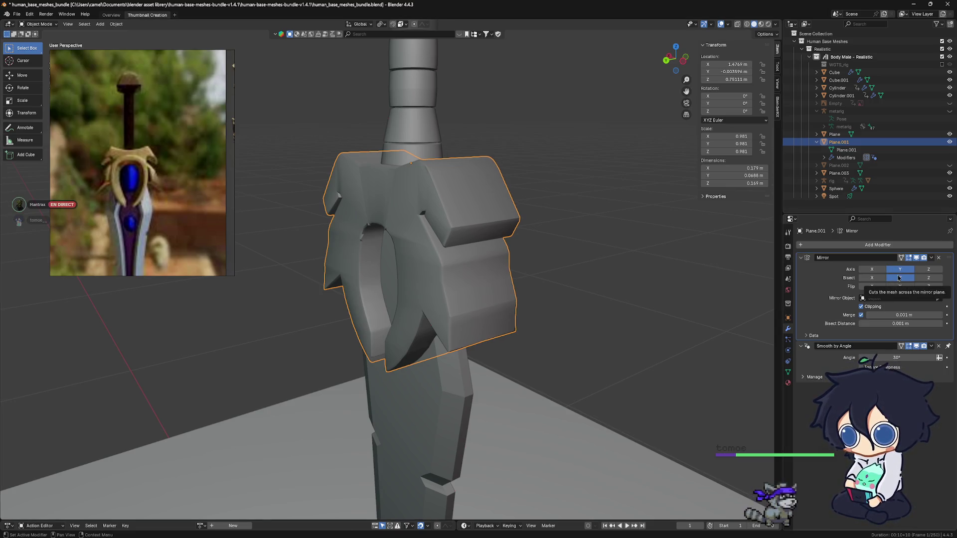
click(899, 270)
key(Tab)
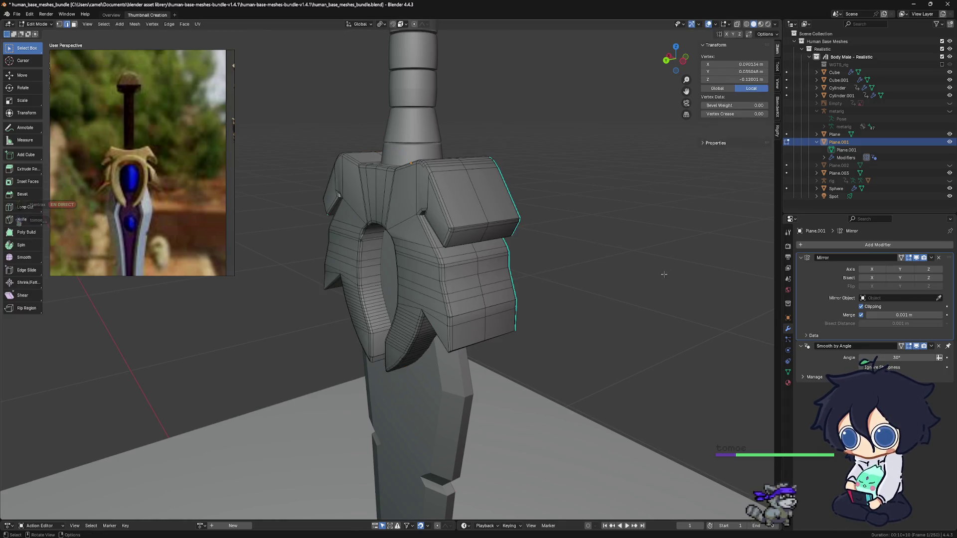
In a side view with X-ray on, box-select the vertices on one half of the guard and bring up delete options.
middle_drag(528, 233, 673, 247)
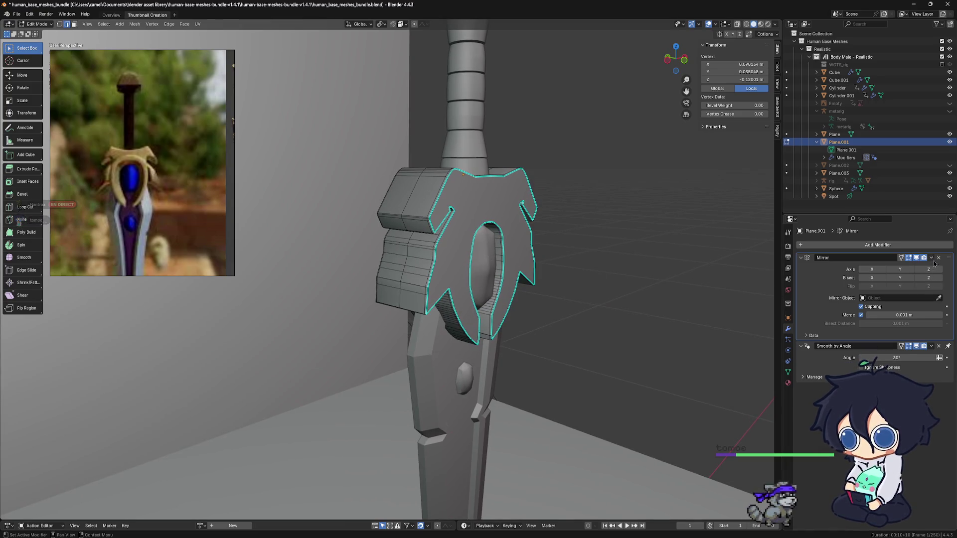
mouse_move(475, 270)
middle_down()
mouse_move(526, 303)
mouse_move(509, 282)
mouse_move(534, 288)
mouse_move(511, 287)
middle_up()
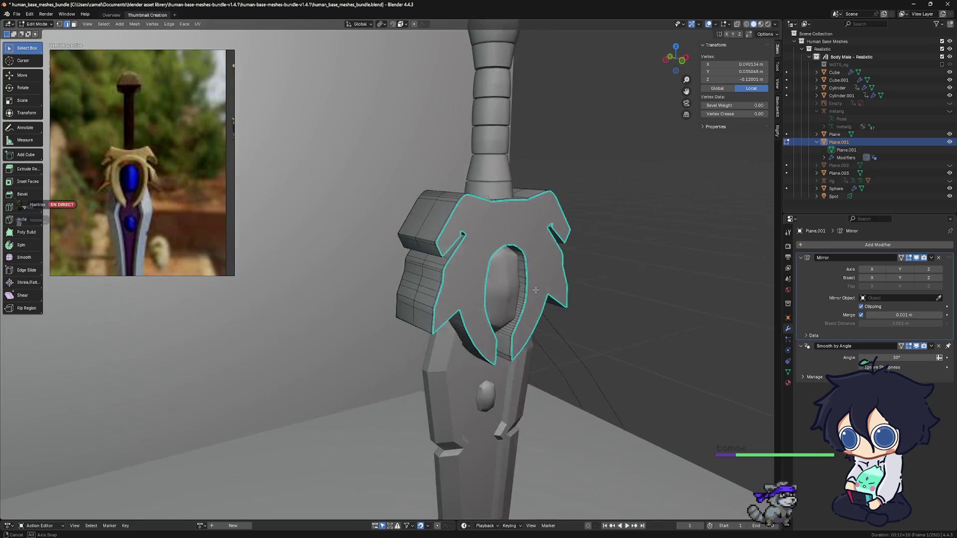
middle_drag(511, 287, 570, 285)
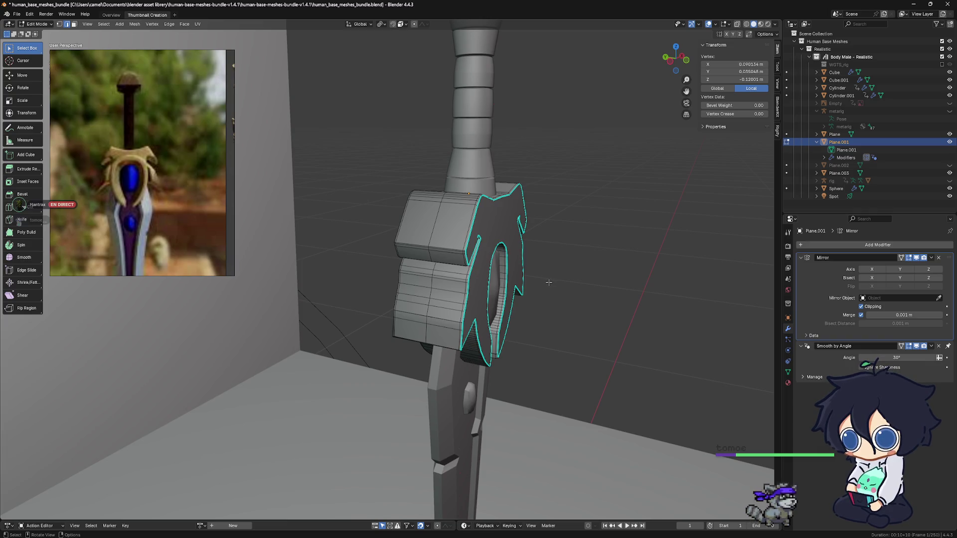
alt+middle_drag(499, 278, 453, 271)
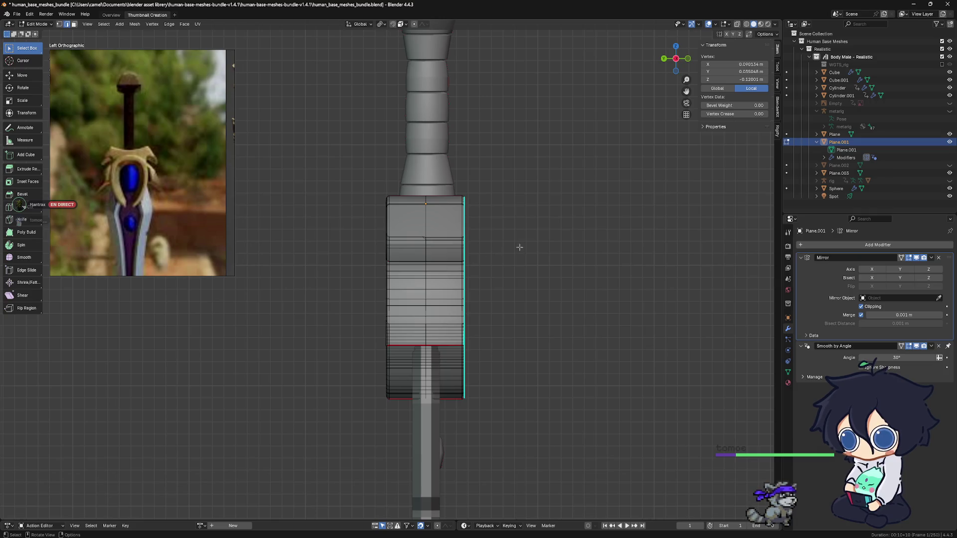
key(alt+z)
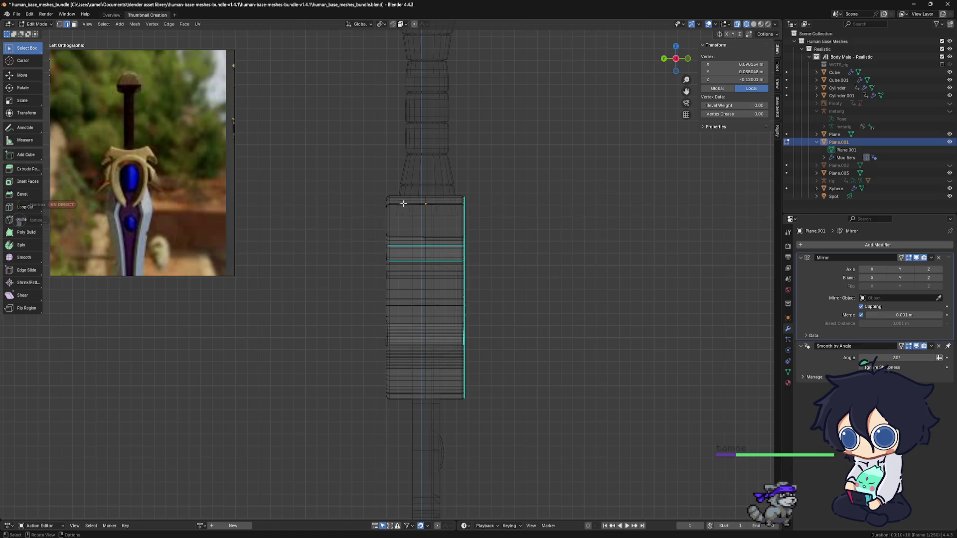
drag(377, 195, 406, 420)
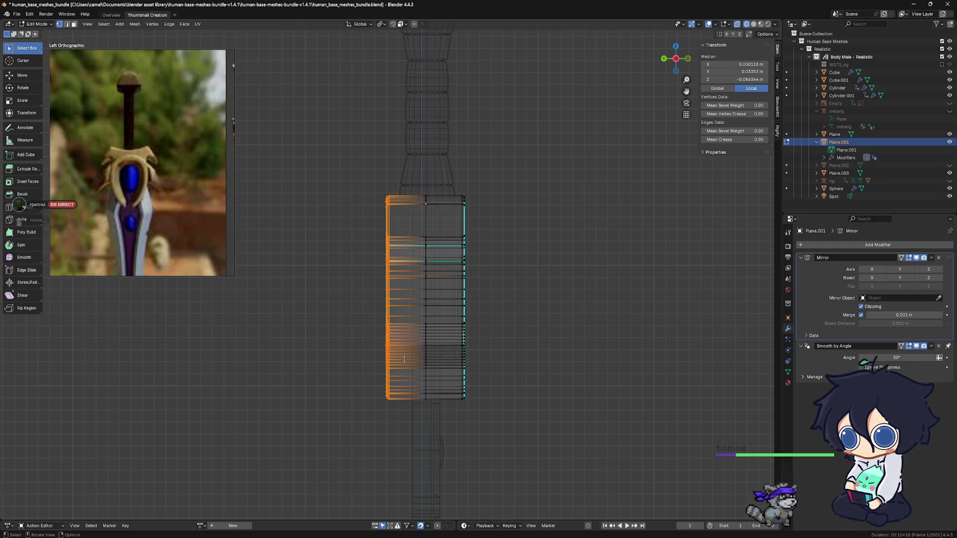
key(x)
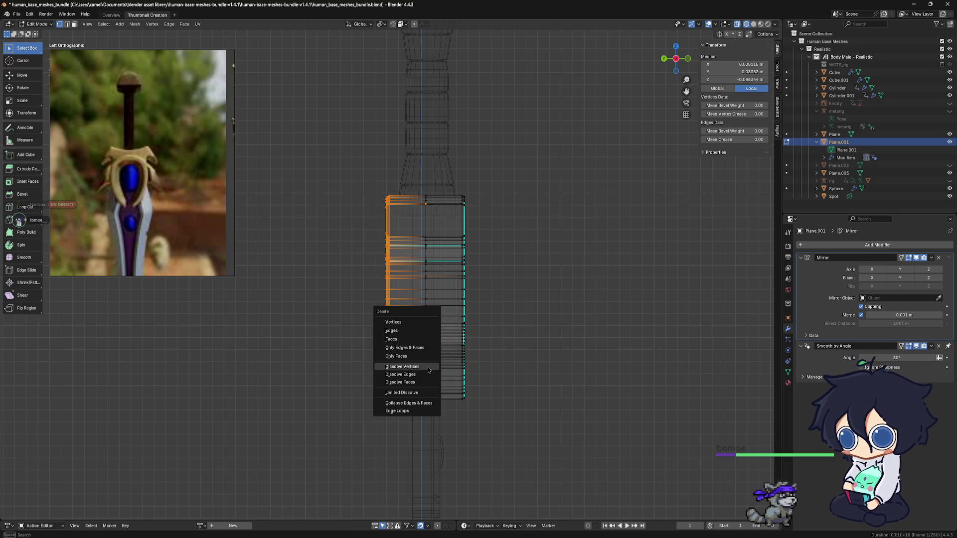
Dissolve the selected vertices, delete the left-half edges and enable Y mirroring on the guard.
click(429, 369)
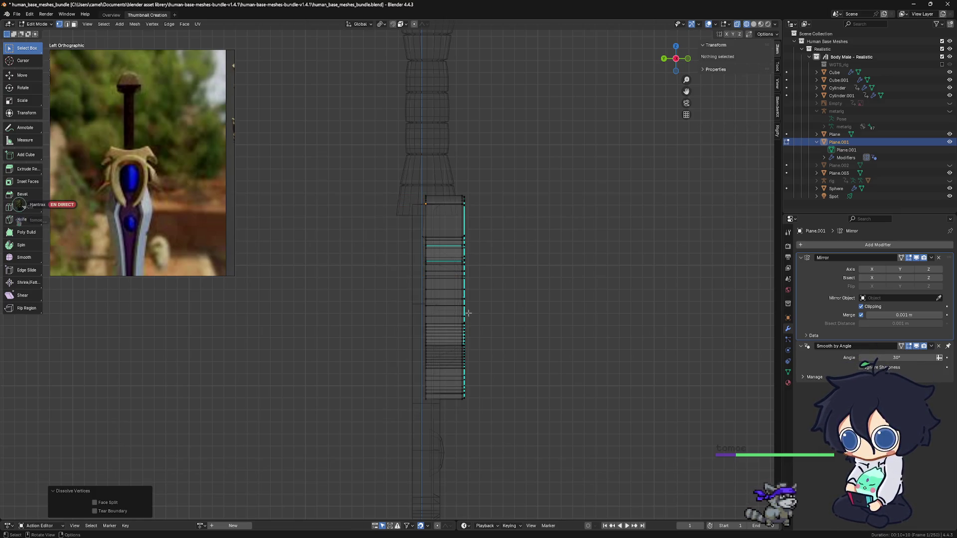
key(a)
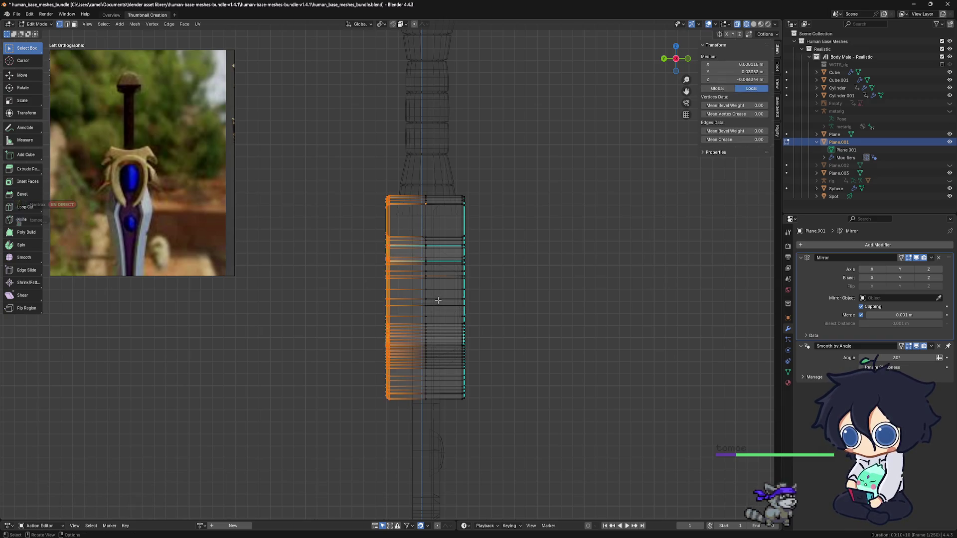
key(x)
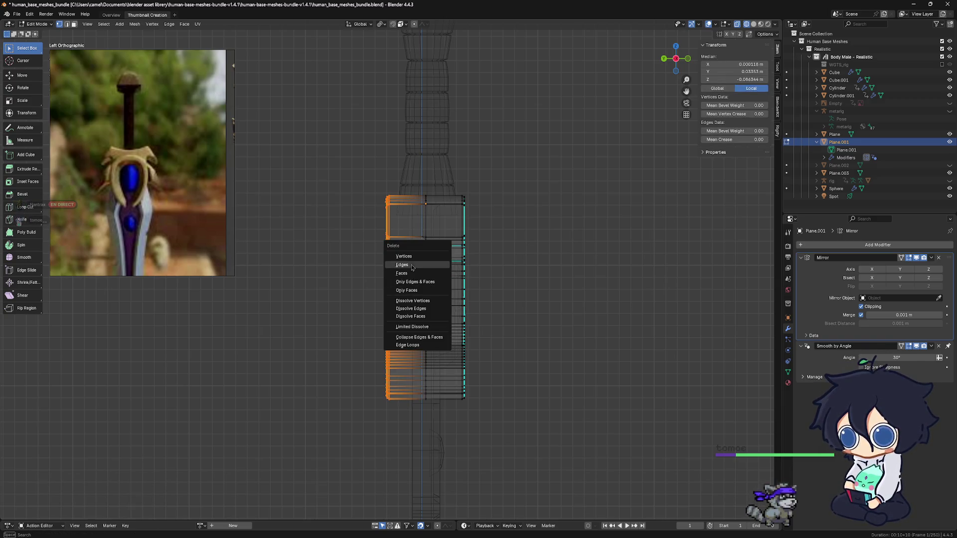
click(411, 266)
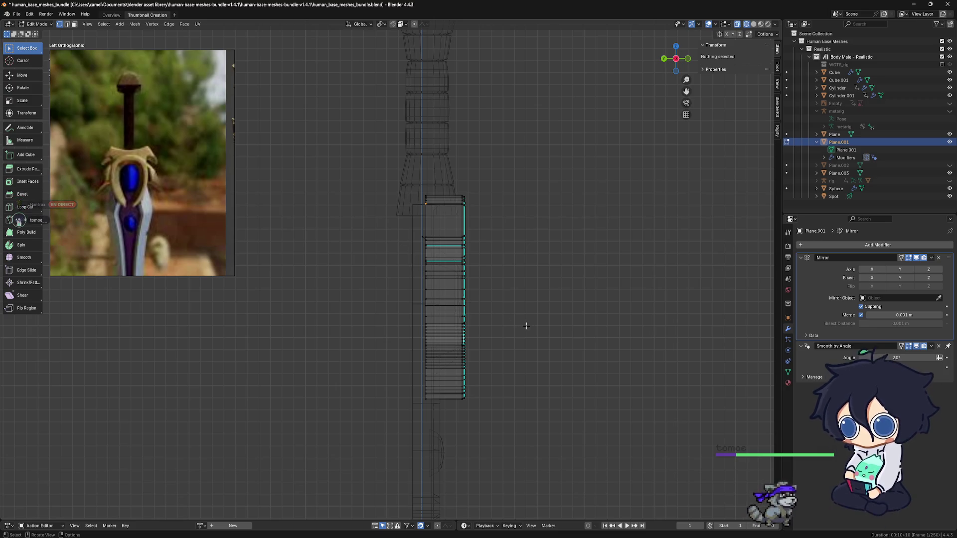
shift+middle_drag(527, 326, 519, 317)
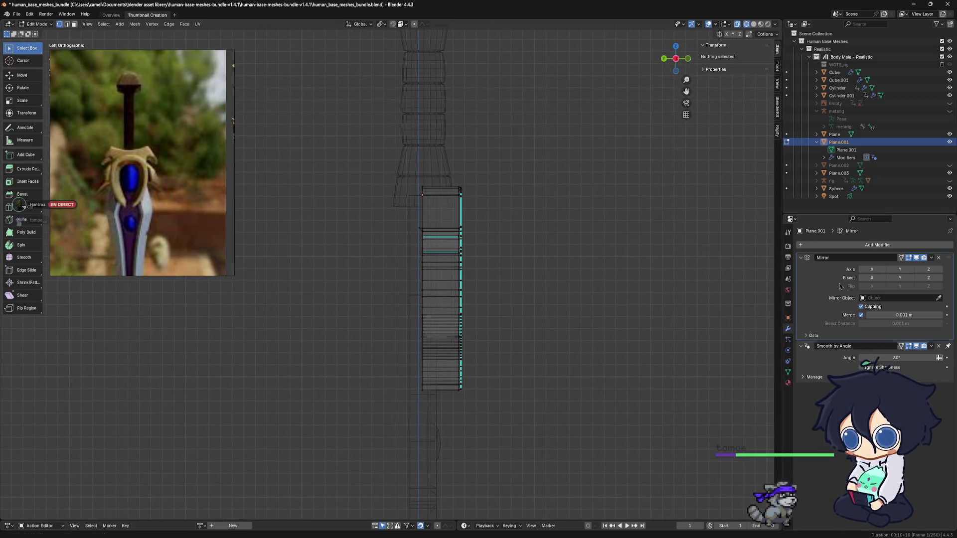
click(899, 270)
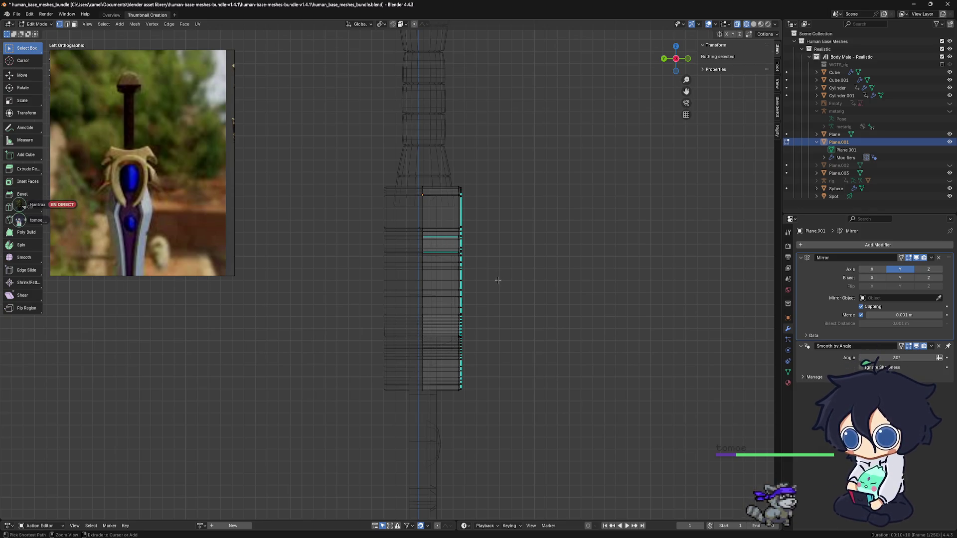
Delete the stray vertex left on the guard and orbit to check the mirrored shape in 3D.
key(a)
scroll(405, 253, up, 3)
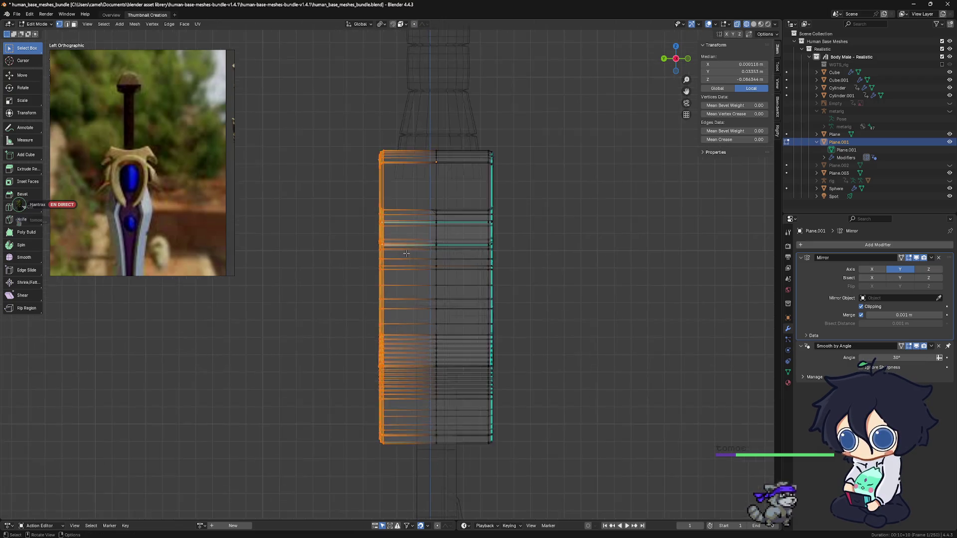
key(alt+a)
scroll(419, 217, up, 3)
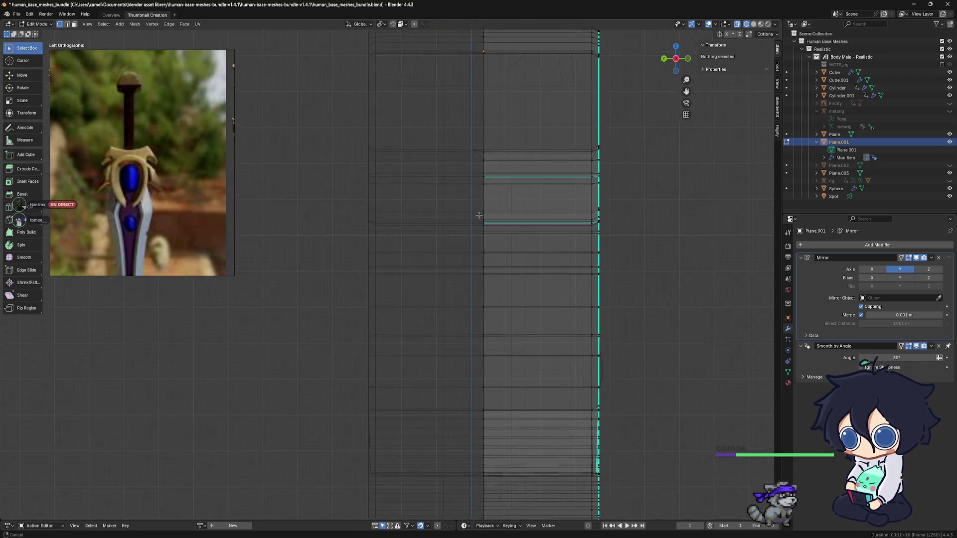
click(464, 190)
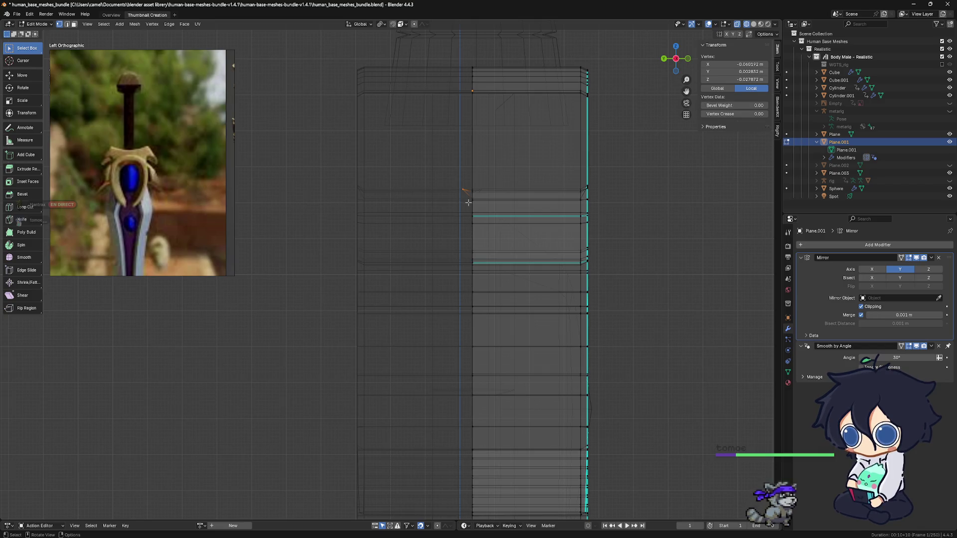
key(x)
click(434, 204)
scroll(486, 217, down, 2)
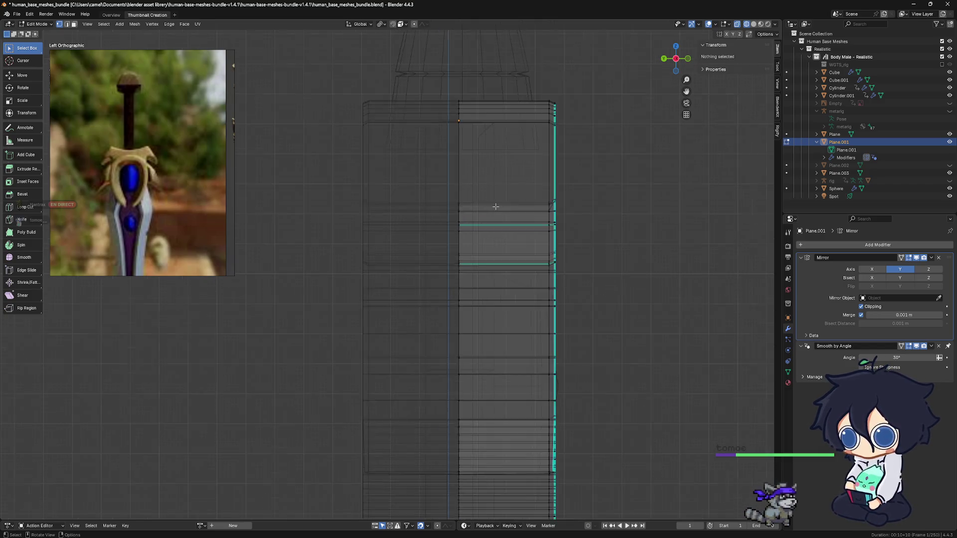
scroll(501, 220, down, 1)
scroll(515, 225, down, 1)
scroll(515, 232, up, 1)
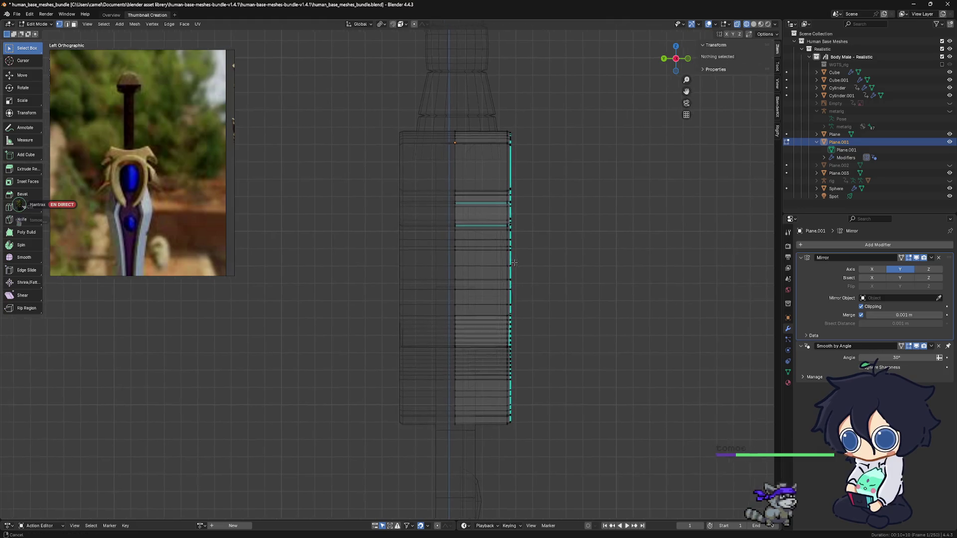
scroll(512, 247, up, 1)
scroll(509, 262, up, 1)
scroll(509, 263, down, 1)
scroll(636, 267, down, 1)
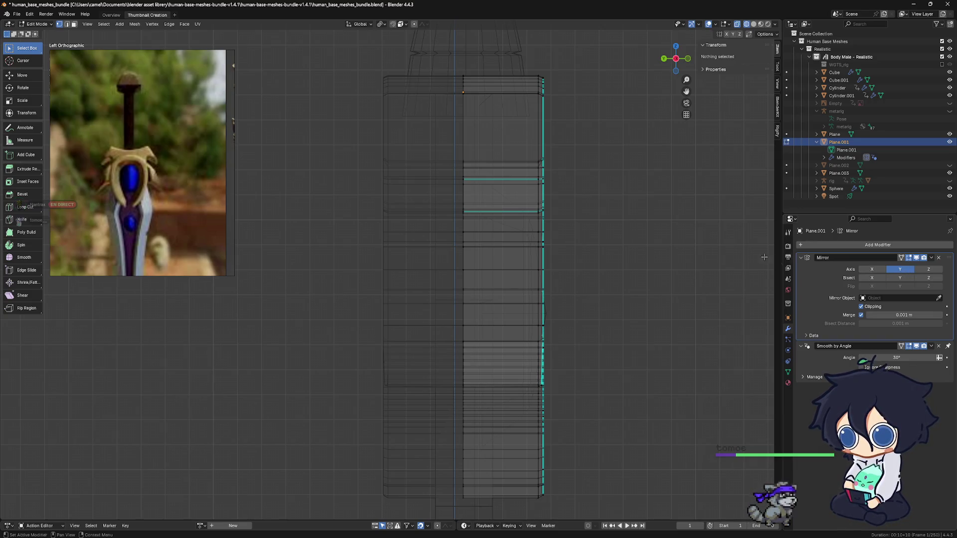
scroll(650, 253, down, 1)
scroll(620, 263, down, 1)
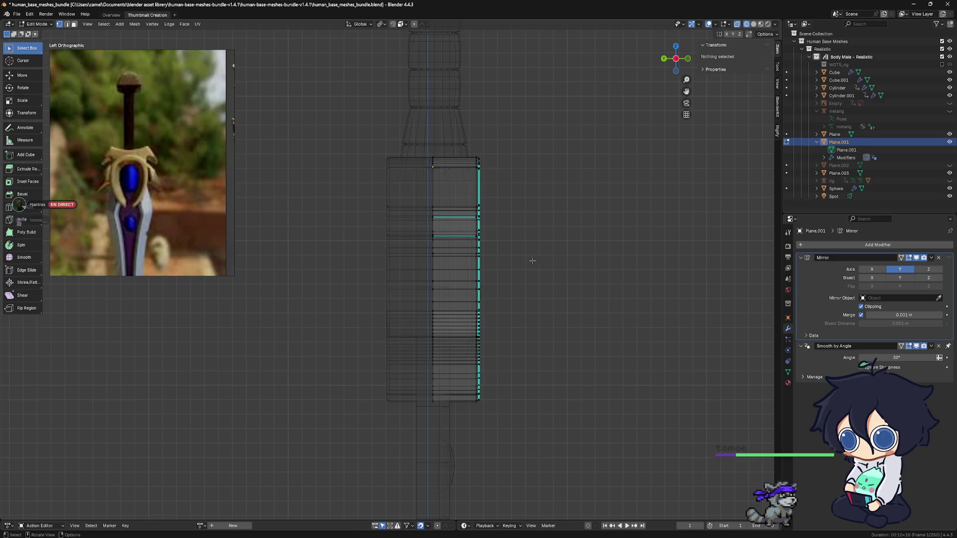
middle_drag(525, 265, 460, 268)
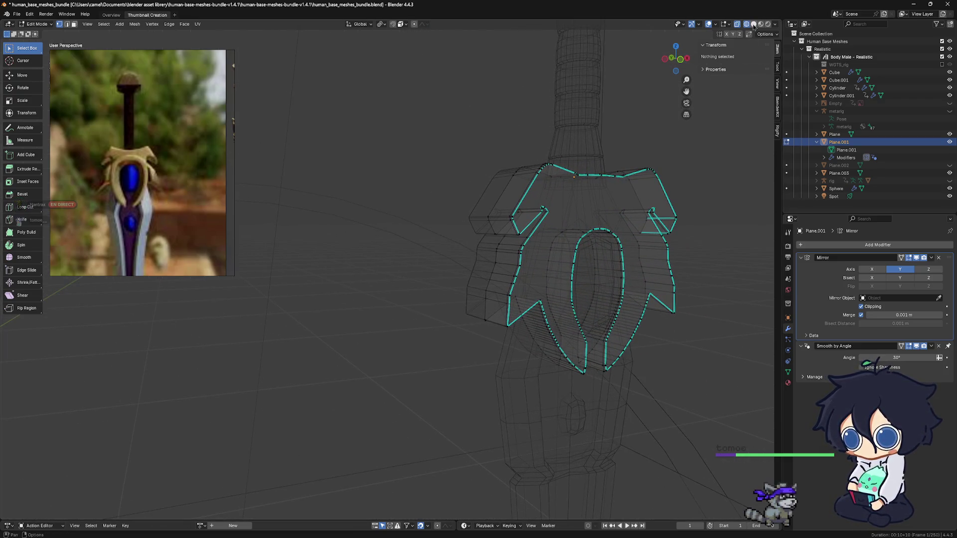
Look over the mirrored guard in solid shading and leave Edit Mode for Object Mode.
click(753, 25)
mouse_move(583, 224)
middle_down()
mouse_move(628, 169)
mouse_move(563, 166)
mouse_move(596, 164)
middle_up()
mouse_move(568, 247)
middle_down()
mouse_move(555, 268)
mouse_move(496, 253)
mouse_move(599, 253)
middle_up()
click(598, 251)
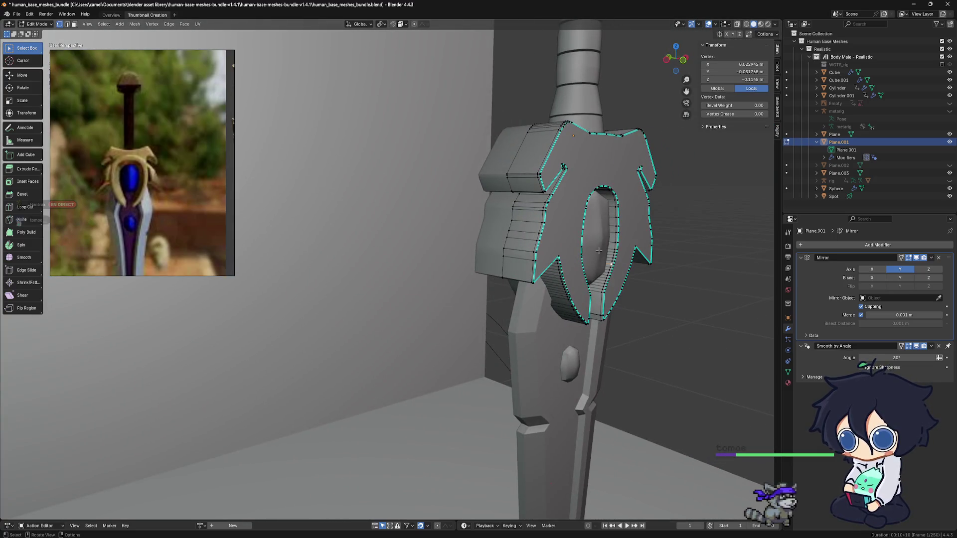
key(ctrl+Tab)
click(513, 280)
mouse_move(513, 280)
middle_down()
mouse_move(535, 296)
mouse_move(500, 331)
mouse_move(511, 283)
mouse_move(514, 293)
middle_up()
Select the blade, enter Edit Mode on its mesh and view it straight-on in wireframe.
click(500, 332)
key(ctrl+Tab)
click(577, 291)
mouse_move(577, 291)
alt+middle_down()
mouse_move(528, 238)
mouse_move(474, 256)
mouse_move(492, 228)
alt+middle_up()
click(746, 24)
scroll(479, 169, down, 5)
scroll(480, 169, up, 2)
shift+middle_drag(479, 170, 466, 177)
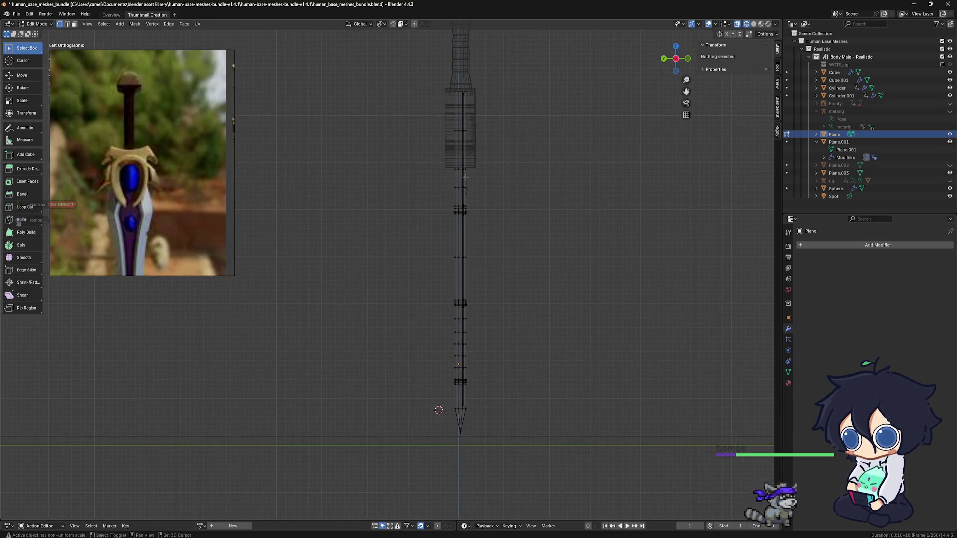
key(KP_Divide)
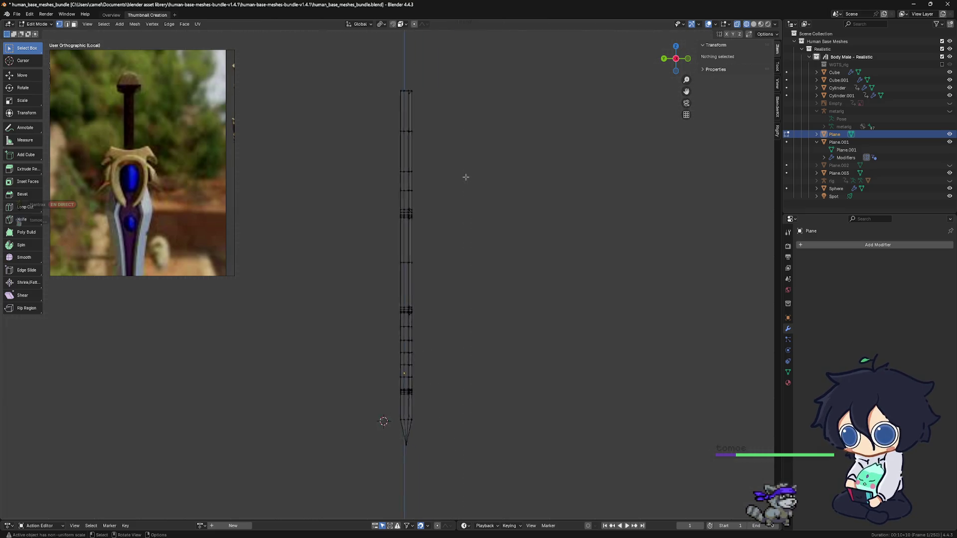
scroll(448, 172, up, 1)
shift+middle_drag(401, 172, 421, 169)
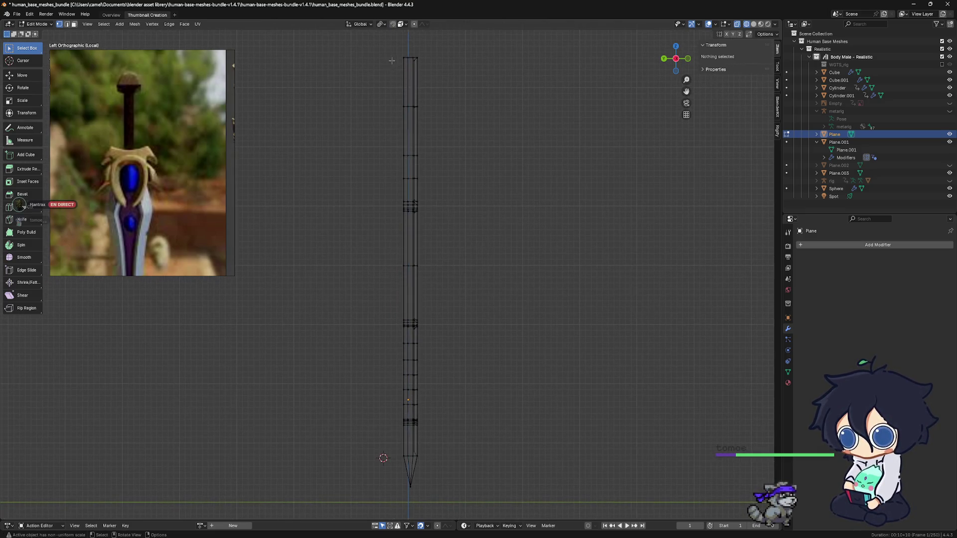
mouse_move(392, 48)
mouse_down()
mouse_move(408, 301)
mouse_move(408, 500)
mouse_up()
shift+middle_drag(410, 475, 428, 449)
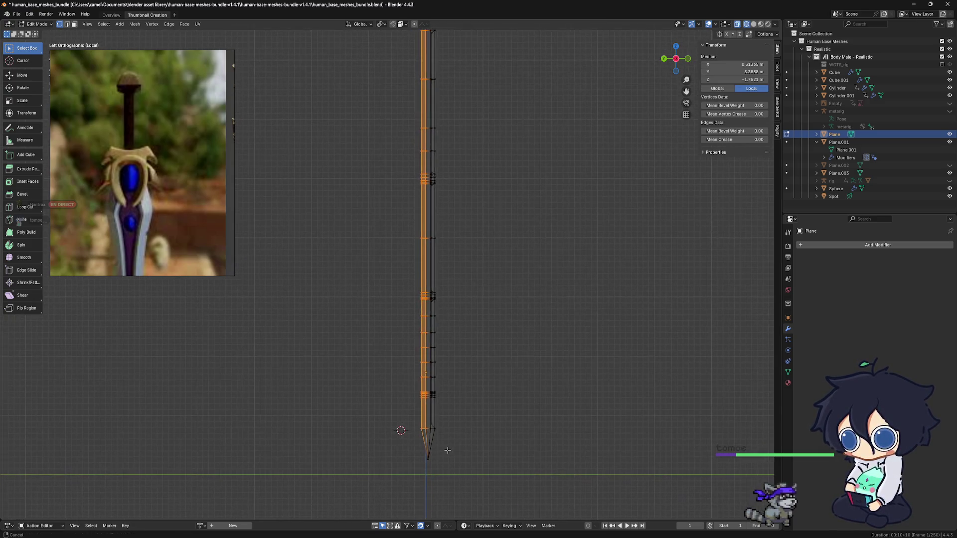
shift+middle_drag(430, 394, 430, 420)
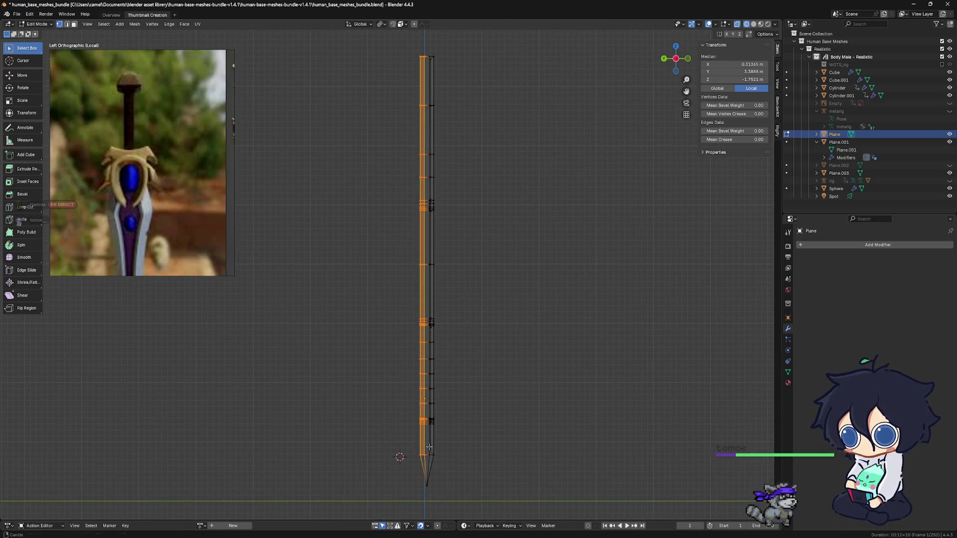
key(x)
click(429, 420)
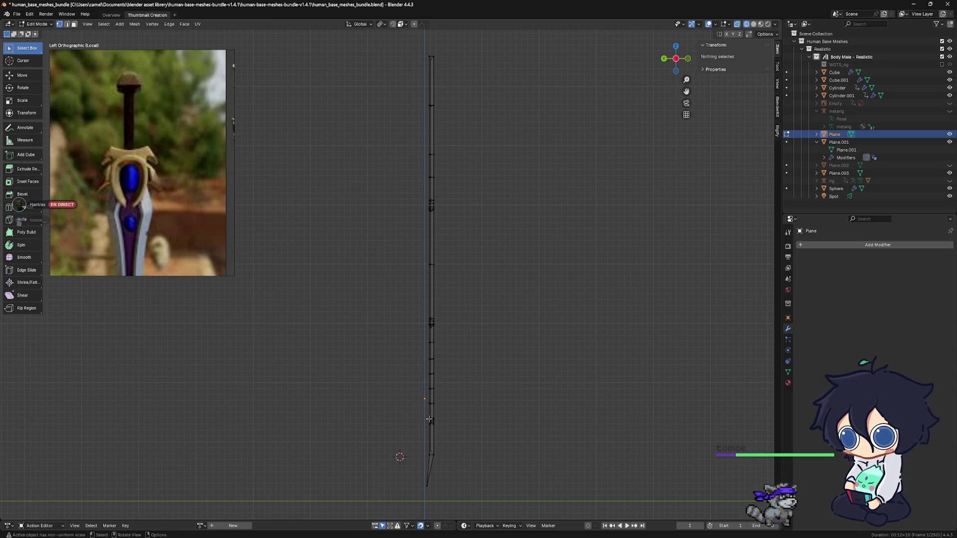
shift+middle_drag(429, 420, 421, 403)
click(866, 251)
mouse_move(832, 247)
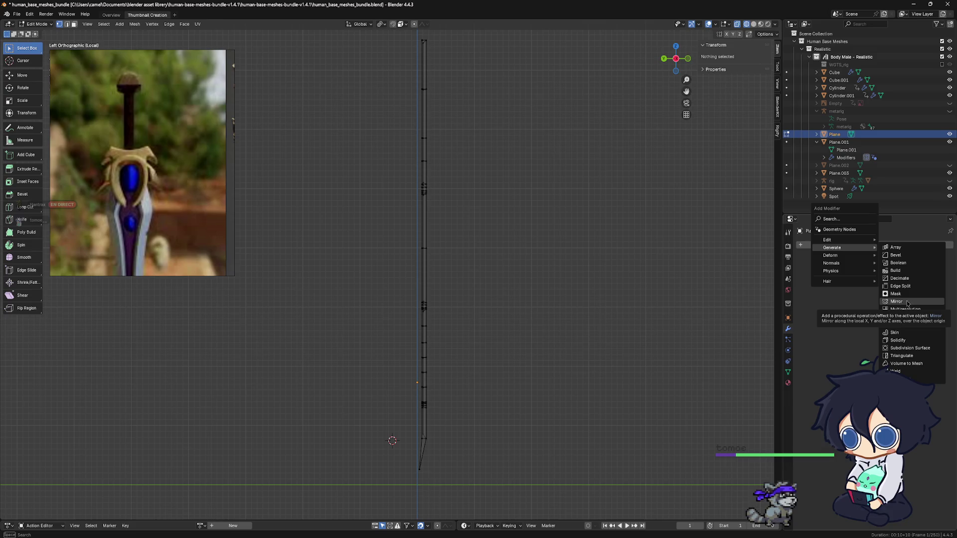
key(a)
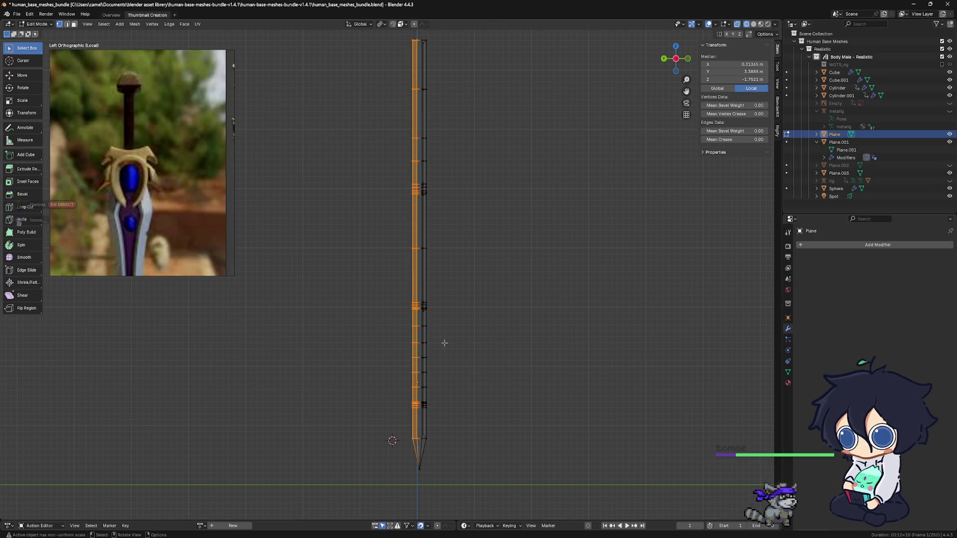
click(446, 346)
drag(405, 40, 413, 477)
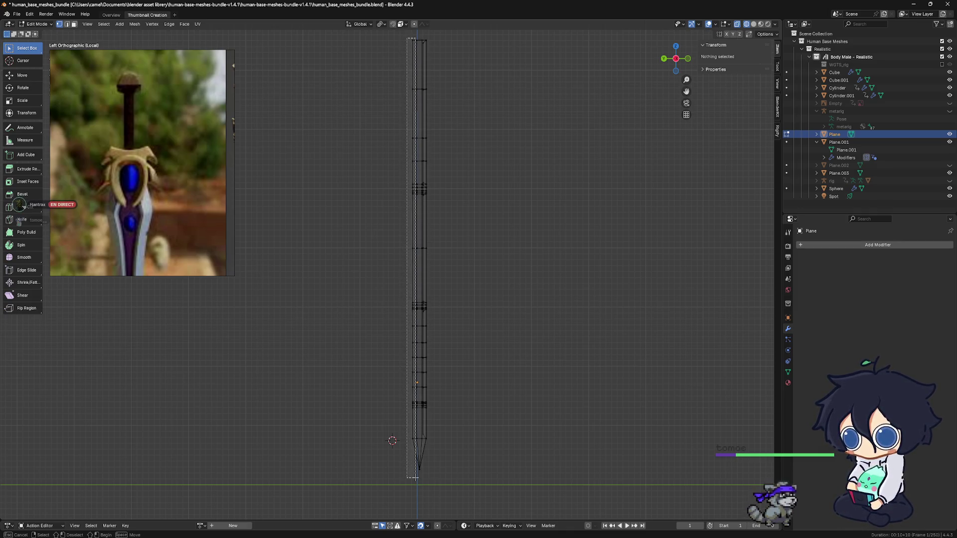
drag(415, 478, 415, 473)
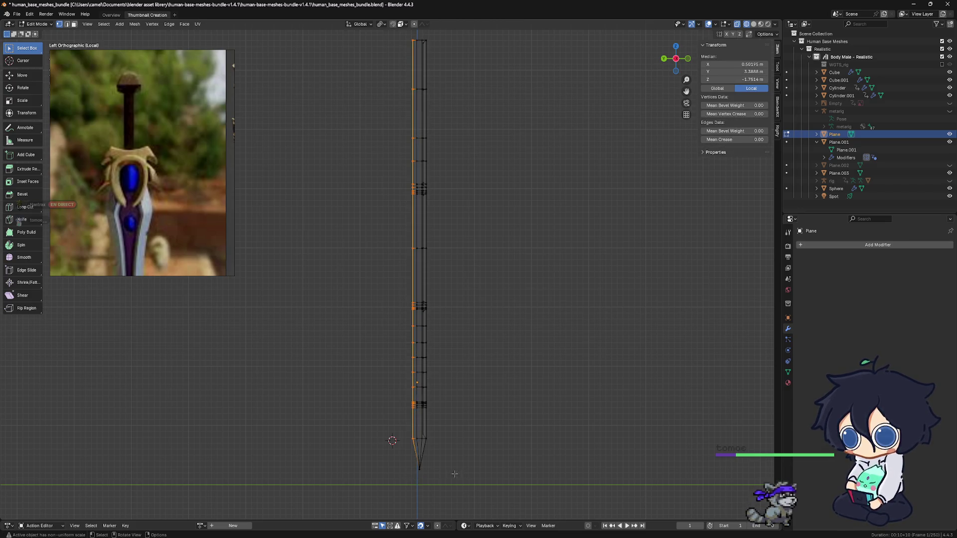
shift+middle_drag(418, 473, 463, 364)
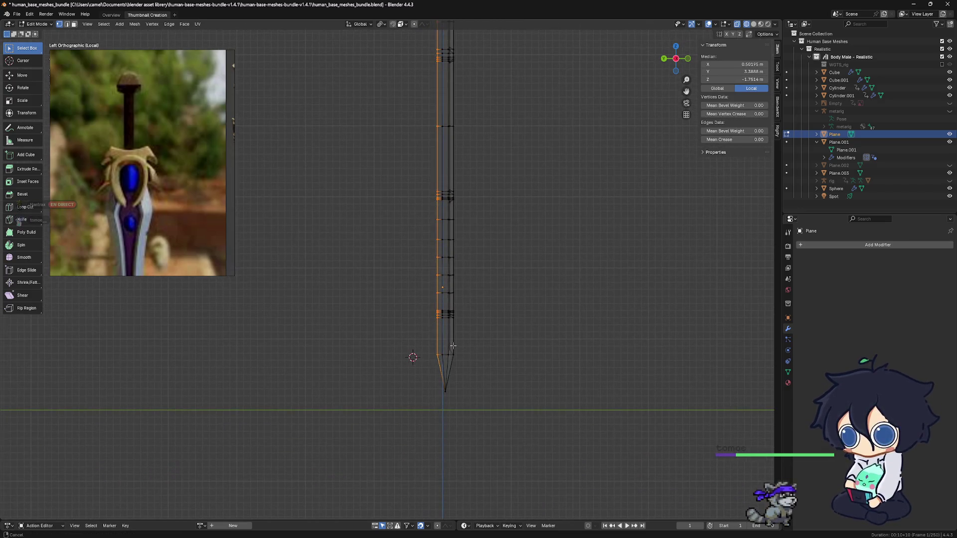
scroll(463, 364, up, 2)
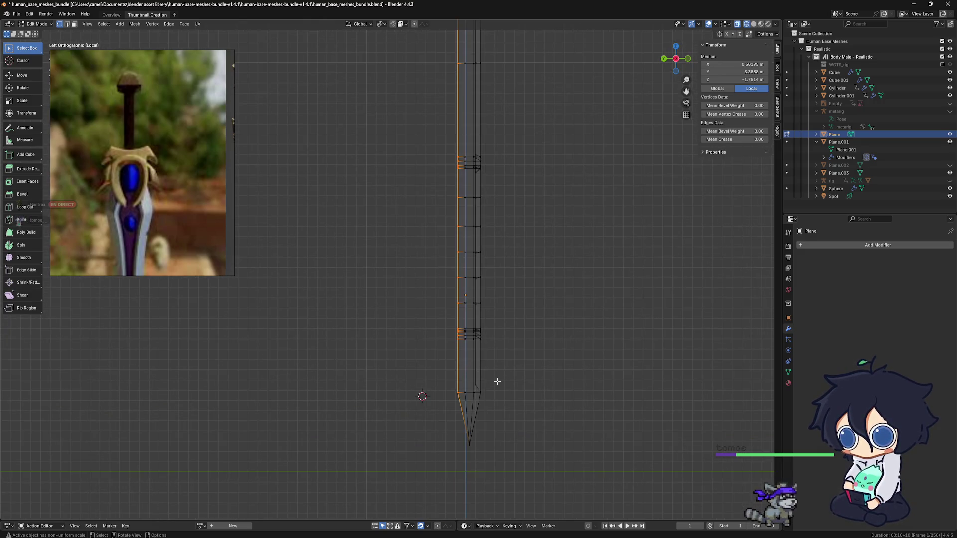
mouse_move(497, 382)
shift+middle_down()
mouse_move(503, 353)
mouse_move(450, 324)
shift+middle_up()
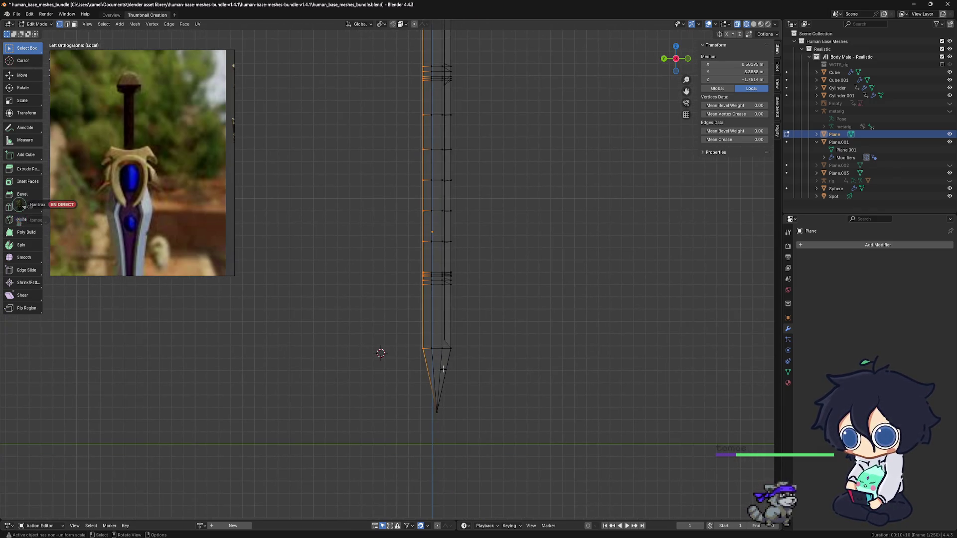
scroll(444, 368, down, 1)
scroll(443, 368, down, 1)
scroll(445, 367, down, 1)
scroll(447, 364, down, 2)
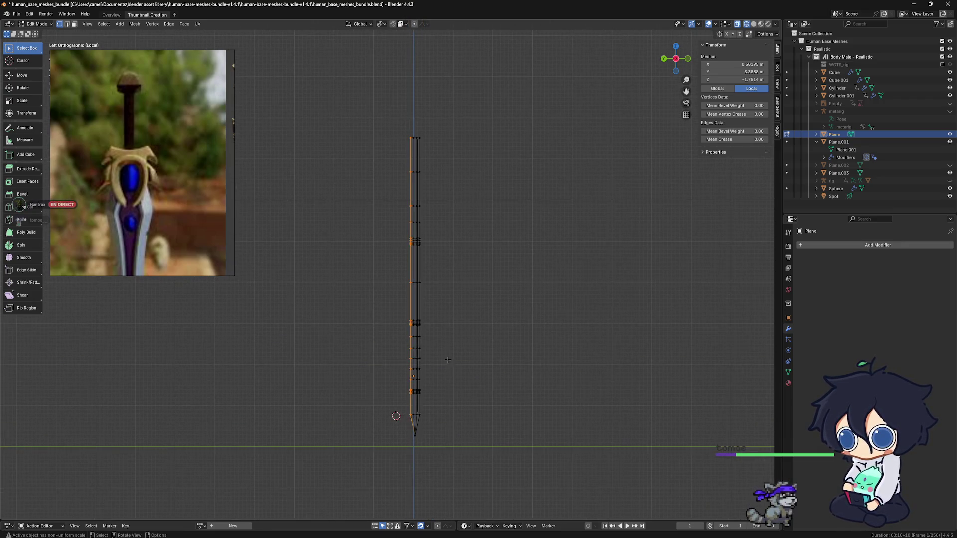
key(KP_Divide)
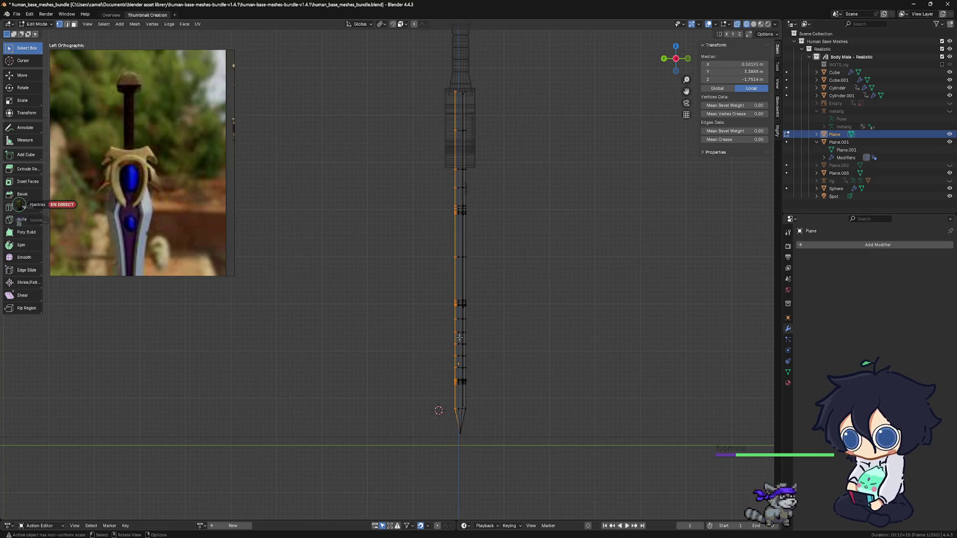
scroll(460, 337, down, 1)
scroll(463, 344, down, 1)
scroll(451, 375, down, 1)
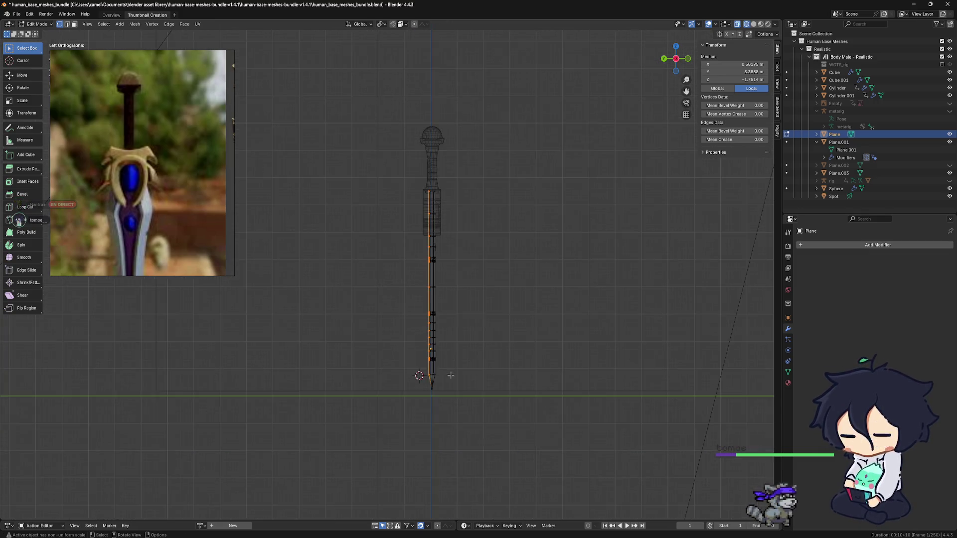
scroll(450, 374, up, 2)
mouse_move(450, 375)
shift+middle_down()
mouse_move(407, 311)
mouse_move(394, 218)
shift+middle_up()
scroll(395, 217, up, 1)
mouse_move(421, 274)
shift+middle_down()
mouse_move(473, 217)
mouse_move(448, 268)
shift+middle_up()
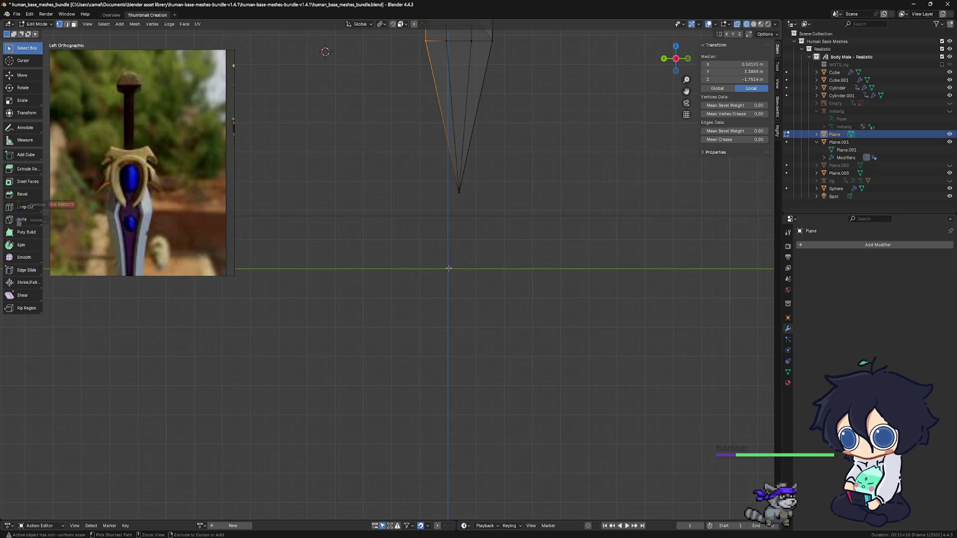
Return to Object Mode and place the 3D cursor at the world origin below the blade tip.
key(KP_5)
key(KP_5)
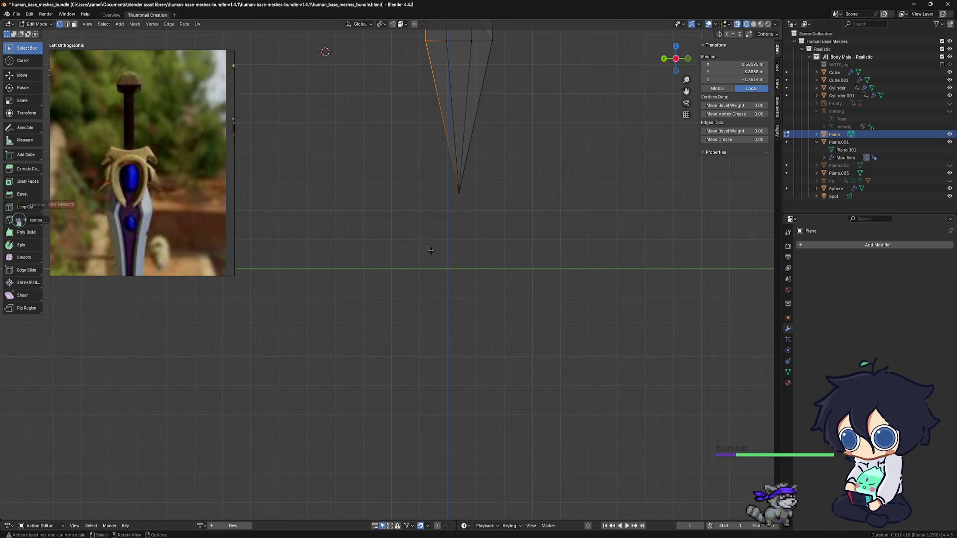
key(Tab)
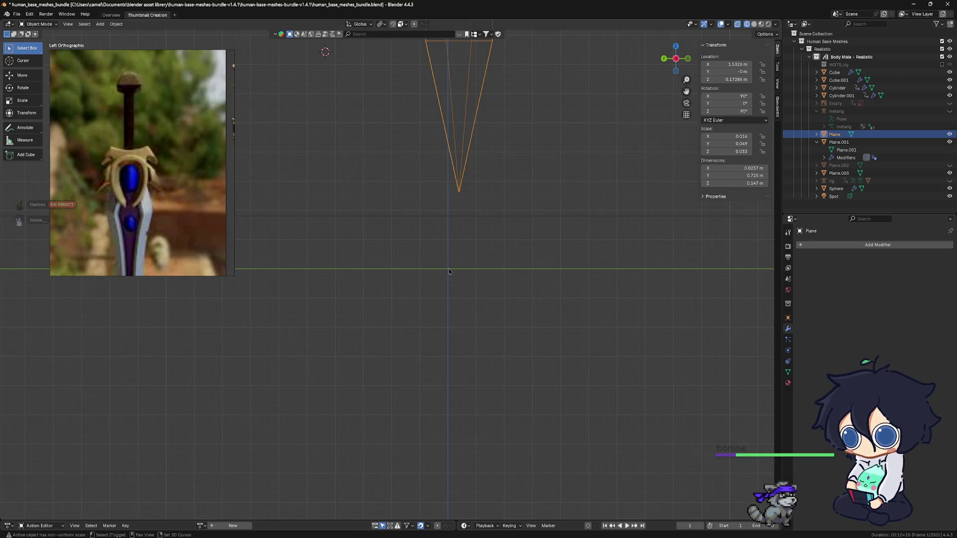
shift+right_click(448, 269)
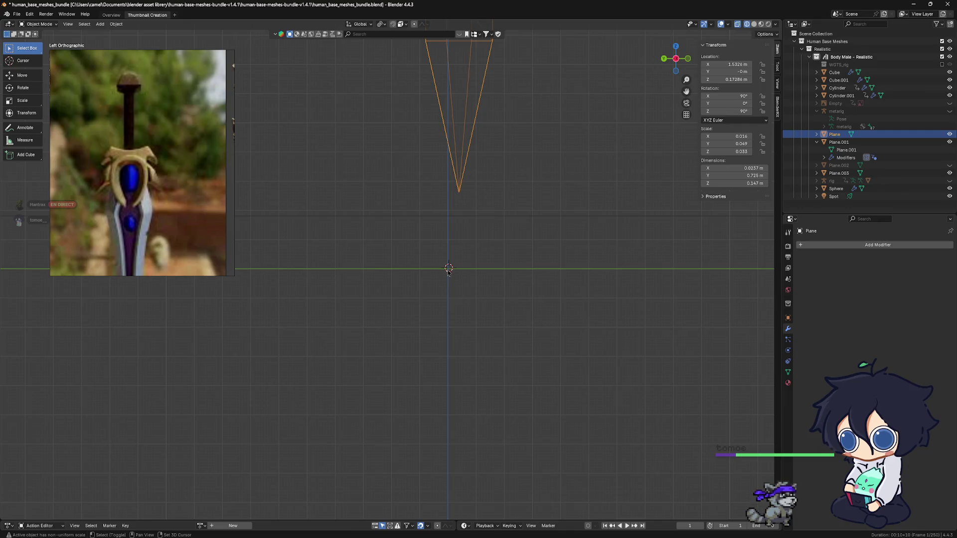
shift+middle_drag(455, 292, 383, 275)
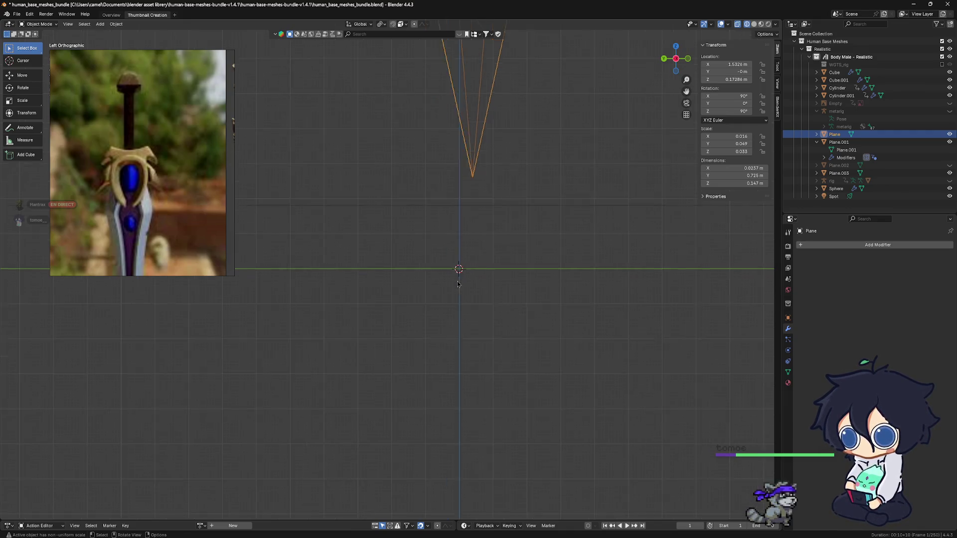
scroll(382, 273, up, 5)
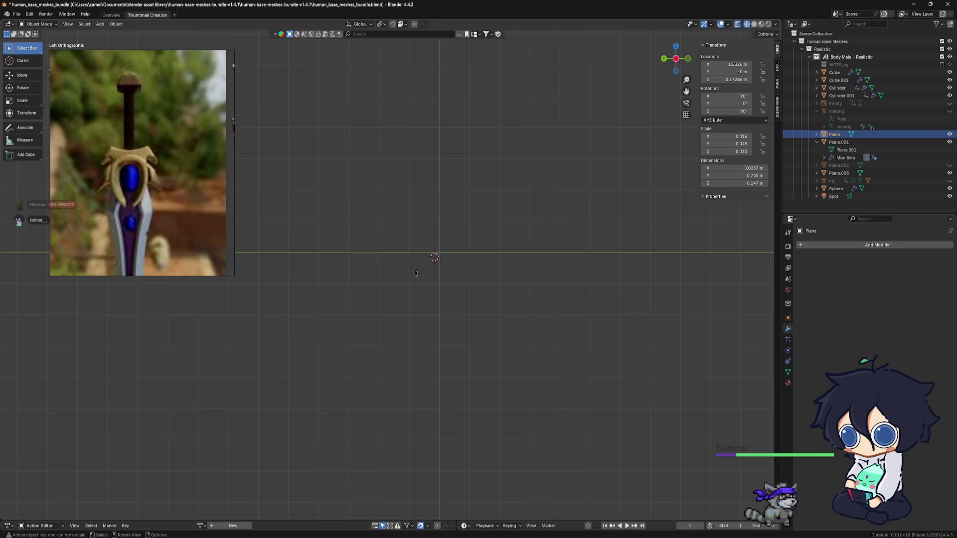
shift+middle_drag(384, 273, 455, 412)
scroll(421, 259, up, 5)
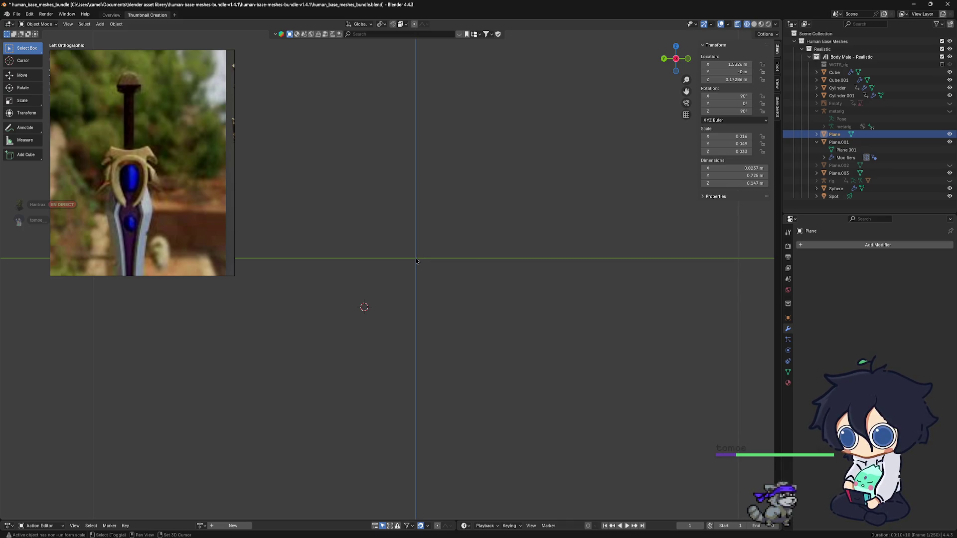
mouse_move(417, 268)
shift+middle_down()
mouse_move(449, 289)
mouse_move(467, 263)
shift+middle_up()
scroll(467, 262, down, 2)
scroll(467, 263, down, 5)
scroll(442, 255, down, 4)
scroll(414, 251, down, 3)
scroll(409, 239, up, 2)
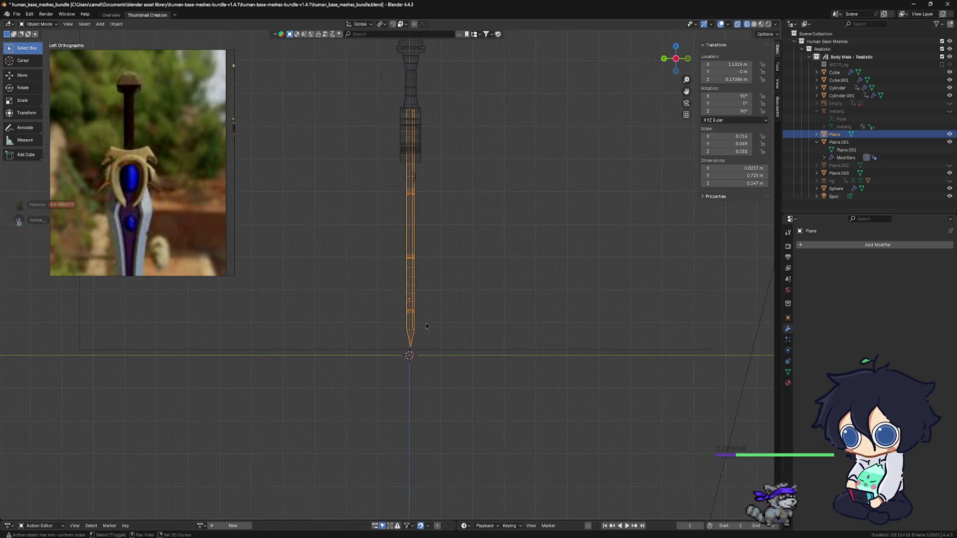
Box-select all seven sword parts and try snapping them to the cursor and active object, undoing both.
shift+middle_drag(436, 323, 470, 338)
key(a)
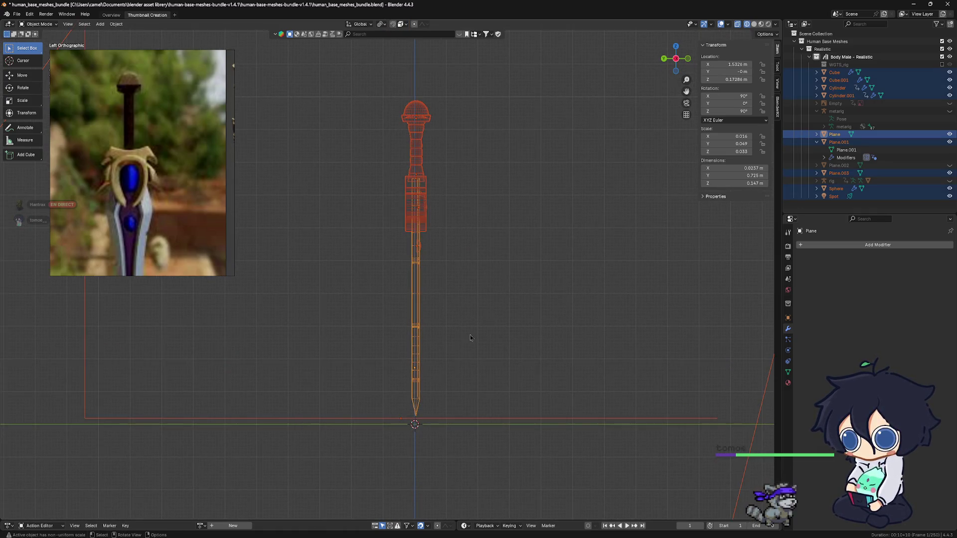
scroll(462, 381, down, 3)
click(462, 382)
scroll(440, 279, up, 2)
scroll(430, 285, up, 1)
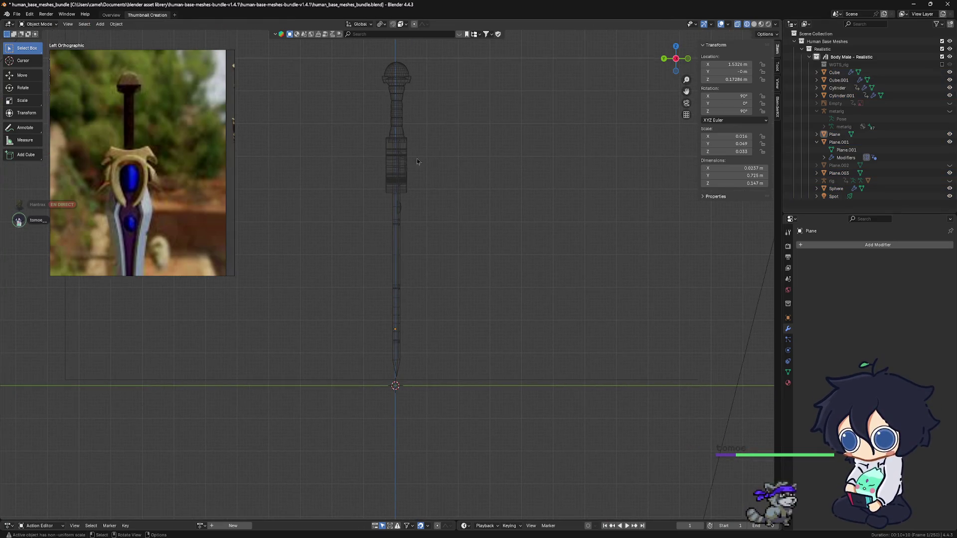
drag(363, 56, 469, 380)
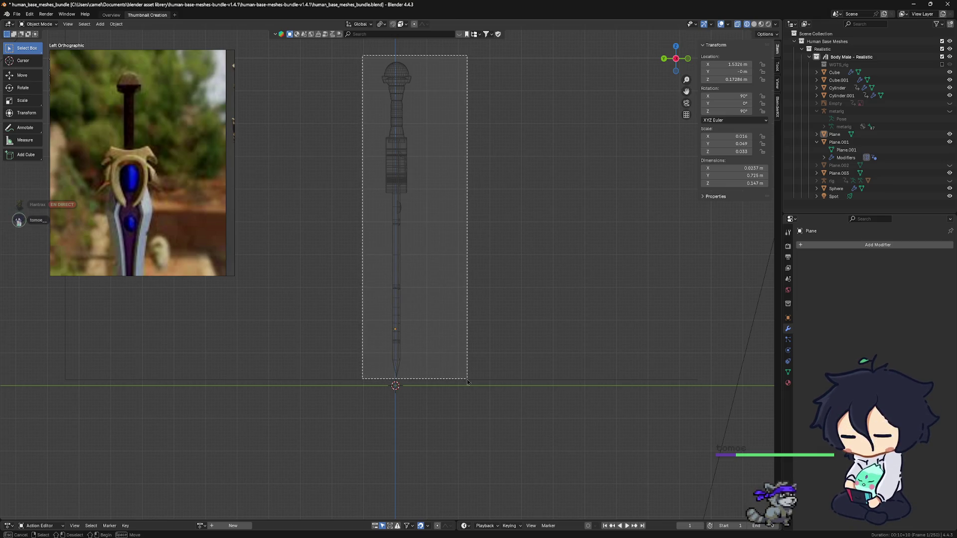
scroll(451, 372, up, 1)
scroll(451, 371, up, 1)
shift+middle_drag(451, 372, 453, 368)
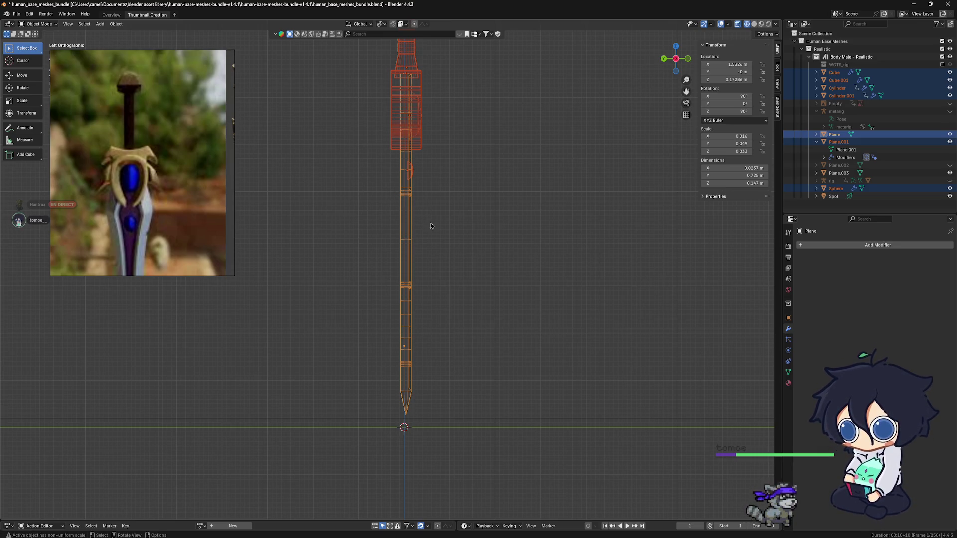
key(shift+s)
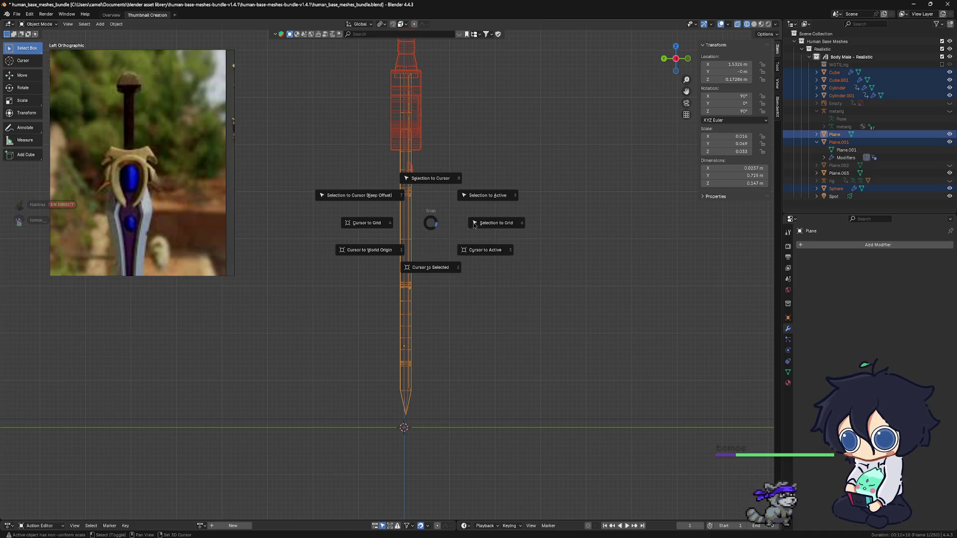
click(438, 187)
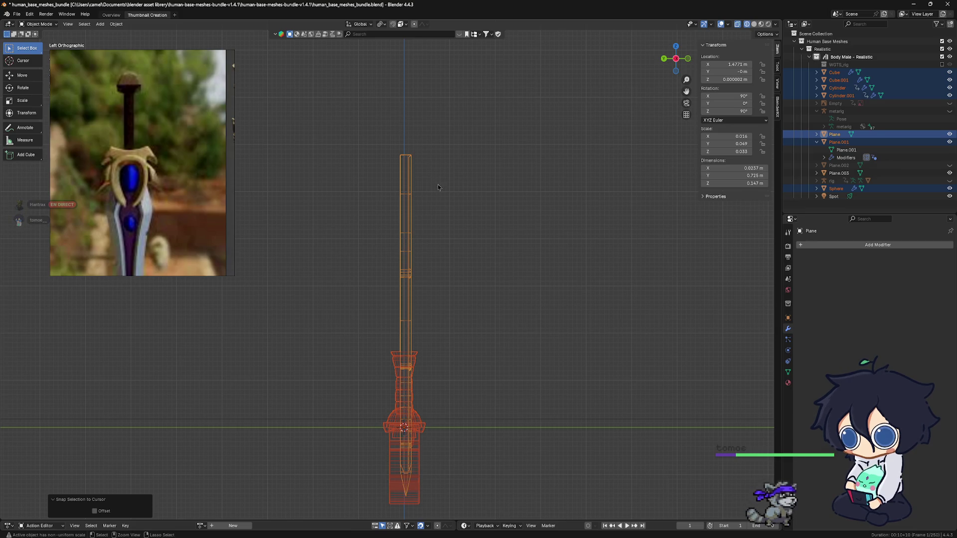
key(ctrl+z)
key(ctrl+z)
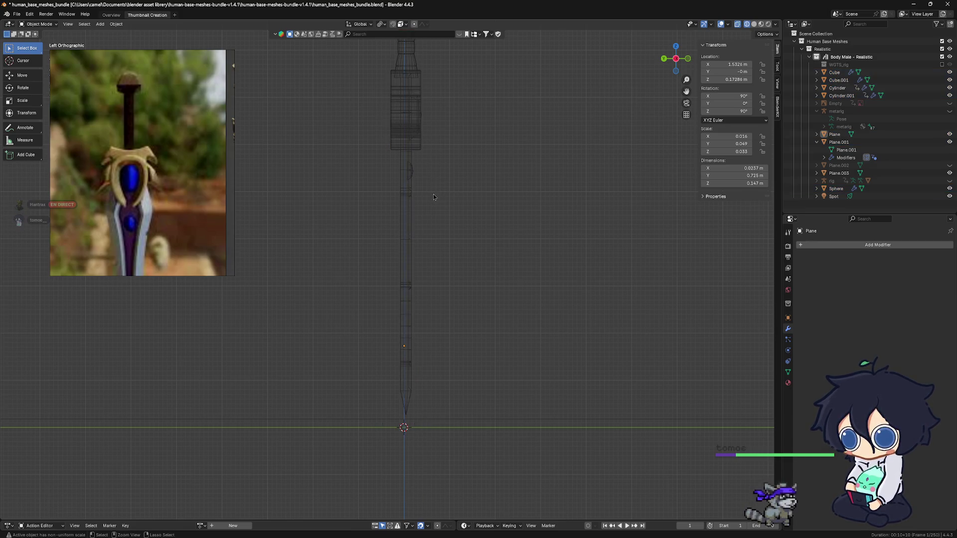
key(ctrl+shift+z)
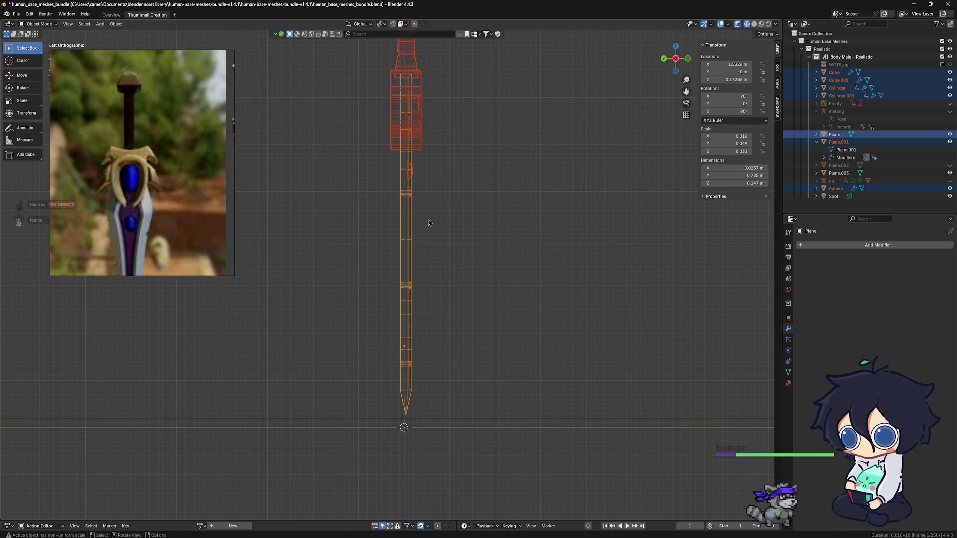
key(shift+s)
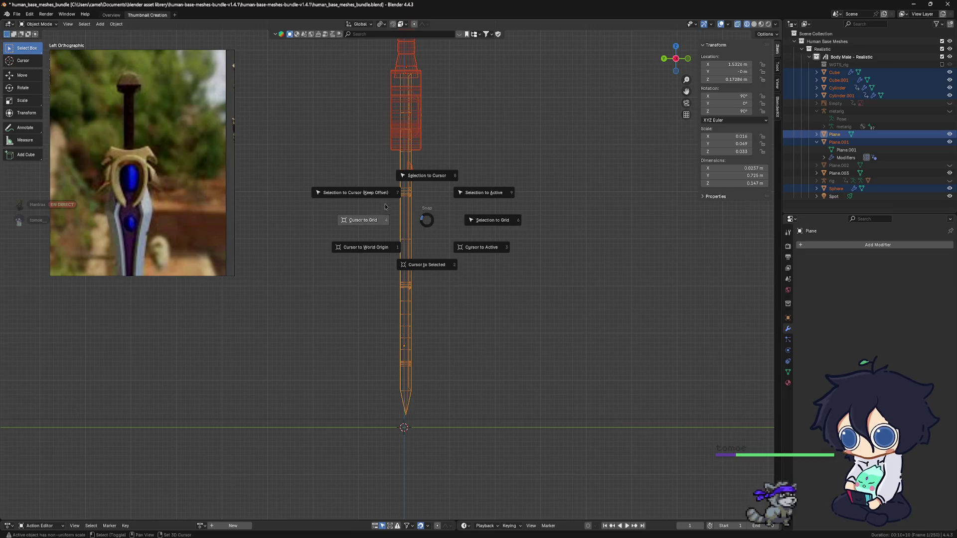
click(465, 192)
key(ctrl+z)
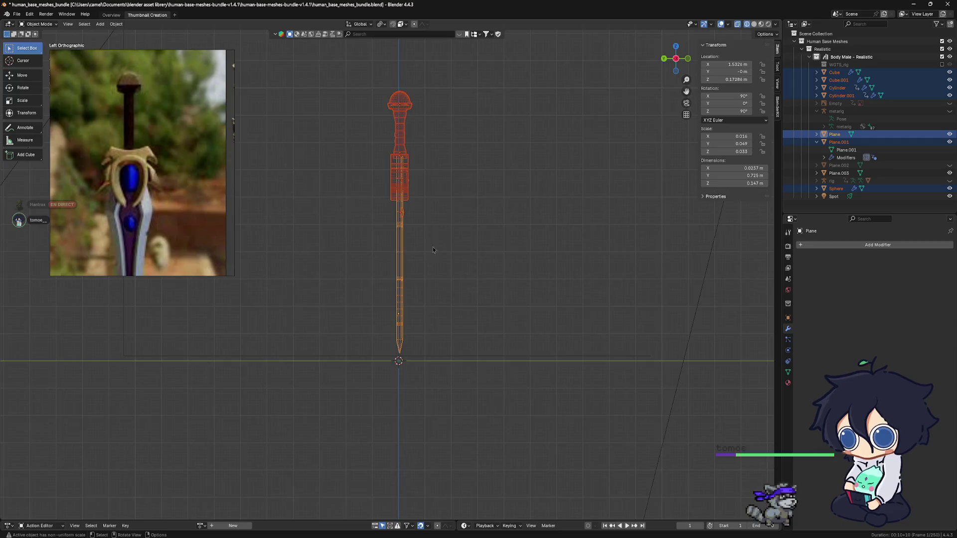
scroll(461, 265, up, 1)
scroll(479, 296, up, 1)
scroll(488, 314, down, 1)
scroll(419, 272, down, 1)
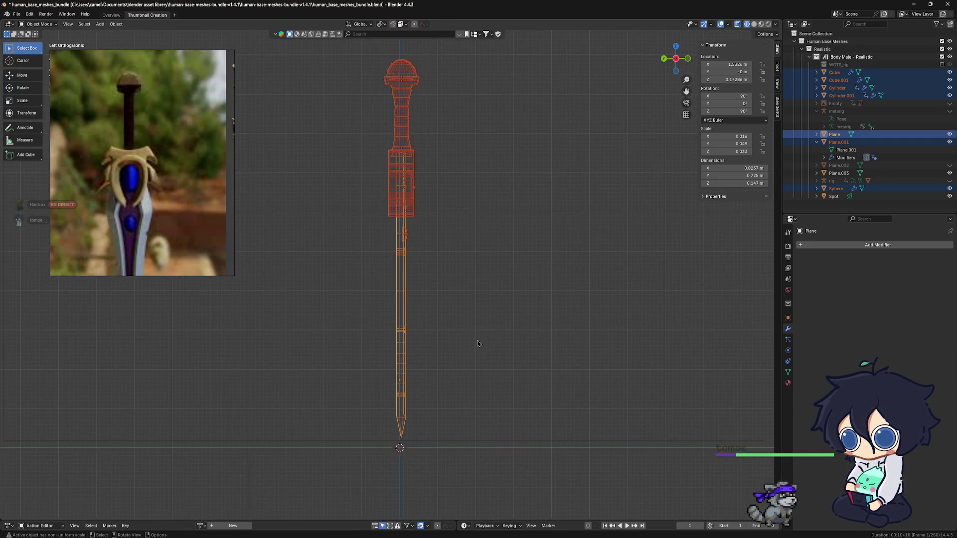
scroll(350, 230, down, 1)
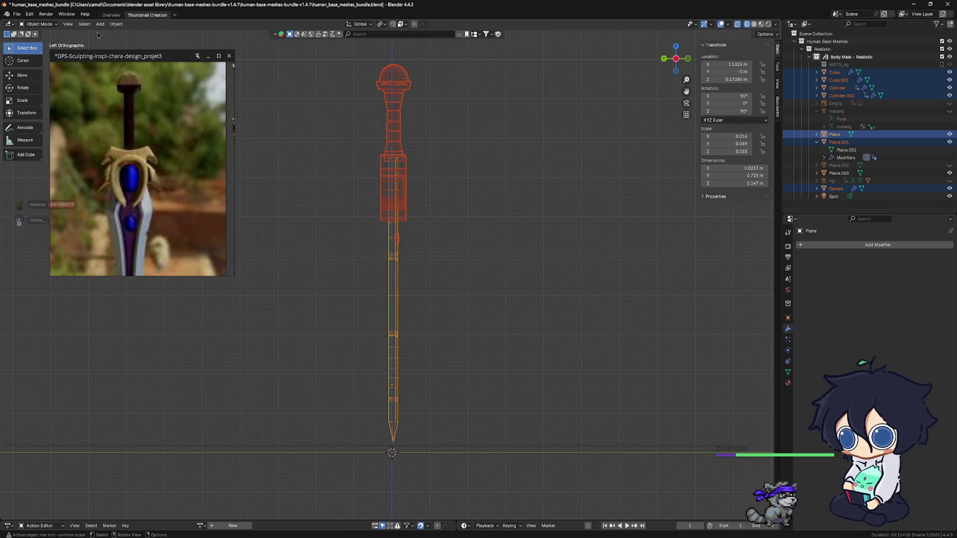
Close the floating reference image window and move the sword parts by 0.003777 m along Y.
click(115, 25)
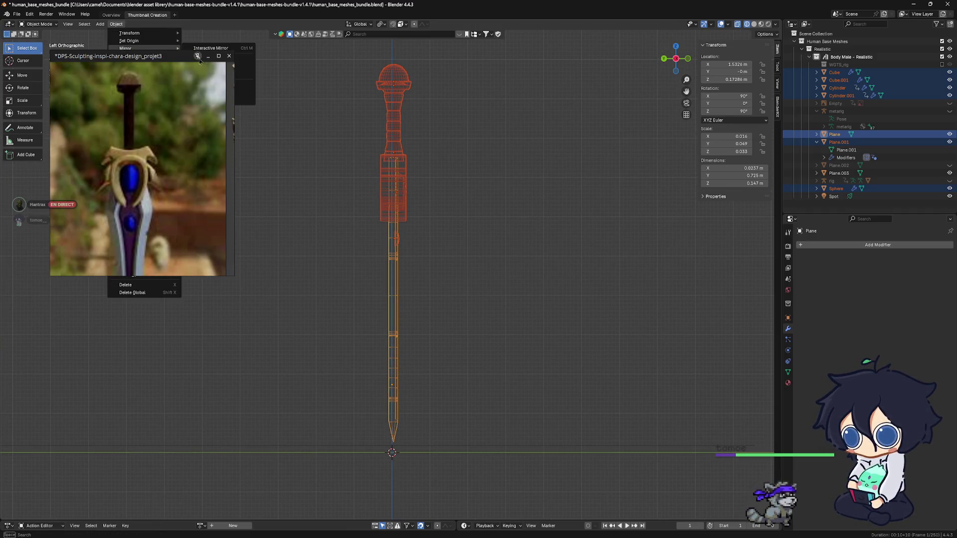
click(197, 57)
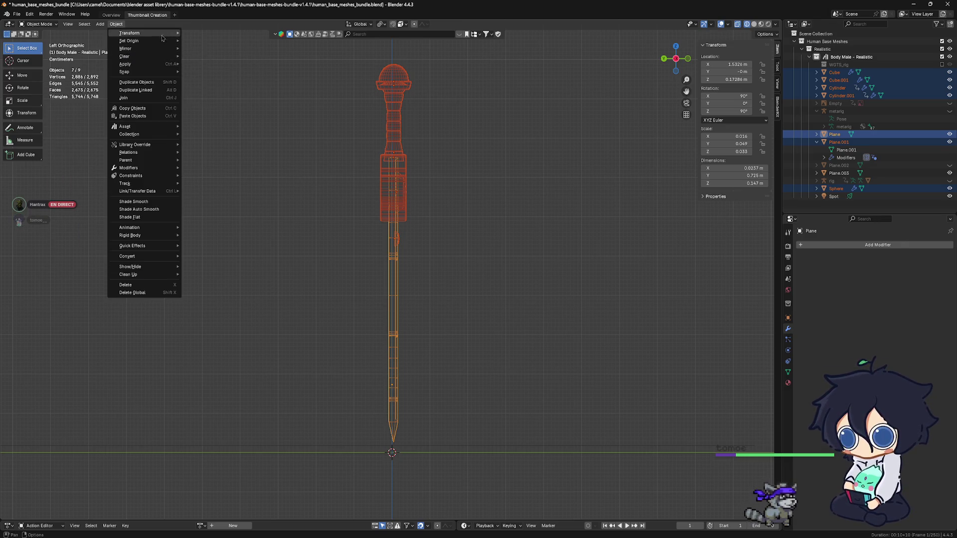
scroll(451, 306, up, 3)
scroll(450, 306, down, 2)
shift+middle_drag(427, 308, 422, 268)
scroll(431, 261, down, 2)
scroll(426, 265, down, 1)
scroll(424, 269, down, 1)
scroll(420, 271, down, 1)
scroll(421, 271, up, 3)
scroll(419, 247, up, 2)
scroll(429, 209, up, 3)
scroll(441, 160, up, 2)
scroll(449, 210, up, 2)
scroll(461, 267, up, 2)
scroll(475, 299, down, 5)
scroll(475, 299, down, 2)
scroll(479, 303, down, 1)
scroll(483, 307, up, 1)
scroll(489, 312, up, 1)
scroll(489, 315, up, 3)
scroll(471, 316, up, 2)
scroll(471, 313, up, 1)
scroll(483, 303, up, 2)
scroll(490, 294, down, 1)
key(g)
key(y)
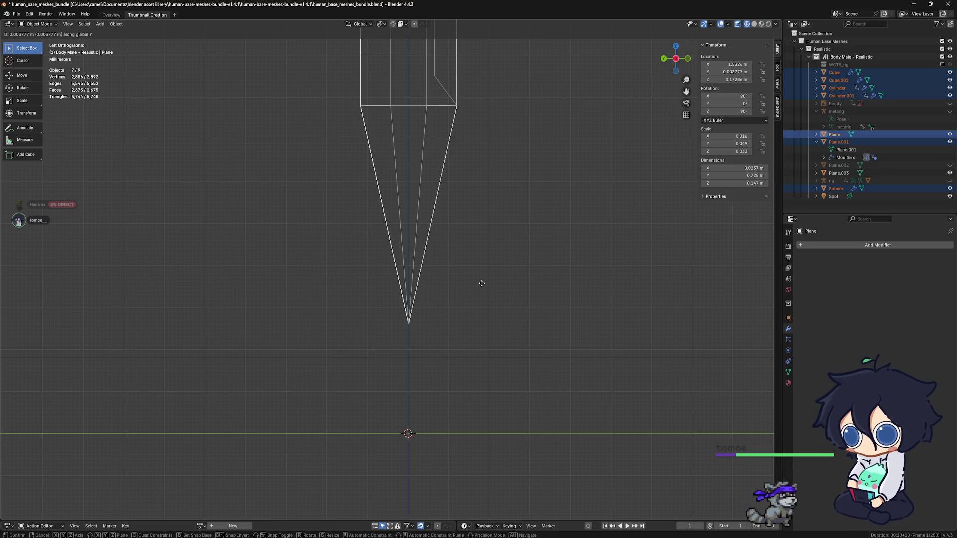
click(482, 283)
scroll(482, 283, down, 4)
scroll(471, 262, down, 3)
scroll(458, 238, down, 2)
shift+middle_drag(459, 238, 483, 485)
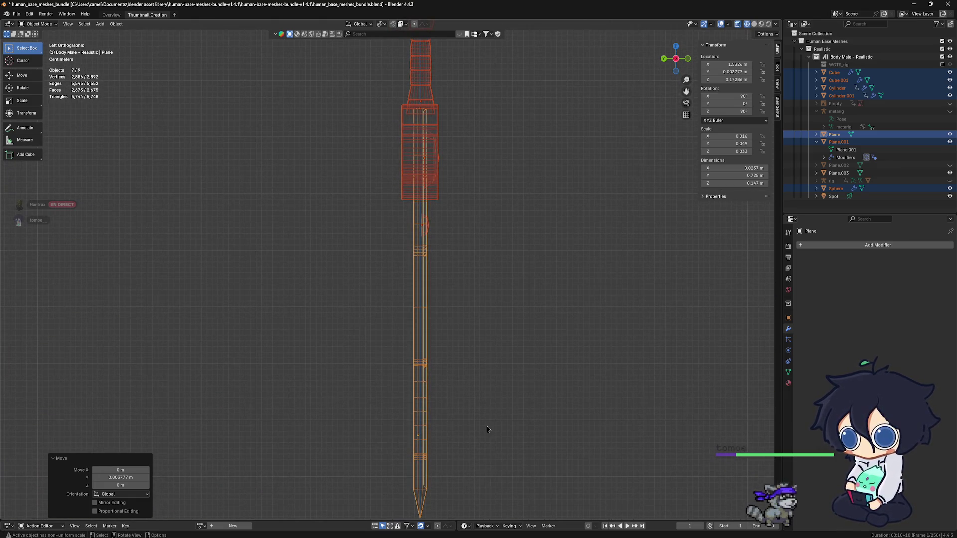
scroll(487, 429, down, 2)
scroll(442, 423, up, 3)
scroll(448, 445, down, 1)
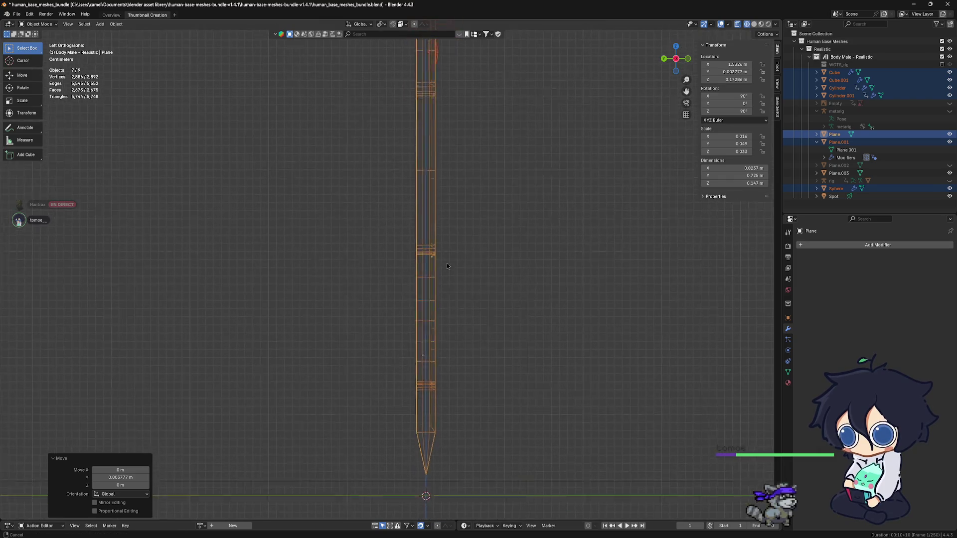
Select only the blade object Plane and start a free move of it.
click(439, 375)
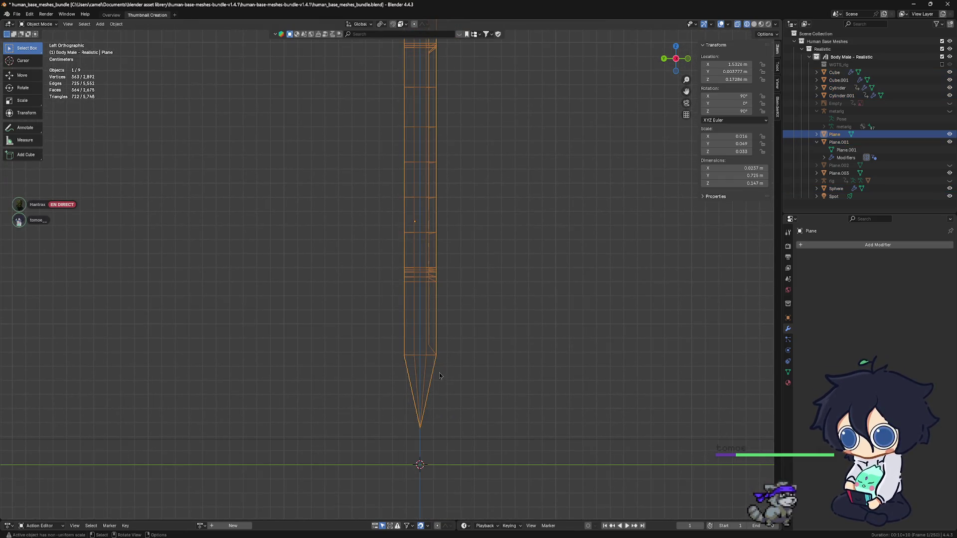
shift+middle_drag(444, 394, 432, 320)
scroll(450, 297, up, 1)
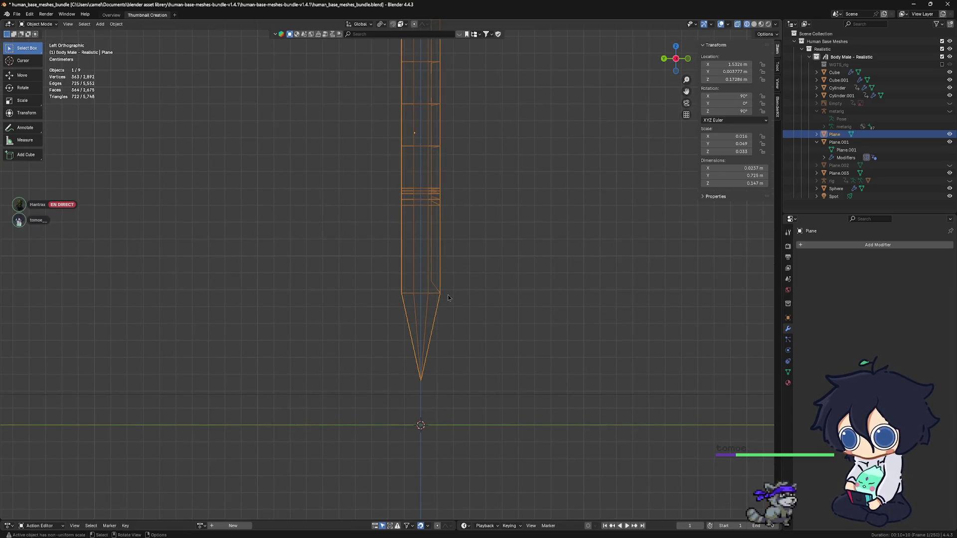
scroll(458, 270, down, 2)
scroll(459, 270, down, 2)
scroll(468, 270, down, 2)
shift+middle_drag(479, 231, 465, 323)
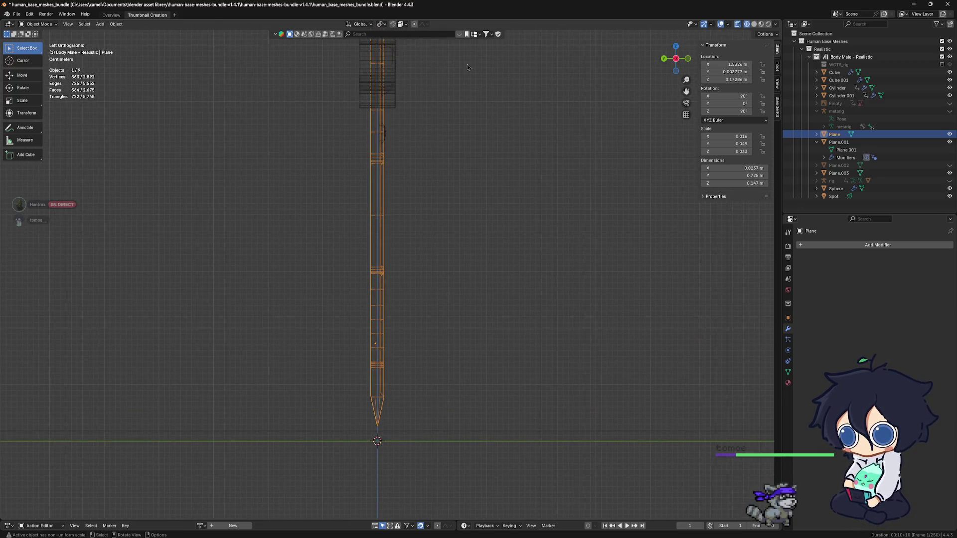
mouse_move(413, 411)
alt+middle_down()
mouse_move(400, 410)
mouse_move(390, 218)
mouse_move(410, 269)
alt+middle_up()
key(g)
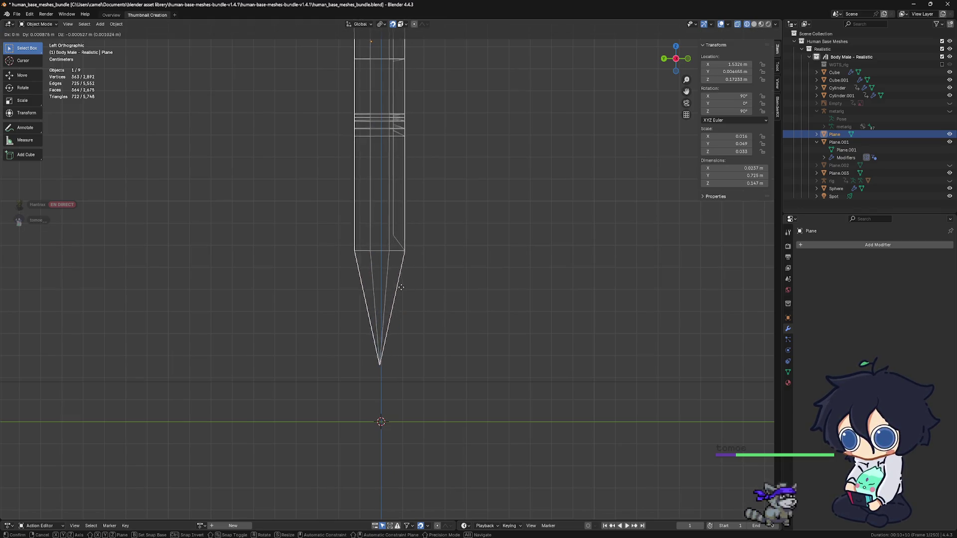
click(409, 279)
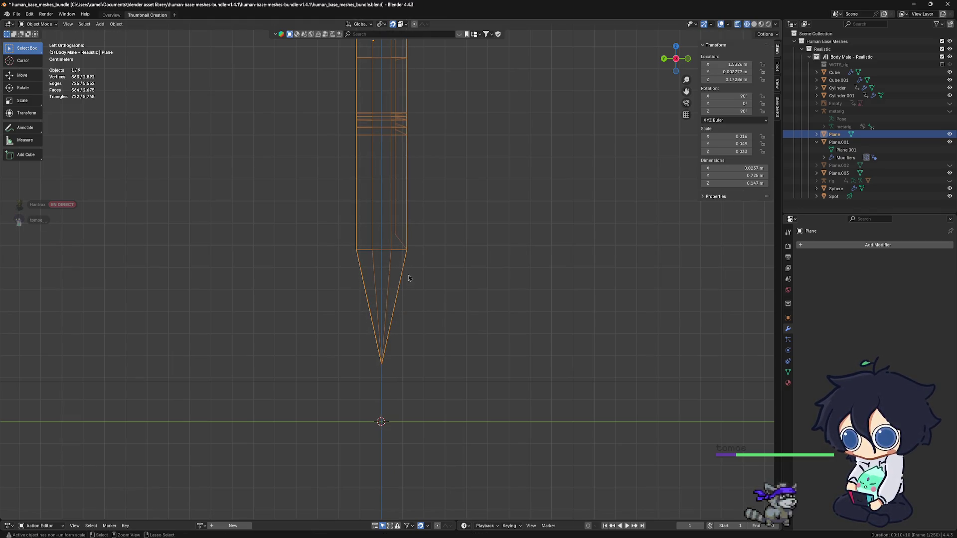
Check the snapping settings, move the blade and undo it, then deselect everything.
click(403, 25)
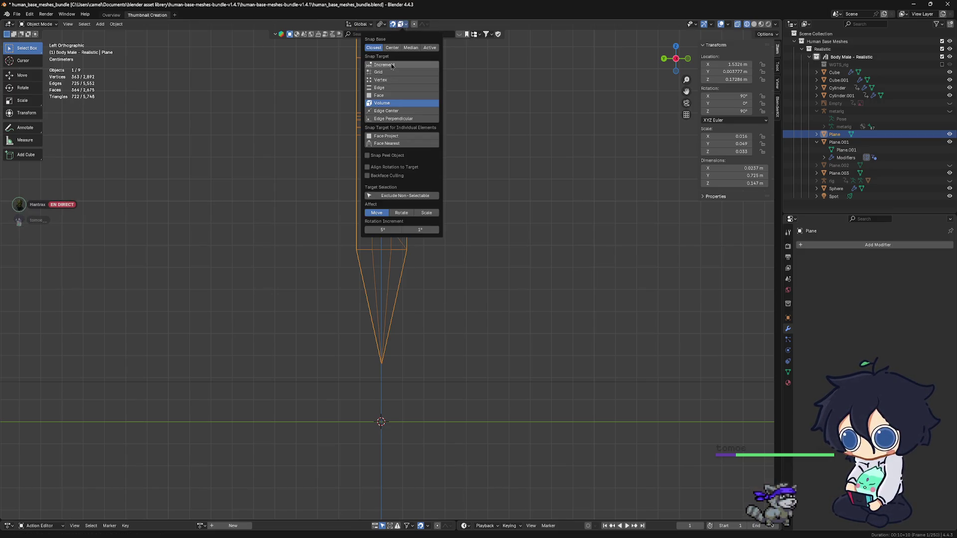
scroll(420, 288, up, 2)
scroll(419, 288, down, 1)
key(g)
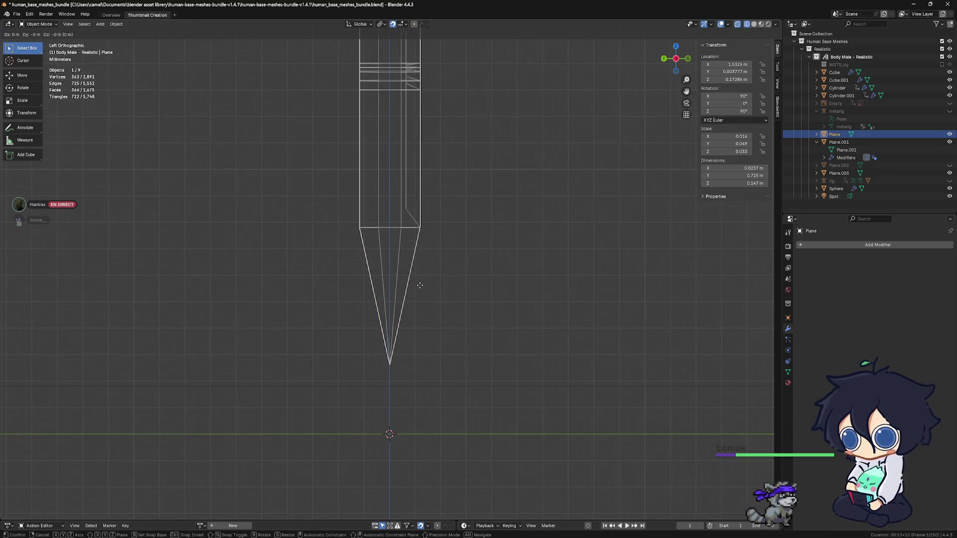
click(418, 288)
scroll(454, 293, down, 2)
scroll(457, 294, down, 1)
scroll(445, 303, down, 1)
scroll(431, 313, down, 1)
scroll(431, 313, down, 2)
scroll(447, 334, down, 1)
key(ctrl+z)
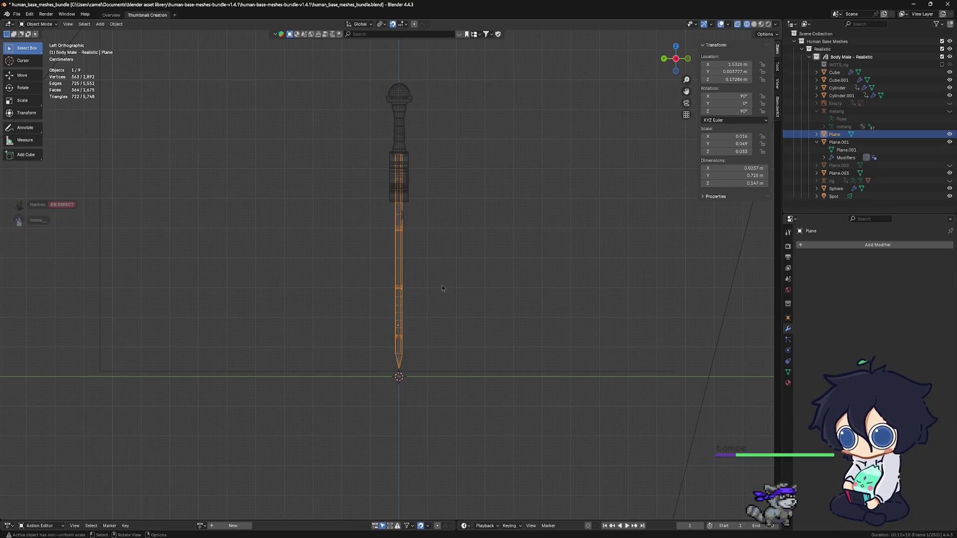
scroll(442, 288, down, 2)
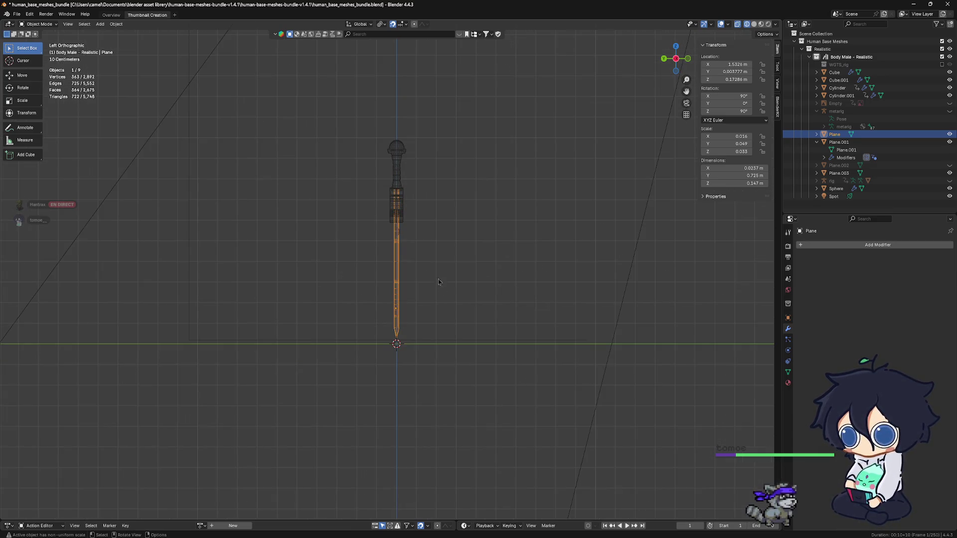
click(444, 219)
scroll(441, 247, up, 3)
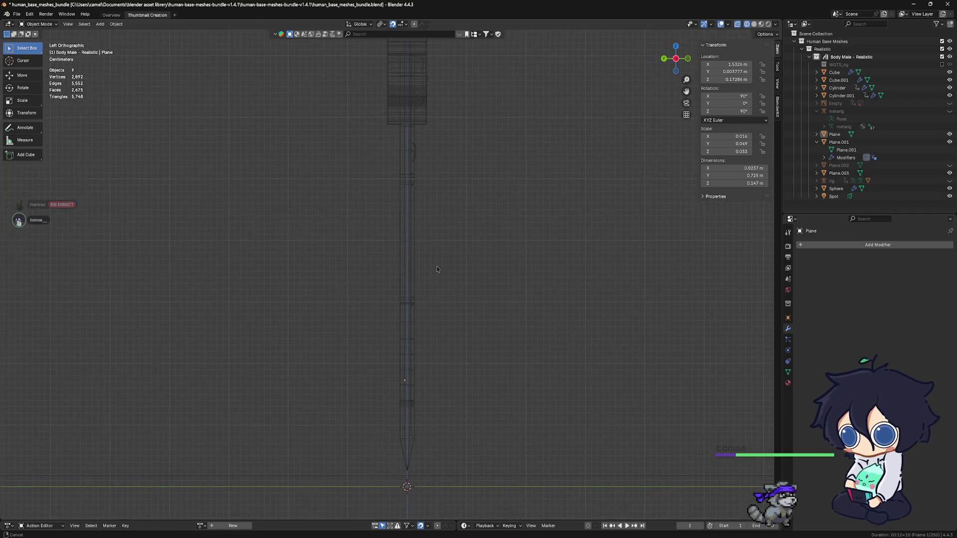
scroll(441, 270, up, 1)
scroll(448, 288, up, 1)
scroll(457, 307, up, 1)
scroll(465, 327, up, 1)
scroll(465, 327, down, 1)
scroll(471, 300, down, 1)
scroll(465, 291, down, 1)
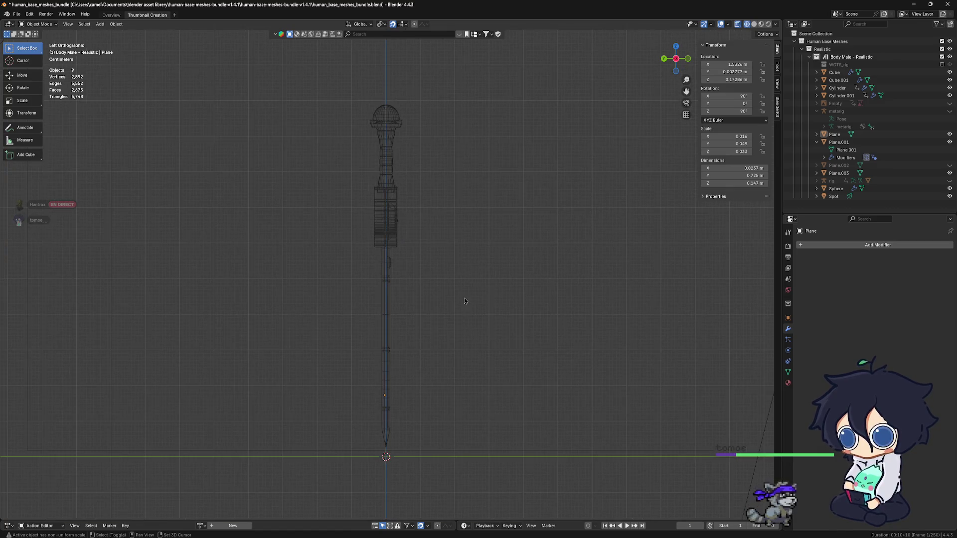
Reselect the blade and bring up Object > Set Origin choices.
shift+middle_drag(466, 291, 416, 213)
click(384, 322)
scroll(404, 299, up, 1)
scroll(411, 292, up, 1)
scroll(417, 282, up, 1)
scroll(413, 276, up, 1)
scroll(408, 270, up, 1)
scroll(403, 265, up, 1)
scroll(399, 258, up, 1)
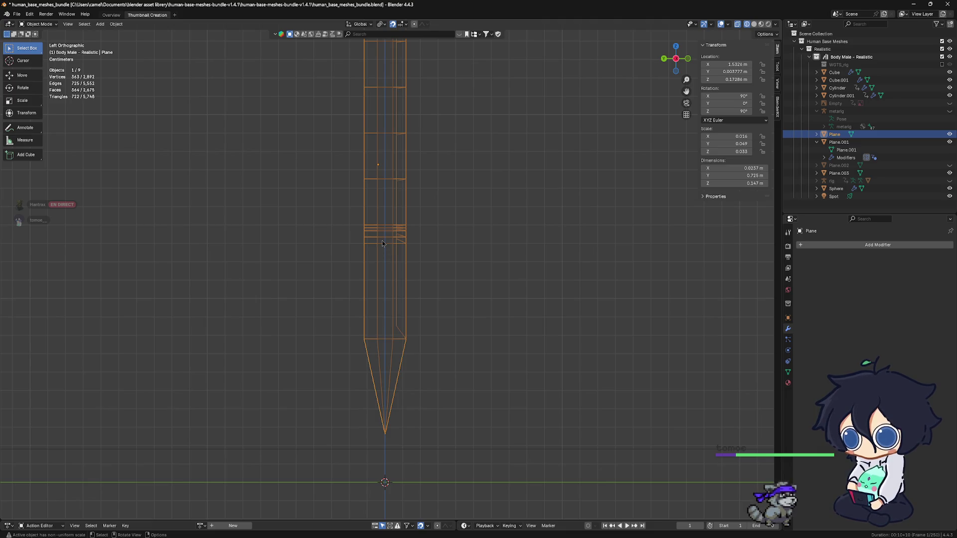
click(116, 23)
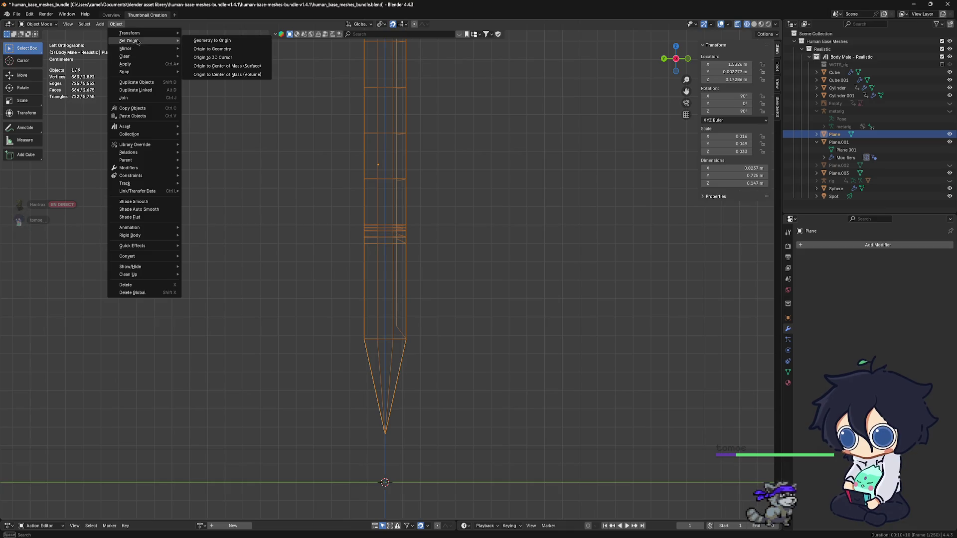
mouse_move(130, 41)
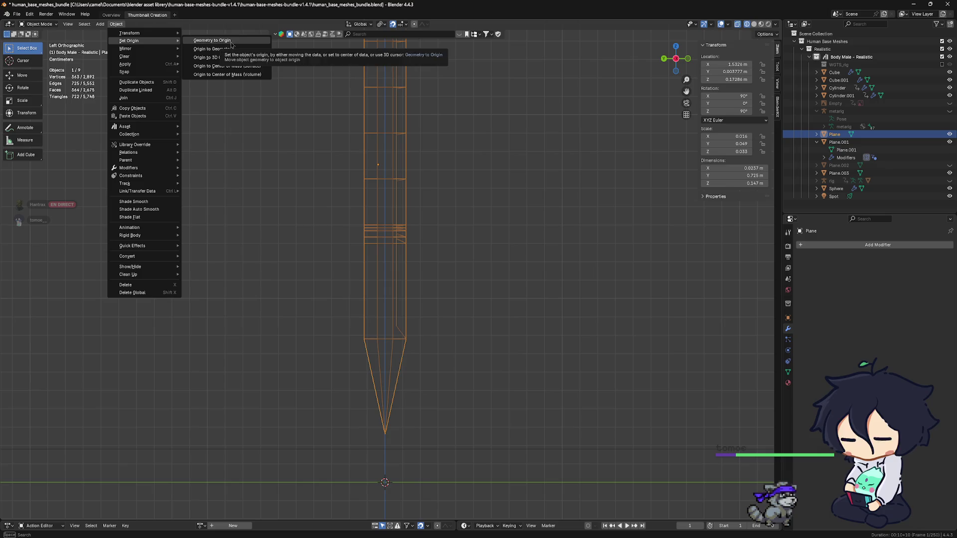
Set the blade's origin to the 3D cursor and view the sword from the front.
click(231, 57)
scroll(375, 216, down, 4)
key(KP_1)
scroll(475, 297, down, 1)
scroll(475, 298, down, 1)
scroll(471, 299, down, 1)
scroll(472, 299, up, 2)
scroll(449, 284, up, 1)
scroll(426, 271, up, 2)
scroll(426, 271, down, 2)
scroll(423, 262, down, 1)
scroll(421, 250, down, 2)
scroll(419, 239, down, 2)
shift+middle_drag(419, 238, 412, 328)
scroll(412, 329, down, 1)
scroll(411, 328, down, 1)
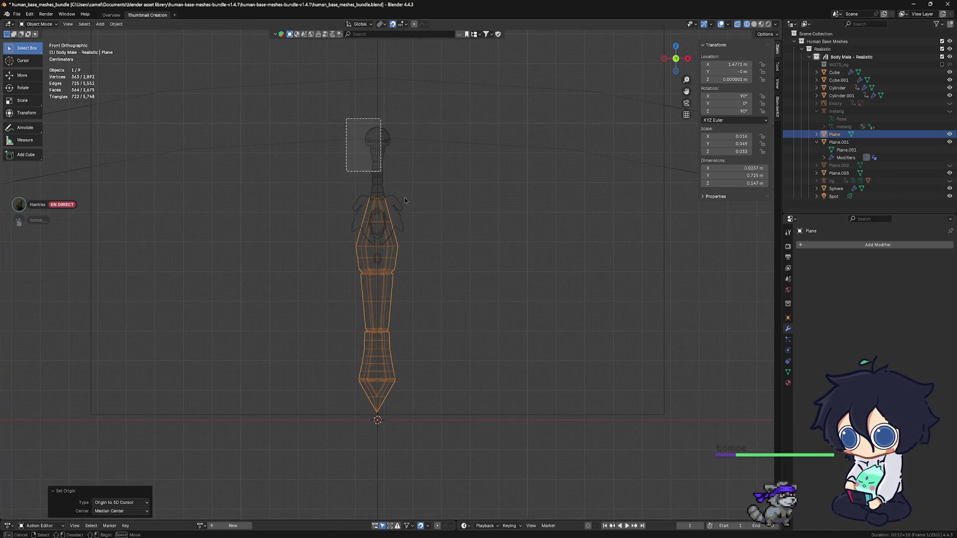
Hide the large background plane Plane.003 from the viewport.
drag(400, 194, 421, 411)
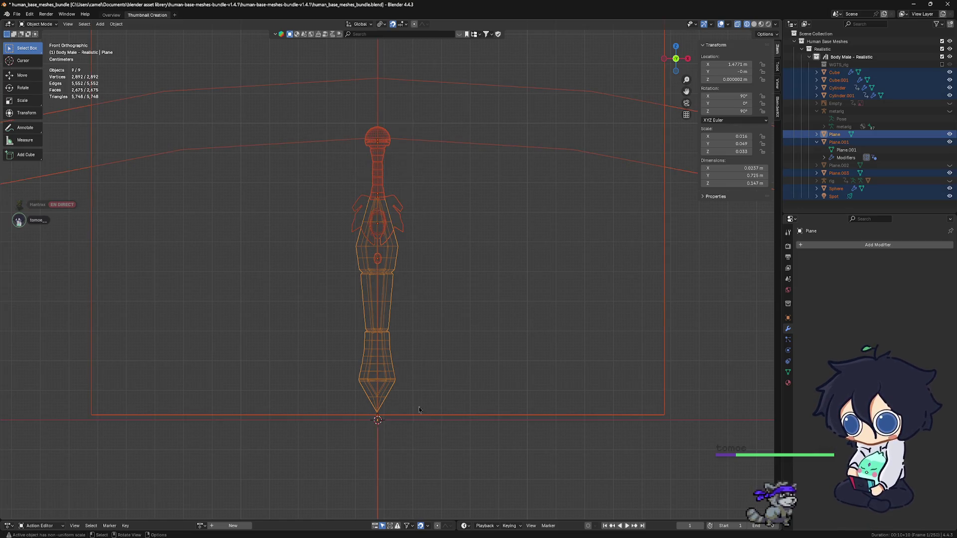
click(542, 364)
click(546, 415)
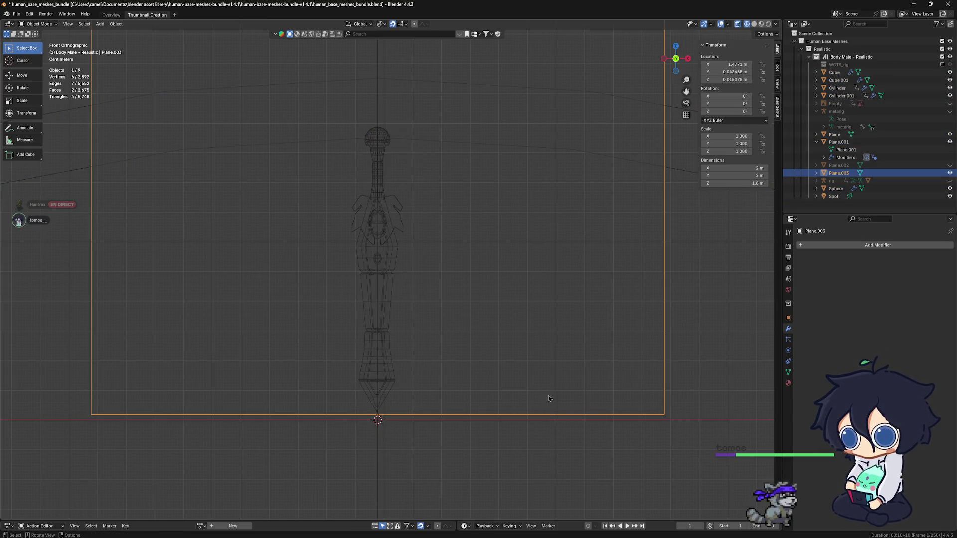
click(950, 172)
shift+middle_drag(458, 178, 465, 321)
scroll(470, 371, down, 5)
scroll(419, 407, up, 3)
mouse_move(419, 407)
shift+middle_down()
mouse_move(497, 146)
mouse_move(411, 395)
shift+middle_up()
Hide the Spot light so only the sword remains visible.
drag(309, 166, 459, 452)
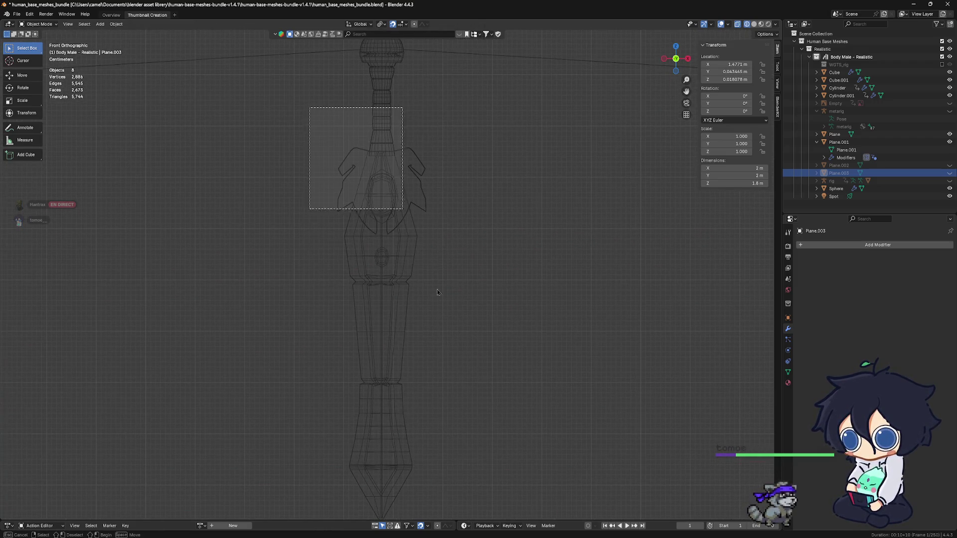
shift+middle_drag(460, 462, 465, 524)
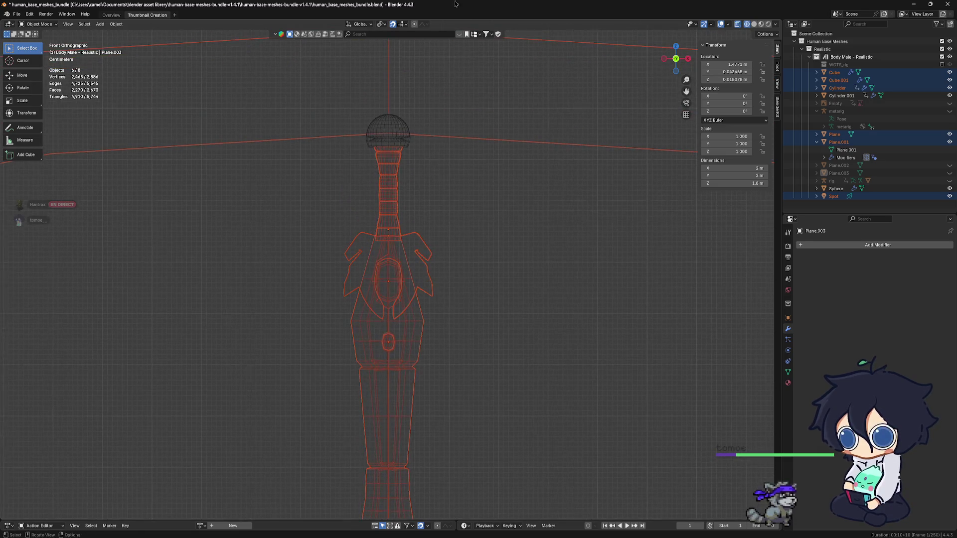
click(456, 73)
click(454, 137)
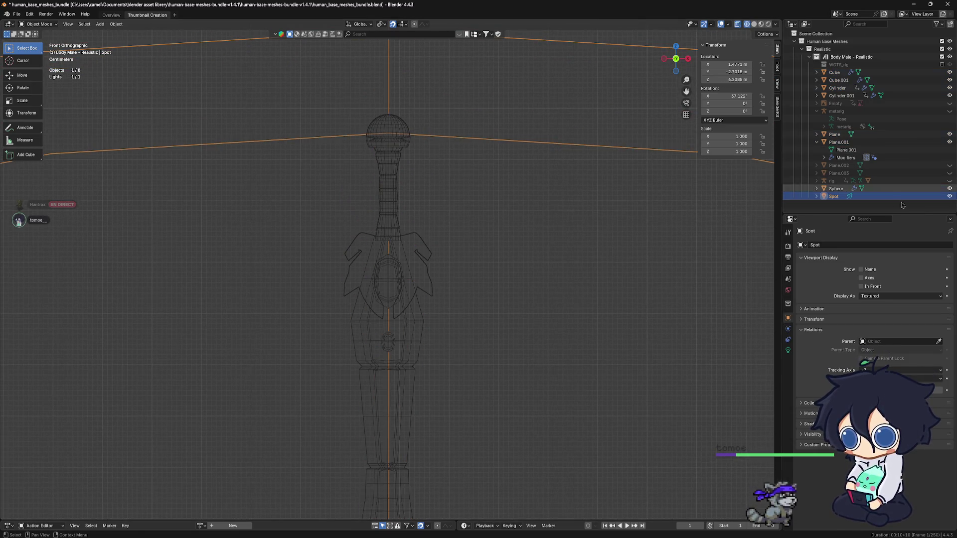
click(950, 196)
Select all the sword's parts and frame the blade tip in the view.
drag(327, 89, 474, 501)
scroll(475, 501, down, 2)
scroll(475, 501, up, 4)
shift+middle_drag(475, 501, 459, 203)
scroll(449, 210, up, 2)
scroll(435, 221, up, 2)
scroll(412, 235, up, 2)
scroll(412, 236, up, 2)
scroll(426, 315, up, 2)
mouse_move(426, 314)
shift+middle_down()
mouse_move(474, 232)
mouse_move(469, 261)
mouse_move(446, 283)
shift+middle_up()
scroll(446, 285, down, 3)
scroll(446, 284, down, 2)
scroll(446, 283, down, 2)
shift+middle_drag(446, 284, 451, 328)
scroll(450, 327, up, 1)
scroll(454, 322, up, 3)
scroll(460, 285, up, 3)
scroll(466, 254, up, 3)
scroll(466, 253, up, 2)
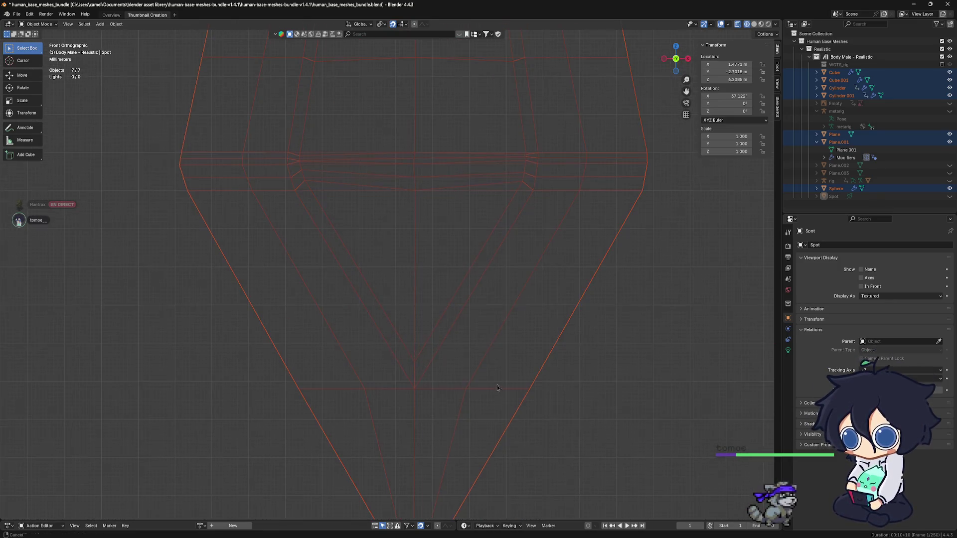
mouse_move(467, 374)
shift+middle_down()
mouse_move(472, 247)
mouse_move(457, 333)
shift+middle_up()
scroll(472, 247, up, 1)
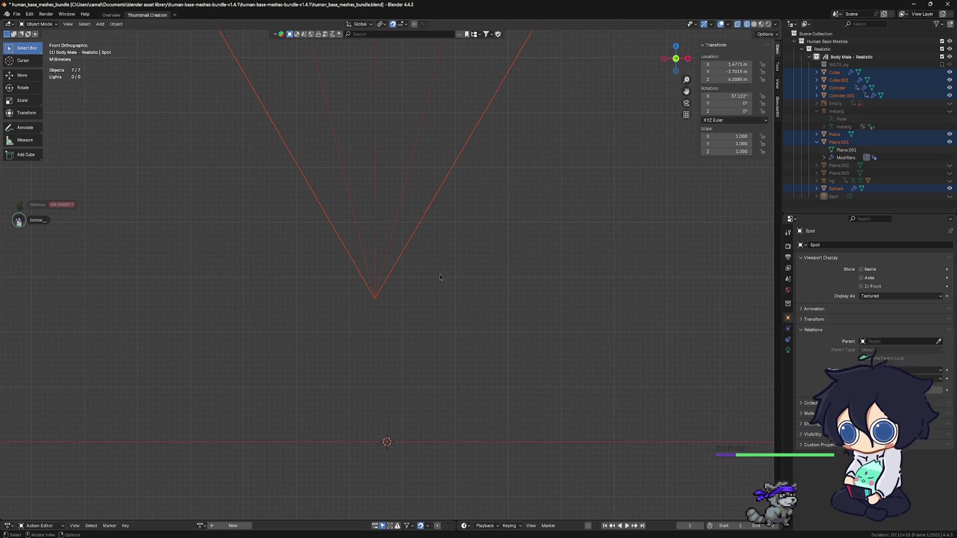
Move all the sword parts 0.003 m along the X axis.
key(g)
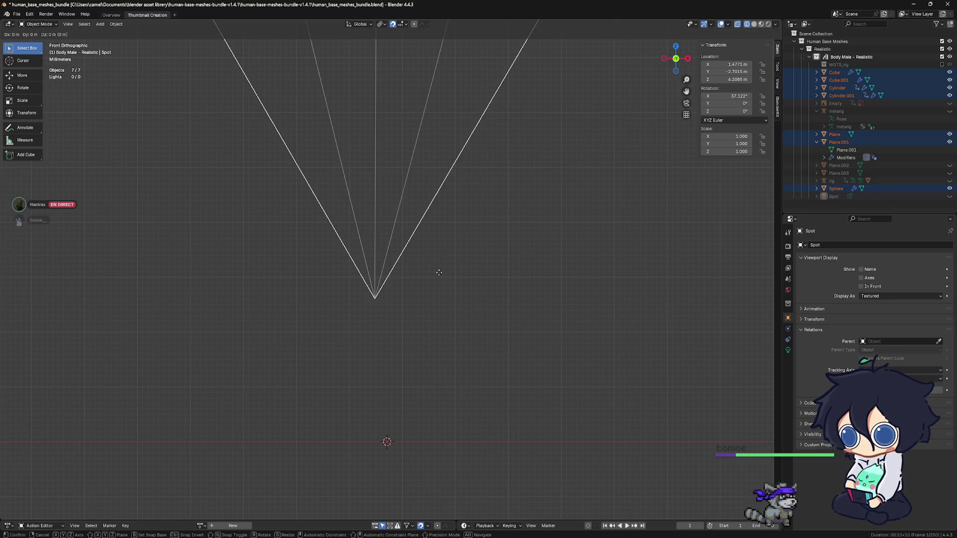
key(x)
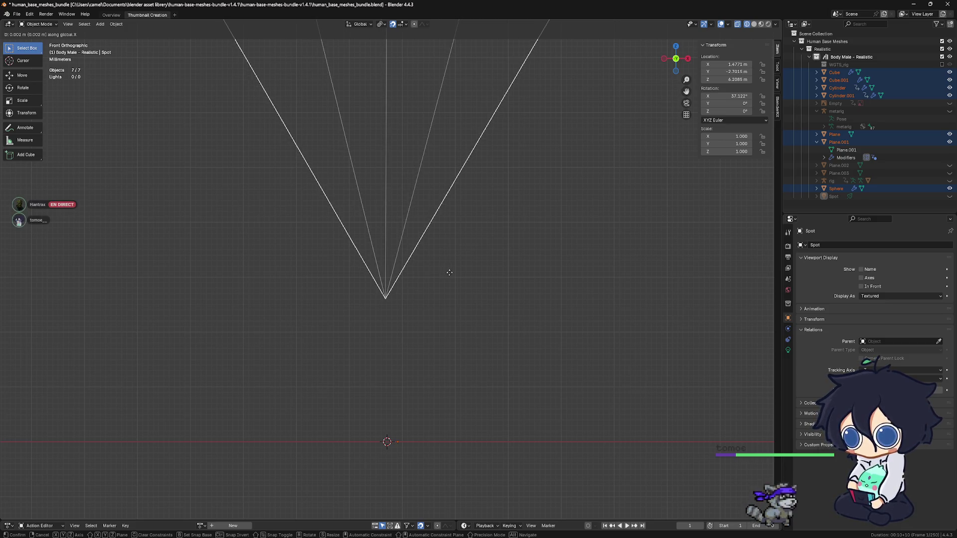
click(451, 272)
scroll(456, 283, down, 1)
scroll(459, 291, down, 4)
scroll(460, 292, down, 3)
scroll(460, 292, down, 2)
scroll(460, 291, down, 2)
scroll(460, 292, down, 1)
scroll(460, 292, up, 2)
scroll(448, 258, up, 2)
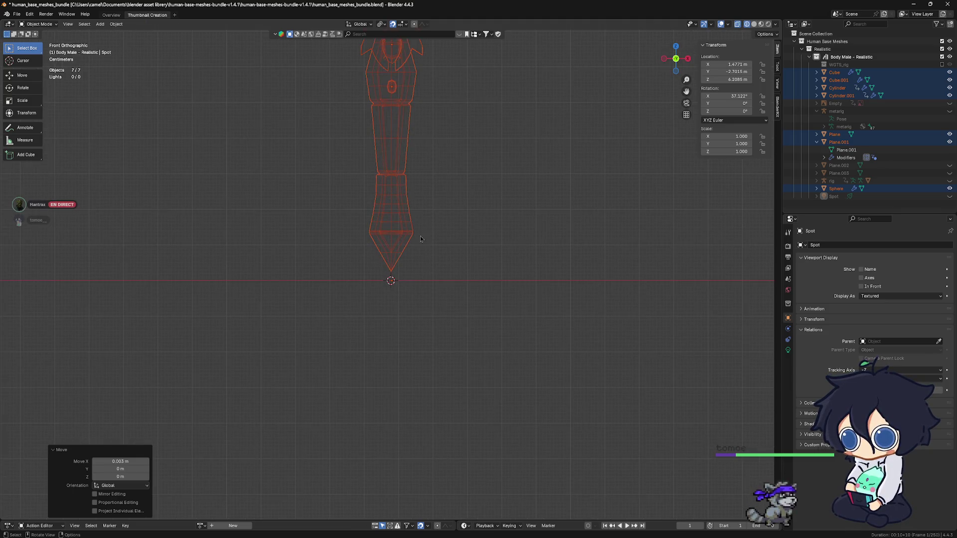
Select the blade's tip vertex in Edit Mode and set the blade's origin there via the 3D cursor.
click(436, 227)
click(408, 236)
click(464, 240)
scroll(429, 275, up, 2)
scroll(430, 274, up, 1)
scroll(427, 276, up, 2)
click(423, 277)
scroll(413, 285, up, 3)
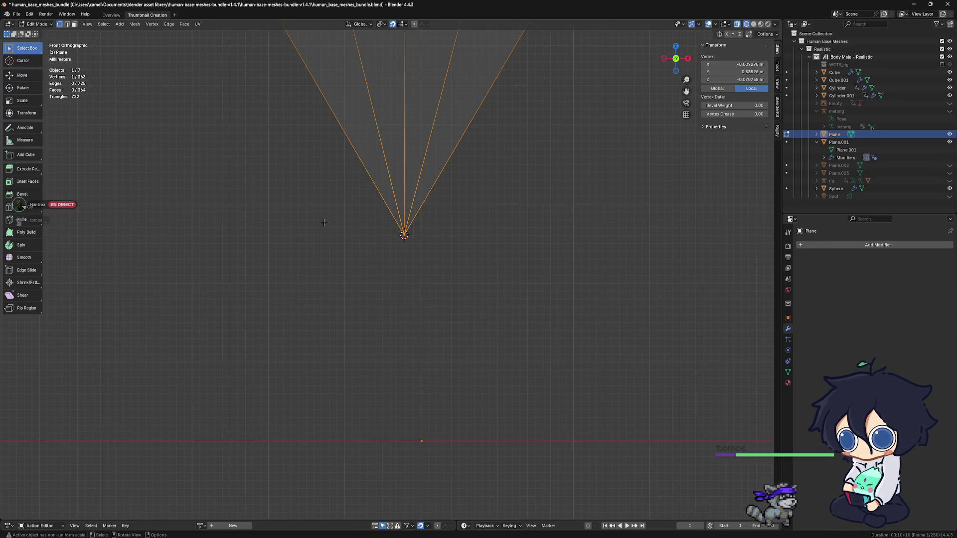
key(ctrl+Tab)
click(198, 174)
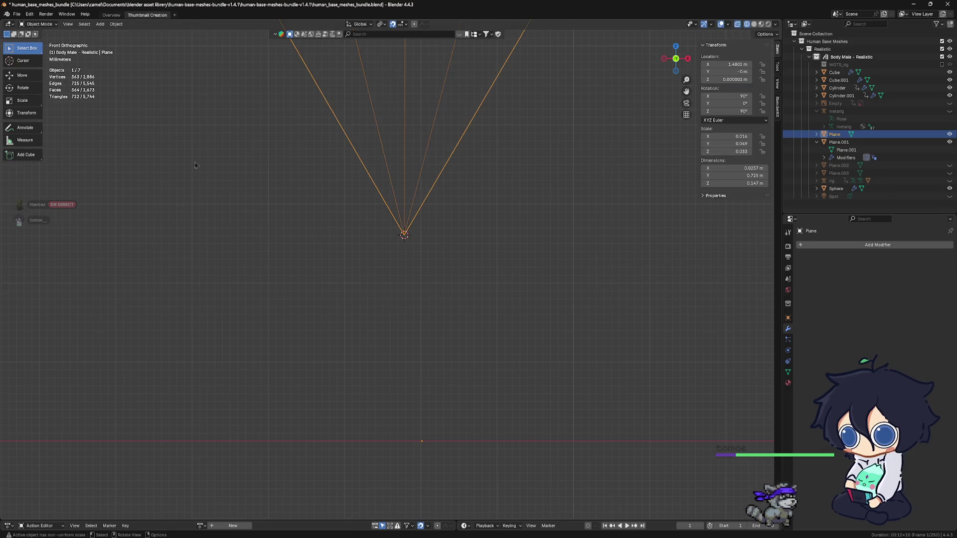
click(116, 24)
mouse_move(129, 40)
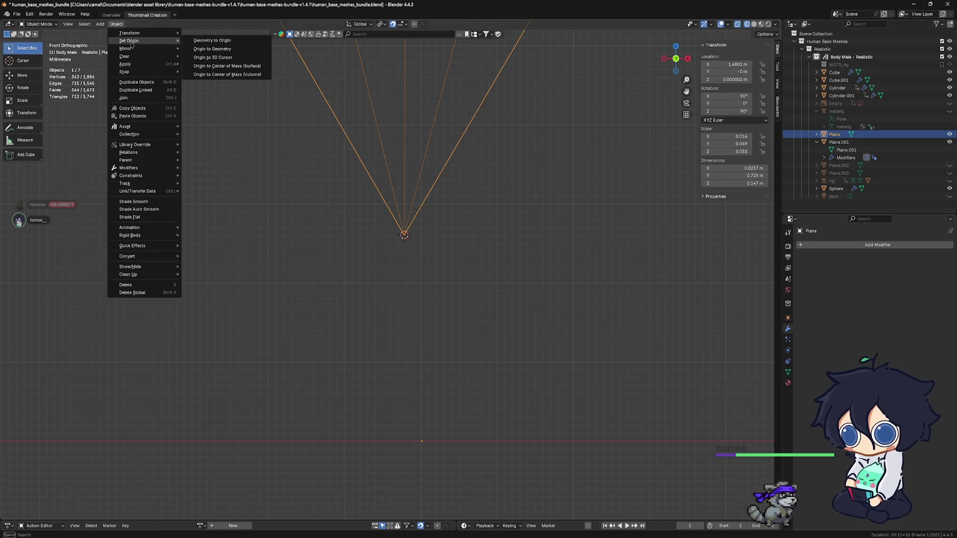
click(215, 60)
scroll(432, 291, down, 2)
scroll(432, 292, down, 3)
scroll(435, 290, down, 3)
scroll(434, 290, down, 3)
scroll(435, 291, down, 1)
scroll(415, 292, down, 1)
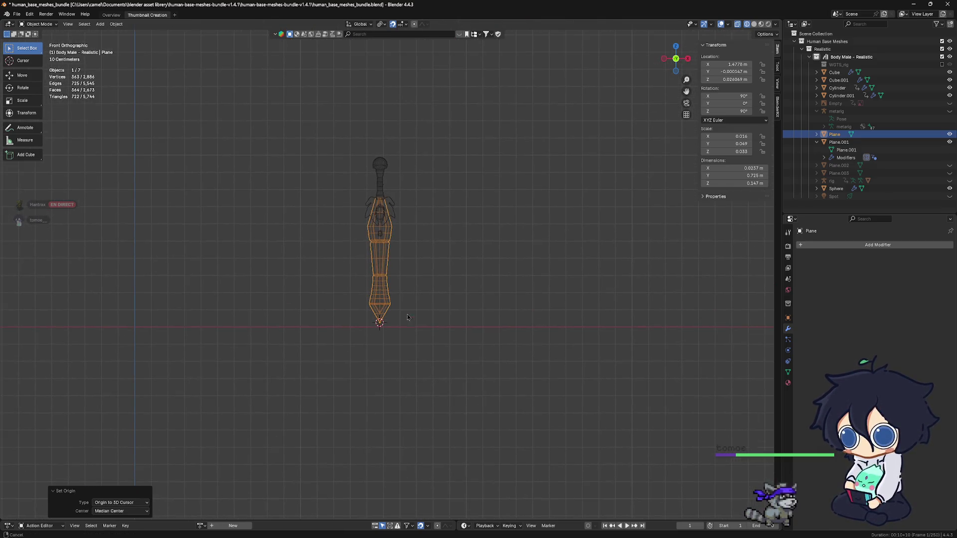
Select all seven sword objects, recentre the view and deselect again.
drag(313, 131, 466, 323)
scroll(402, 343, up, 1)
scroll(401, 343, up, 4)
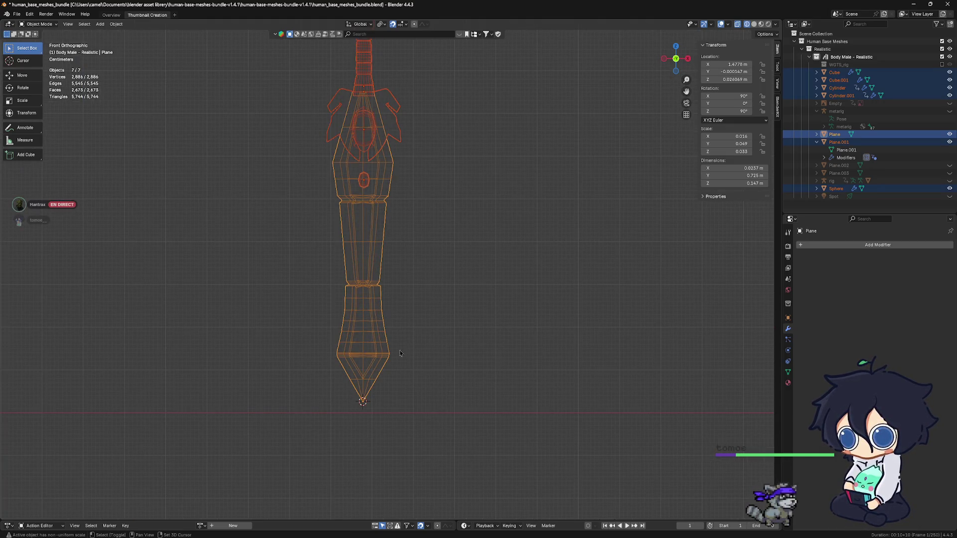
shift+middle_drag(400, 353, 468, 333)
click(467, 333)
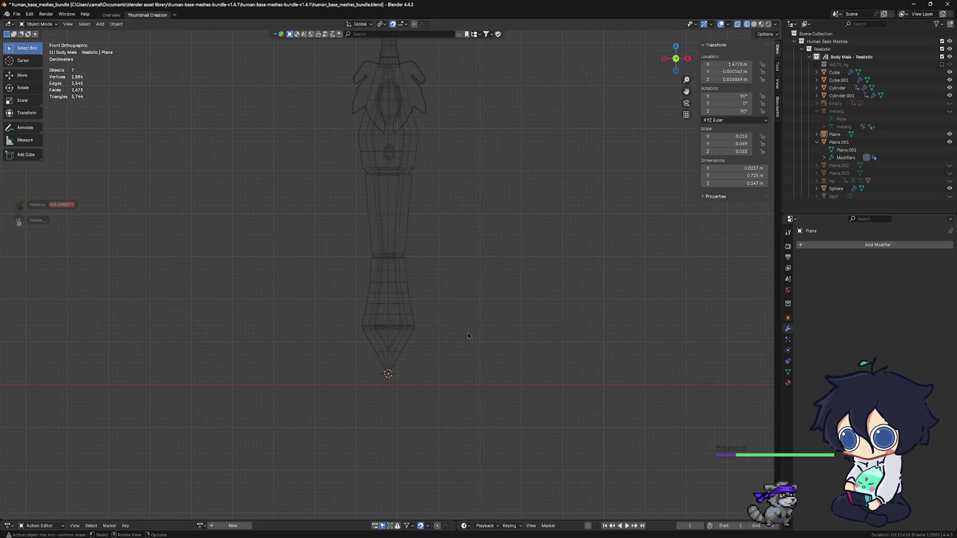
Set the guard Plane.001's origin to the 3D cursor at the blade tip.
key(ctrl+z)
key(ctrl+z)
scroll(431, 381, up, 2)
scroll(429, 352, up, 2)
scroll(428, 307, up, 2)
shift+middle_drag(440, 319, 456, 313)
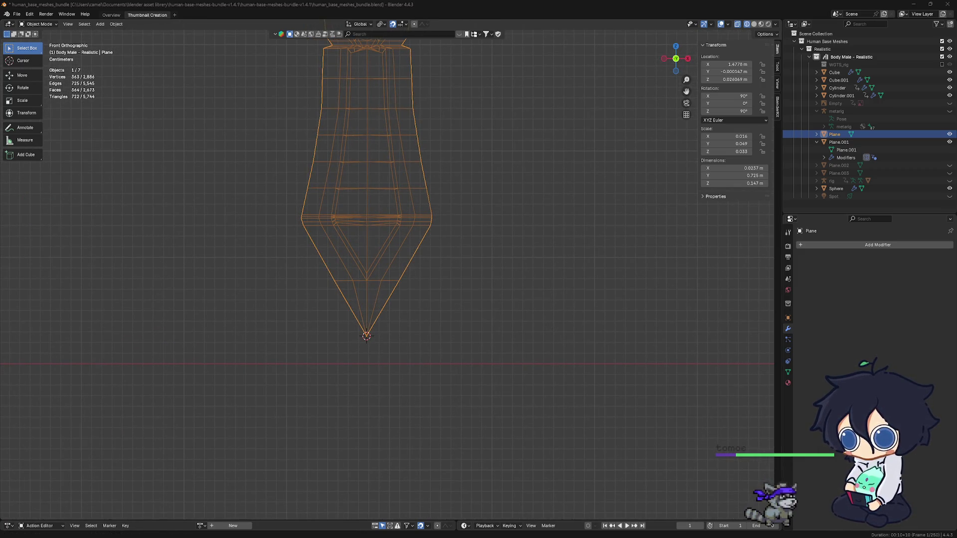
scroll(457, 262, down, 2)
scroll(457, 262, down, 2)
scroll(457, 261, down, 1)
scroll(438, 243, up, 2)
scroll(408, 217, up, 2)
scroll(378, 193, up, 3)
shift+middle_drag(379, 193, 390, 276)
click(393, 259)
scroll(392, 260, up, 2)
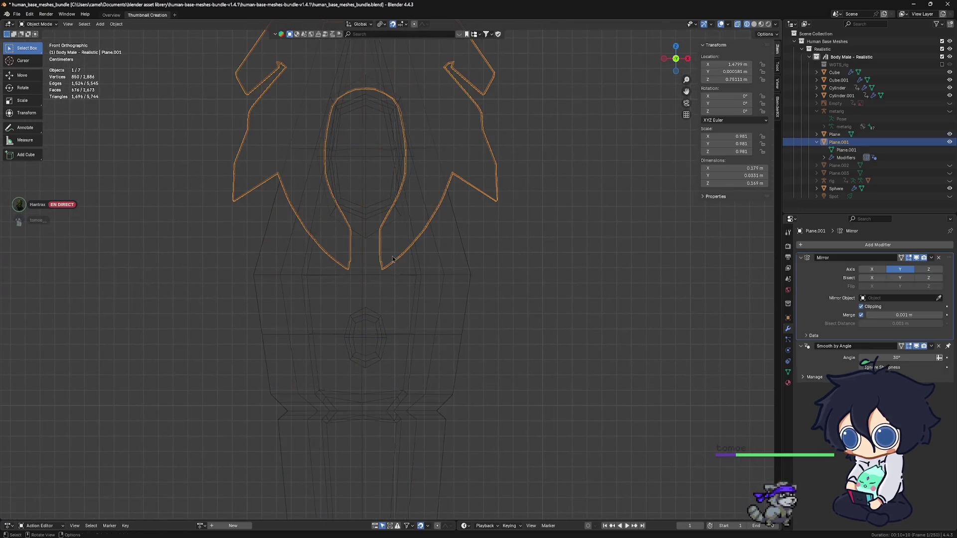
scroll(392, 260, up, 1)
scroll(403, 407, down, 2)
scroll(419, 366, down, 2)
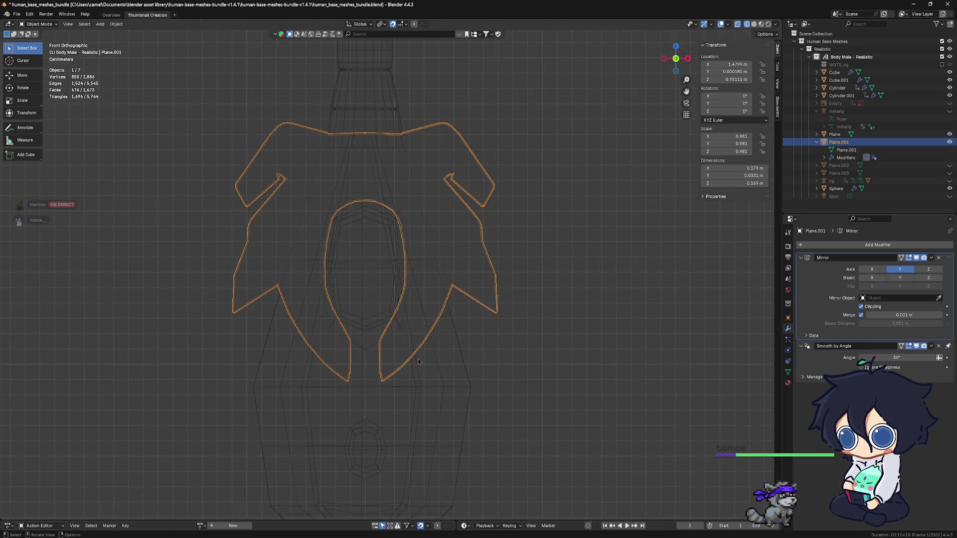
scroll(392, 234, up, 1)
scroll(393, 233, up, 2)
scroll(299, 165, down, 1)
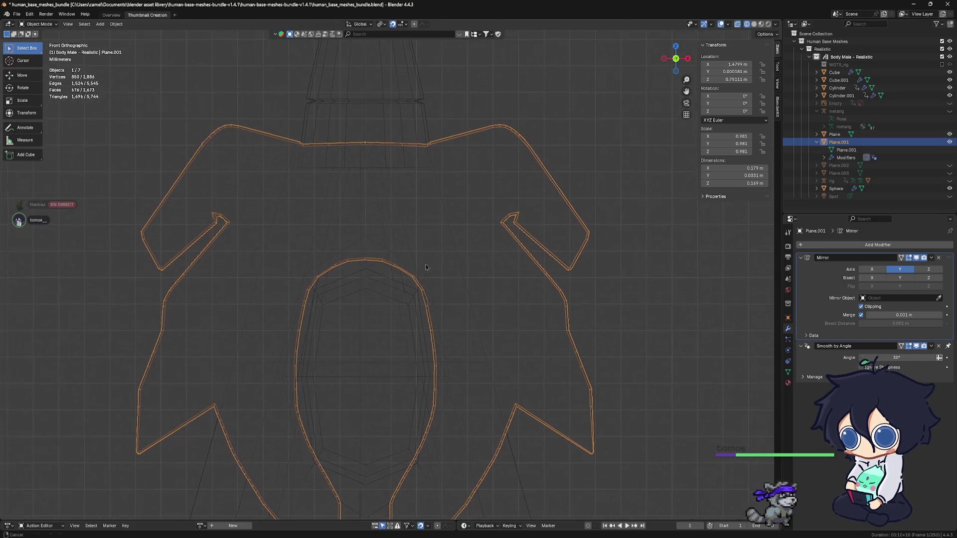
click(117, 24)
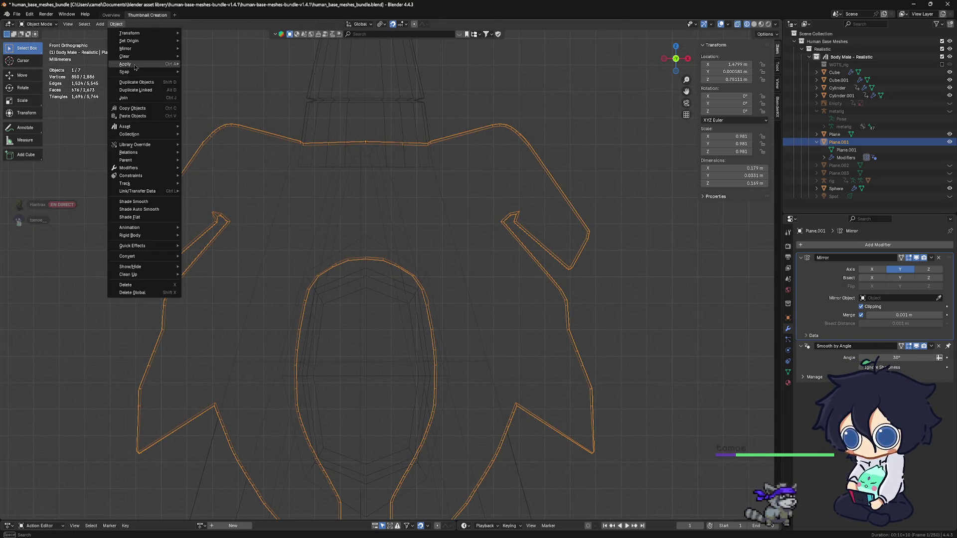
mouse_move(131, 41)
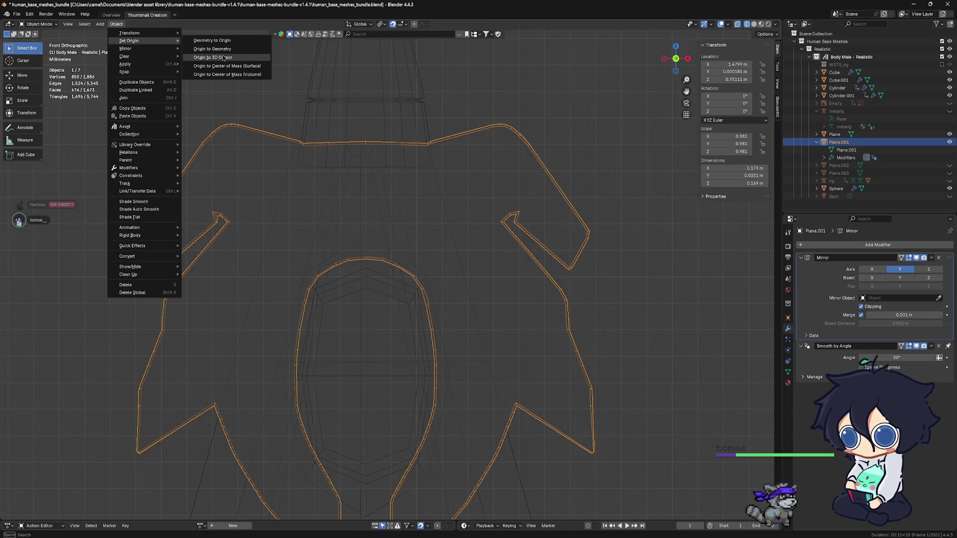
click(222, 57)
scroll(481, 229, down, 2)
scroll(396, 283, down, 2)
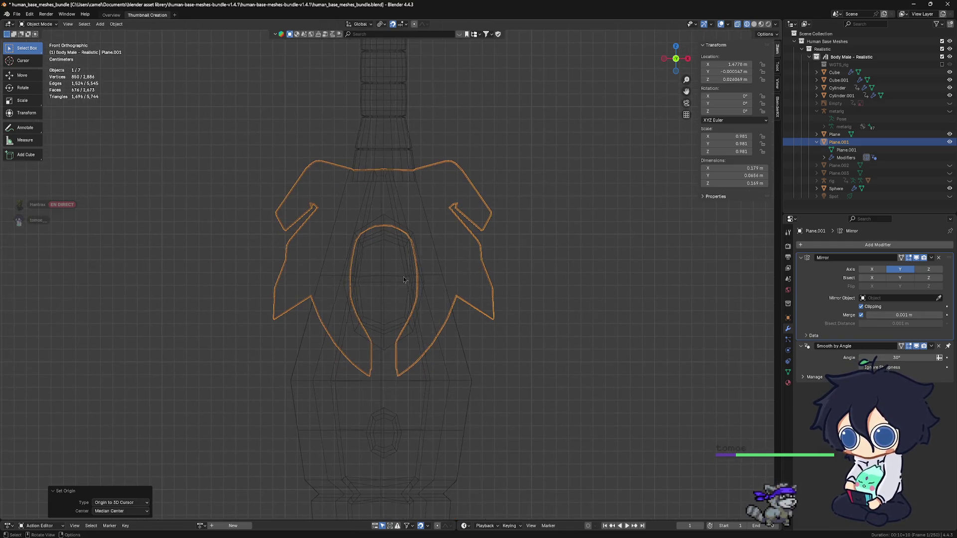
Set the guard's Cube piece origin to the blade tip and switch to solid shading.
click(389, 286)
scroll(397, 299, up, 2)
scroll(407, 318, up, 2)
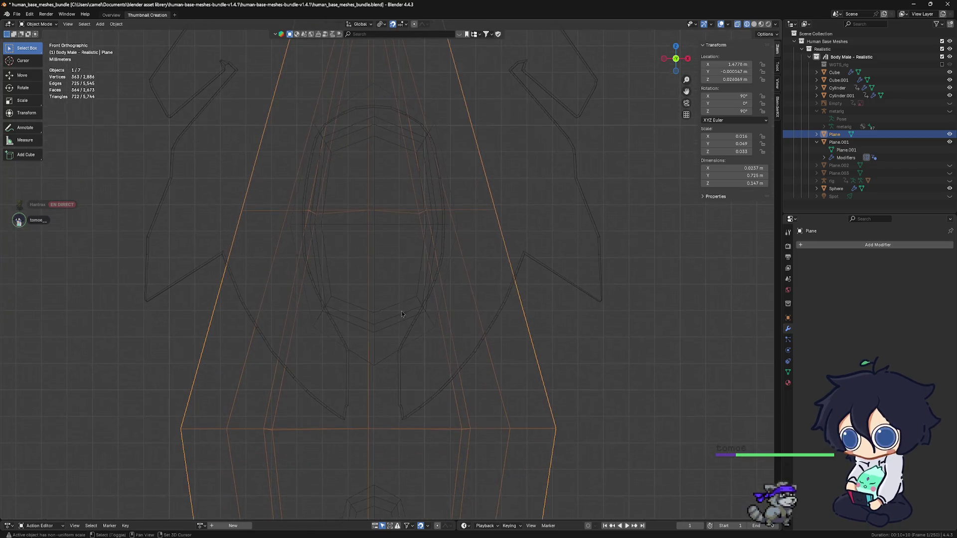
scroll(397, 314, up, 2)
click(391, 321)
click(375, 322)
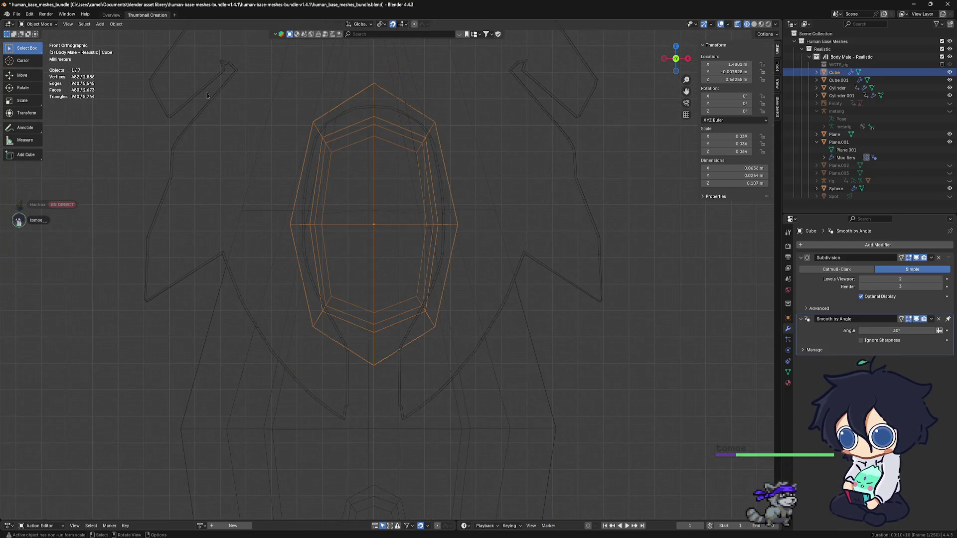
click(116, 23)
mouse_move(129, 40)
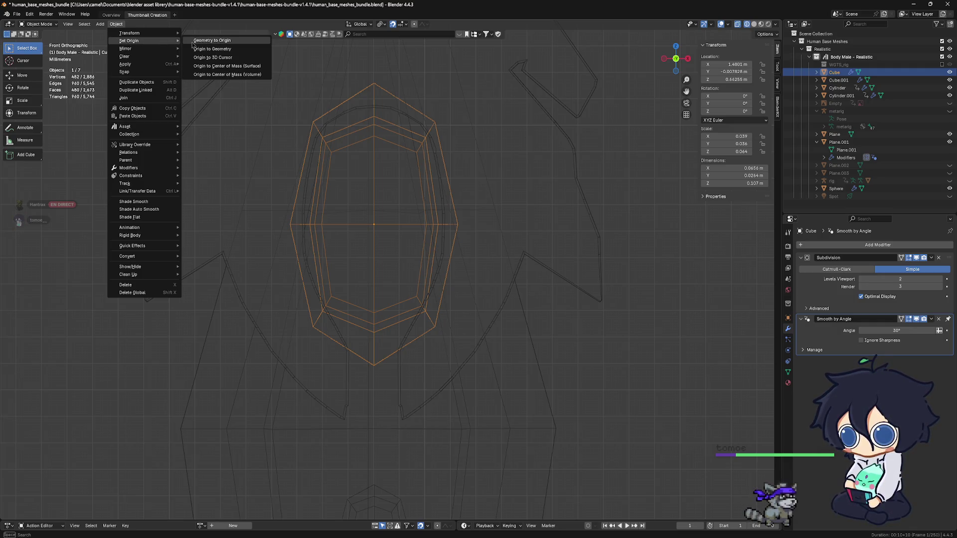
click(213, 57)
shift+middle_drag(391, 352, 391, 145)
scroll(386, 358, up, 2)
click(754, 23)
scroll(410, 310, up, 1)
scroll(411, 309, up, 2)
Set the oval gem Cube.001's origin to the blade tip.
shift+middle_drag(410, 310, 394, 262)
click(393, 263)
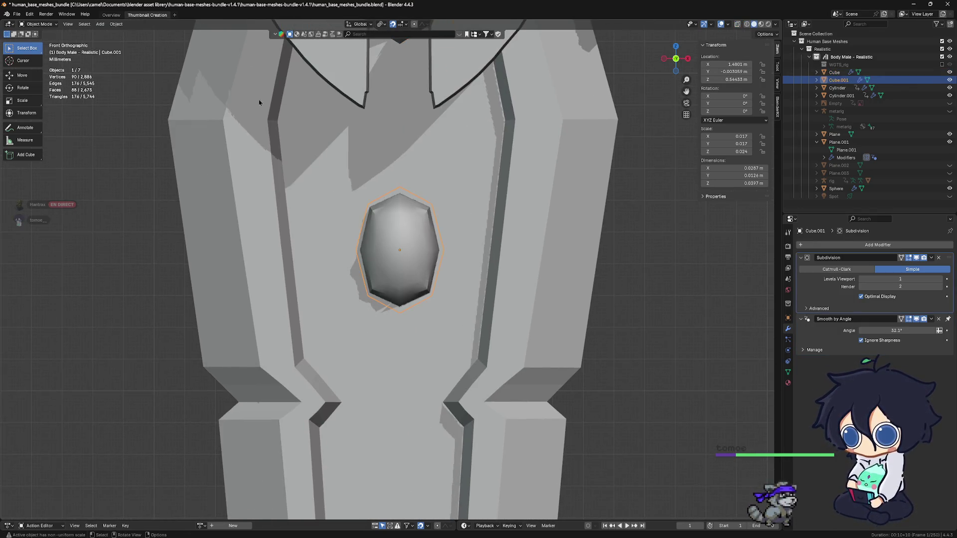
click(116, 24)
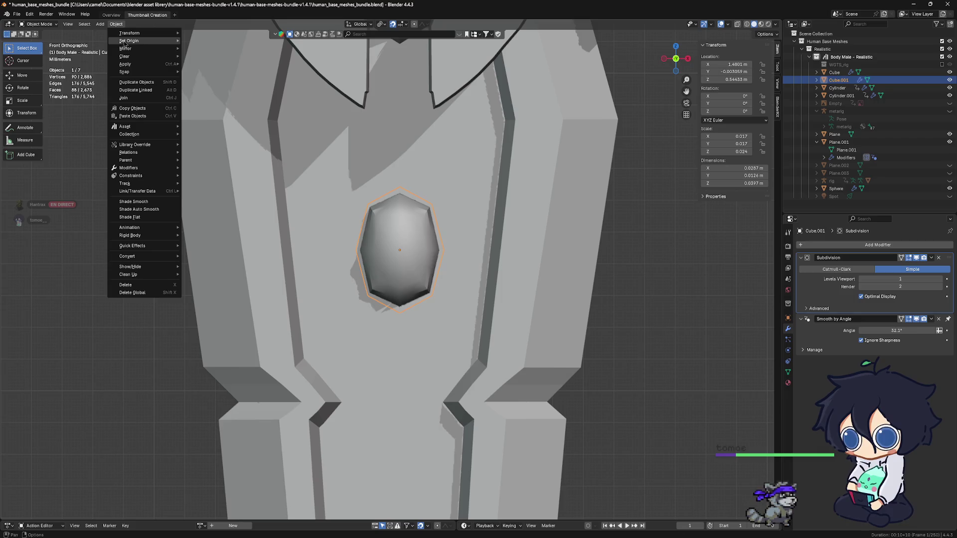
mouse_move(129, 41)
click(208, 57)
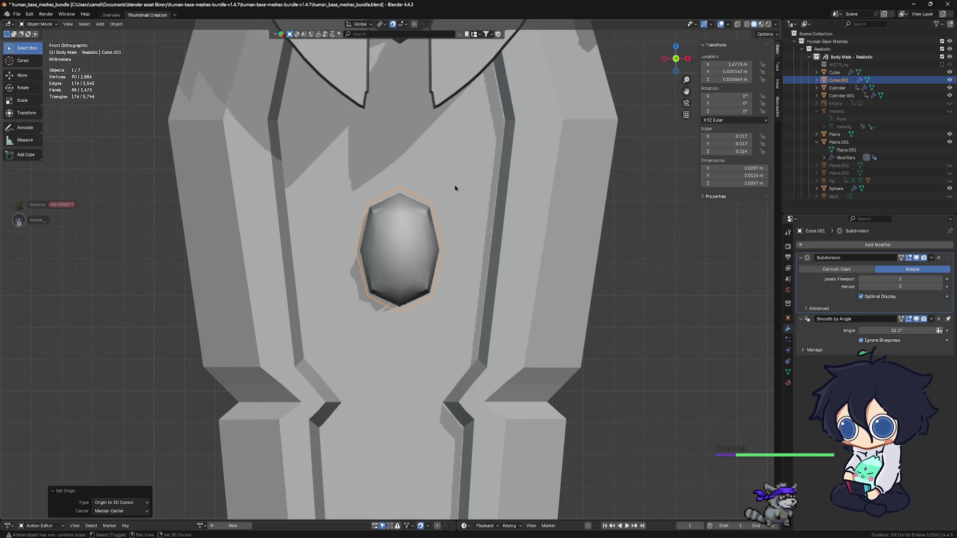
Set the grip Cylinder's origin to the blade tip.
shift+middle_drag(453, 185, 463, 374)
scroll(464, 374, down, 3)
shift+middle_drag(430, 120, 425, 315)
click(405, 247)
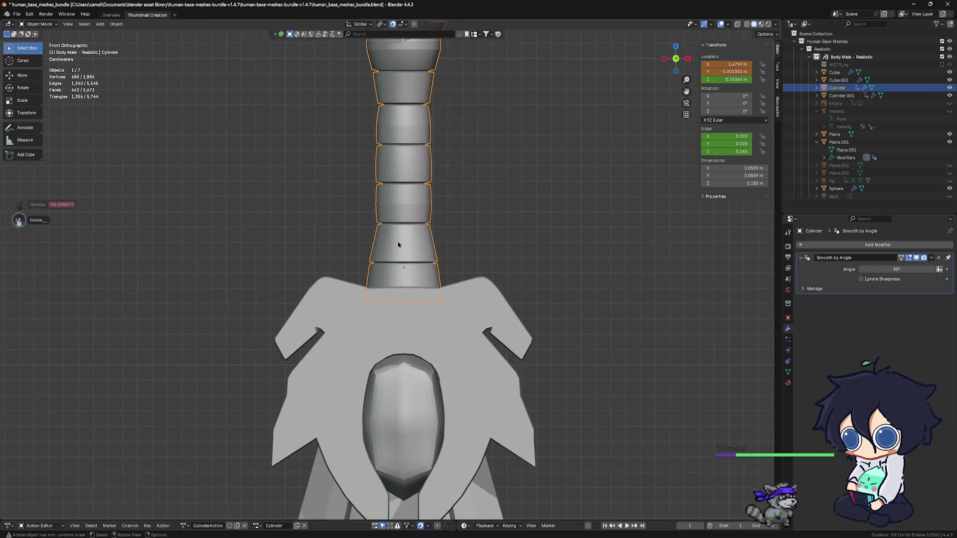
key(KP_Decimal)
click(116, 23)
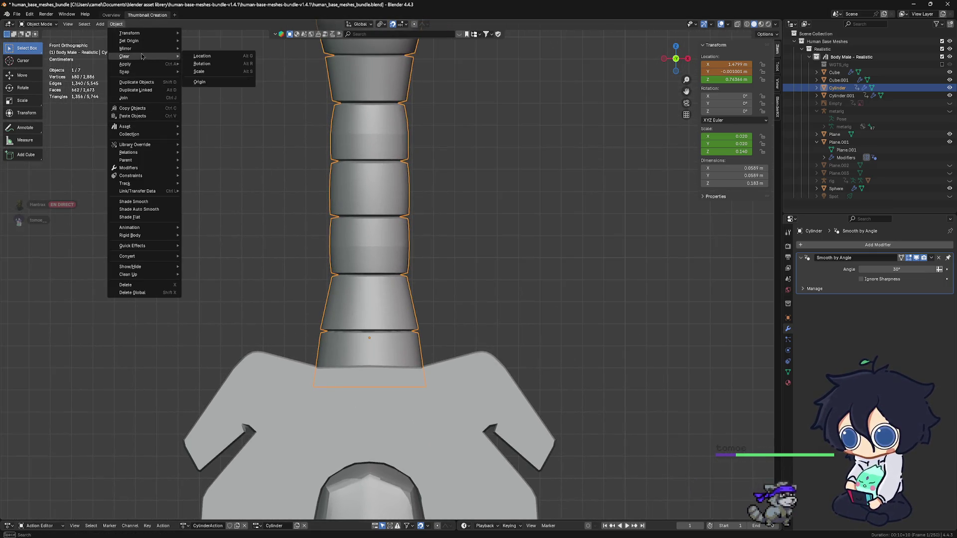
mouse_move(129, 40)
click(213, 58)
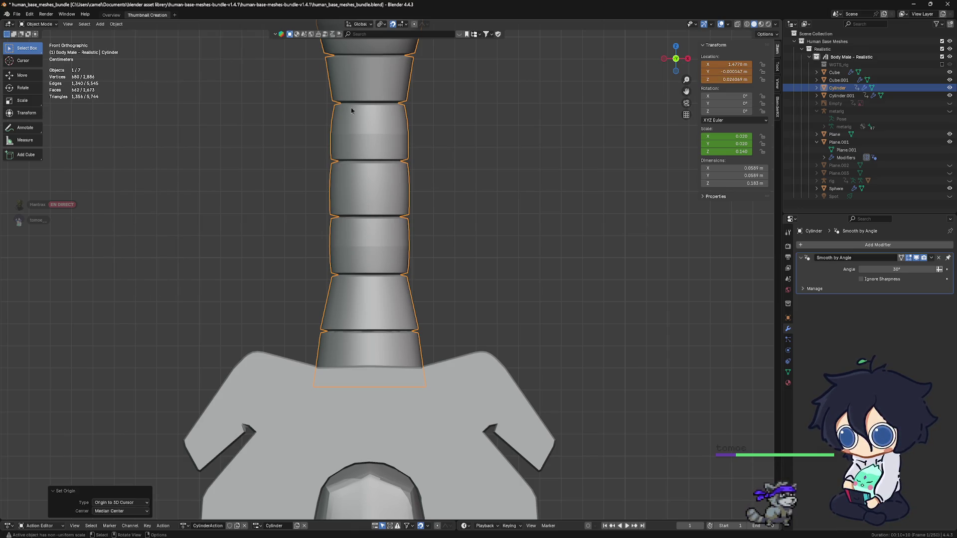
Set the pommel Sphere's and pommel band Cylinder.001's origins to the blade tip.
shift+middle_drag(408, 42, 406, 197)
click(399, 191)
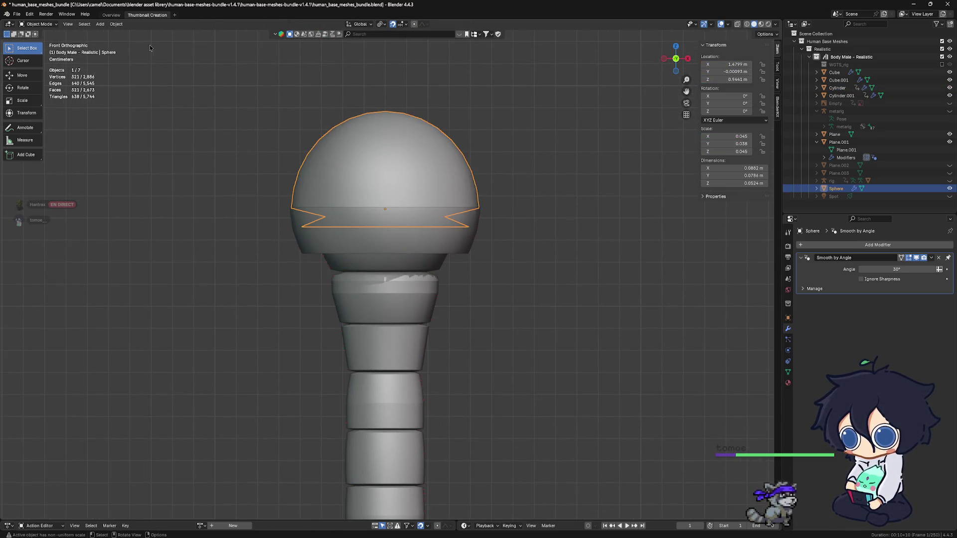
click(114, 25)
mouse_move(130, 41)
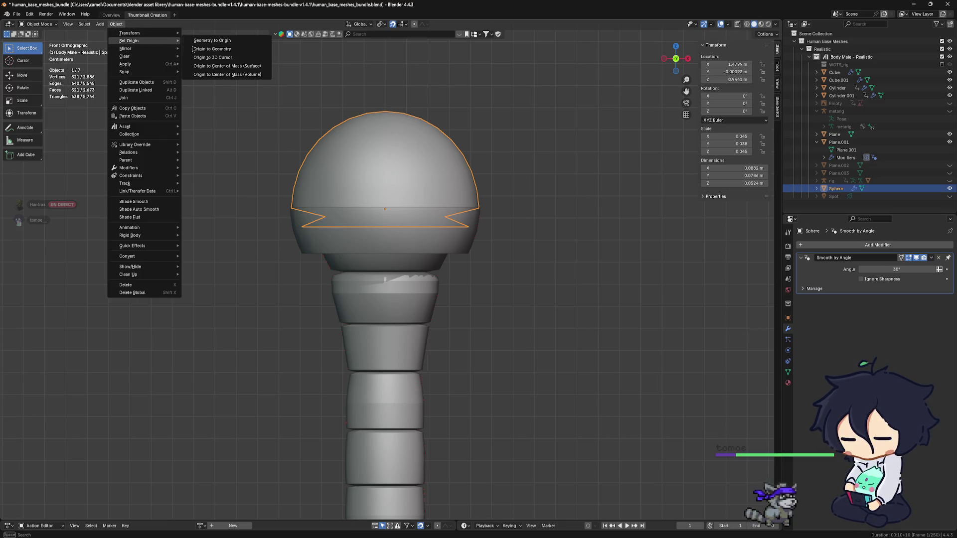
click(198, 58)
click(394, 252)
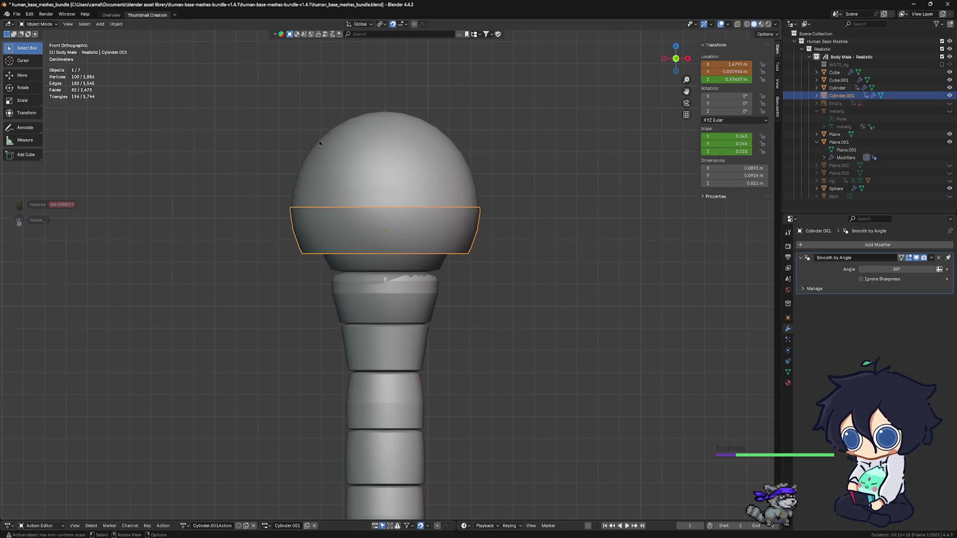
click(118, 26)
mouse_move(131, 40)
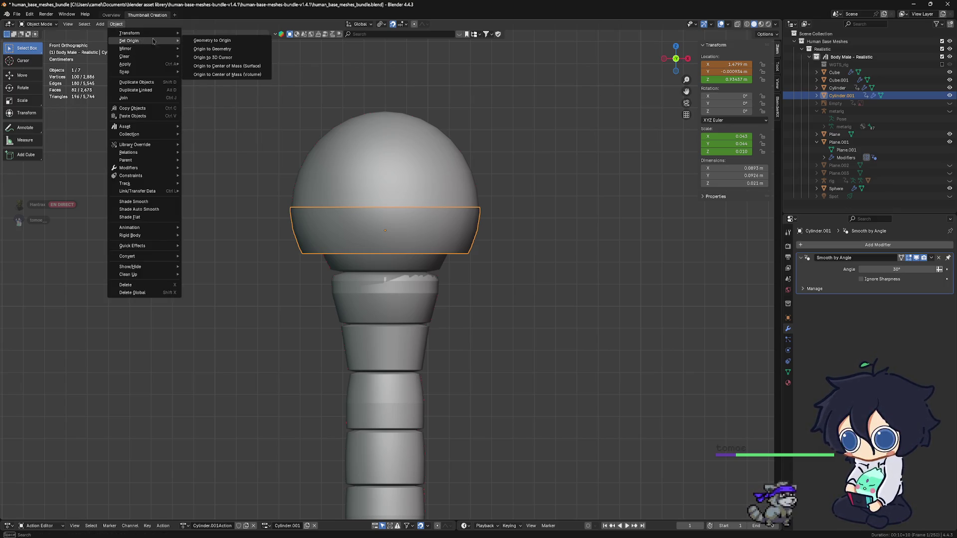
click(222, 58)
scroll(458, 224, down, 5)
scroll(448, 262, down, 5)
scroll(440, 291, down, 5)
scroll(440, 290, up, 3)
scroll(439, 292, up, 3)
scroll(430, 296, up, 3)
scroll(417, 300, down, 1)
scroll(418, 300, up, 2)
scroll(423, 329, up, 3)
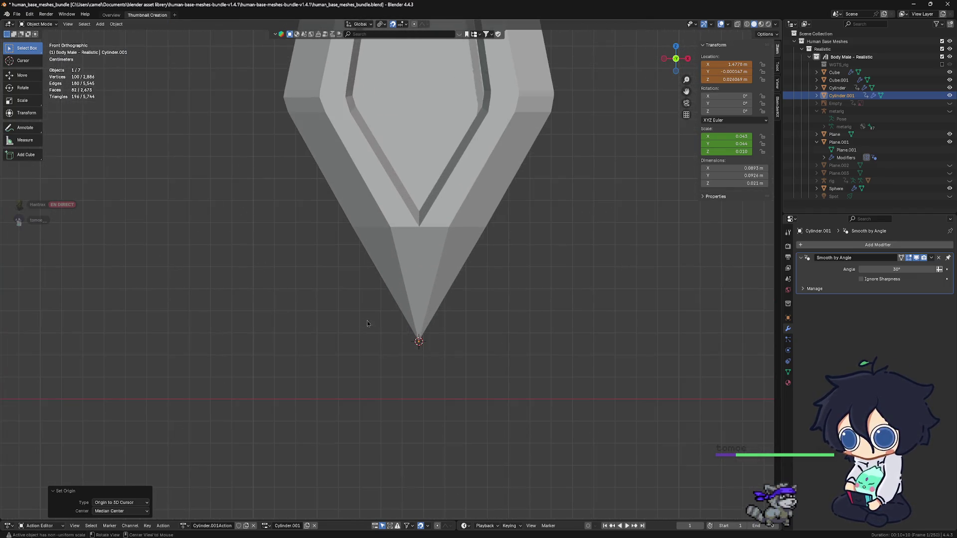
Inspect the sword from the side, then select the blade Plane near its tip.
alt+middle_drag(372, 325, 424, 326)
scroll(386, 328, down, 2)
scroll(389, 333, down, 2)
scroll(394, 352, down, 2)
scroll(400, 366, down, 2)
shift+middle_drag(401, 365, 400, 367)
click(457, 327)
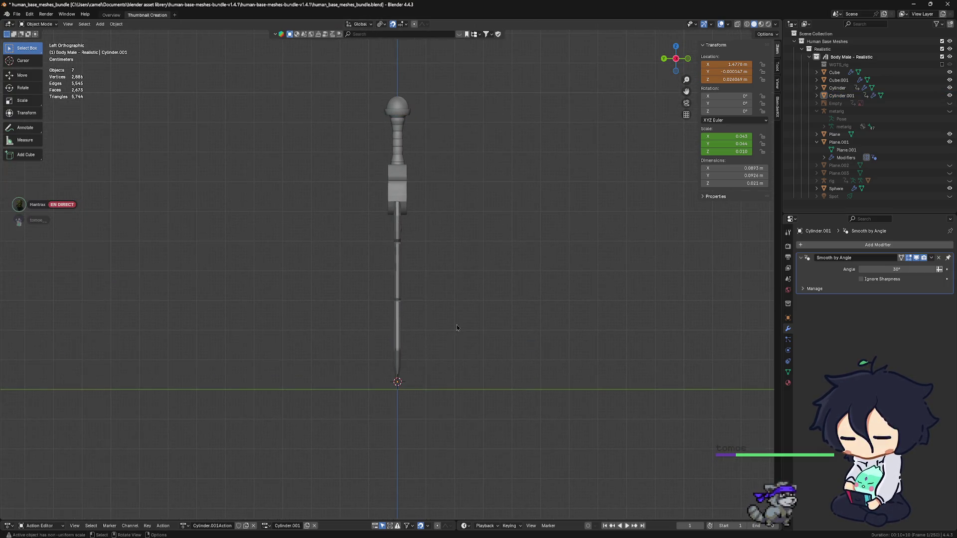
scroll(417, 367, down, 3)
scroll(416, 368, up, 3)
scroll(424, 416, up, 3)
shift+middle_drag(425, 416, 412, 276)
scroll(412, 275, up, 2)
scroll(419, 254, up, 2)
shift+scroll(430, 230, up, 2)
scroll(430, 231, up, 5)
shift+middle_drag(434, 171, 416, 335)
scroll(415, 322, up, 2)
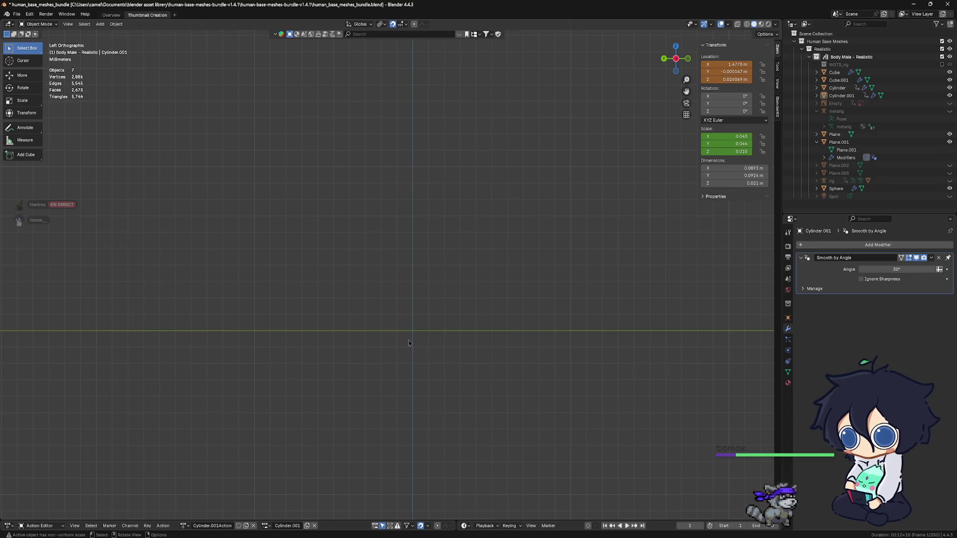
scroll(414, 330, up, 3)
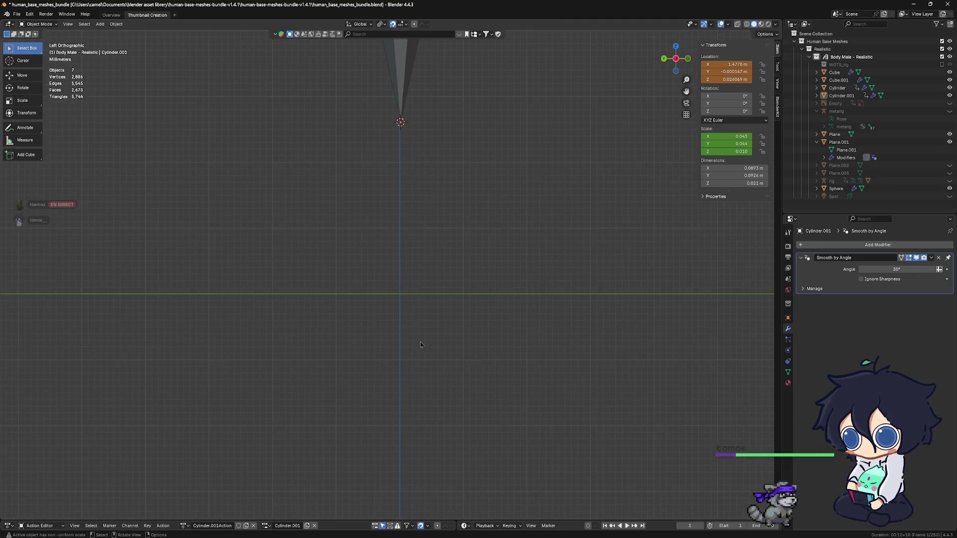
shift+middle_drag(413, 329, 383, 314)
click(383, 313)
scroll(430, 348, down, 4)
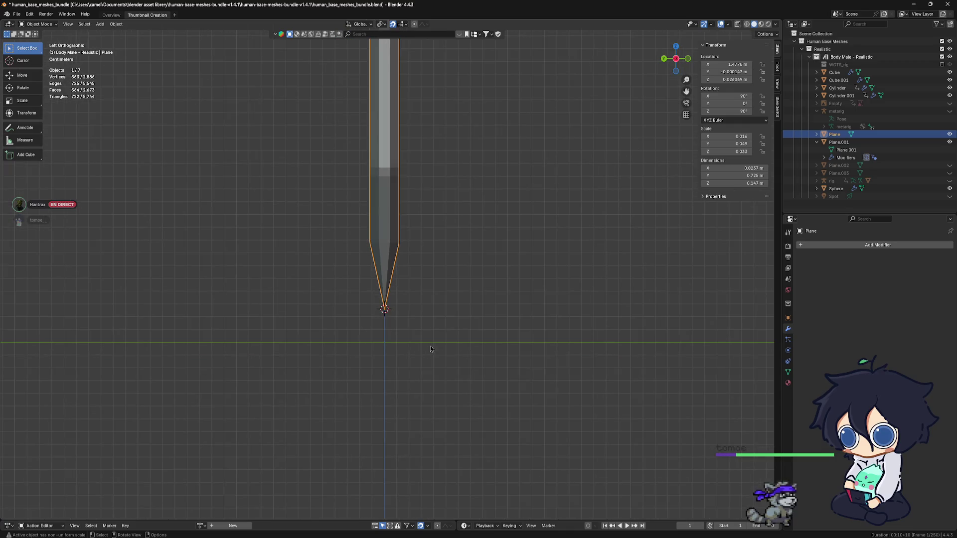
scroll(454, 351, down, 3)
Check the selected blade from front and side orthographic views.
shift+middle_drag(454, 350, 454, 398)
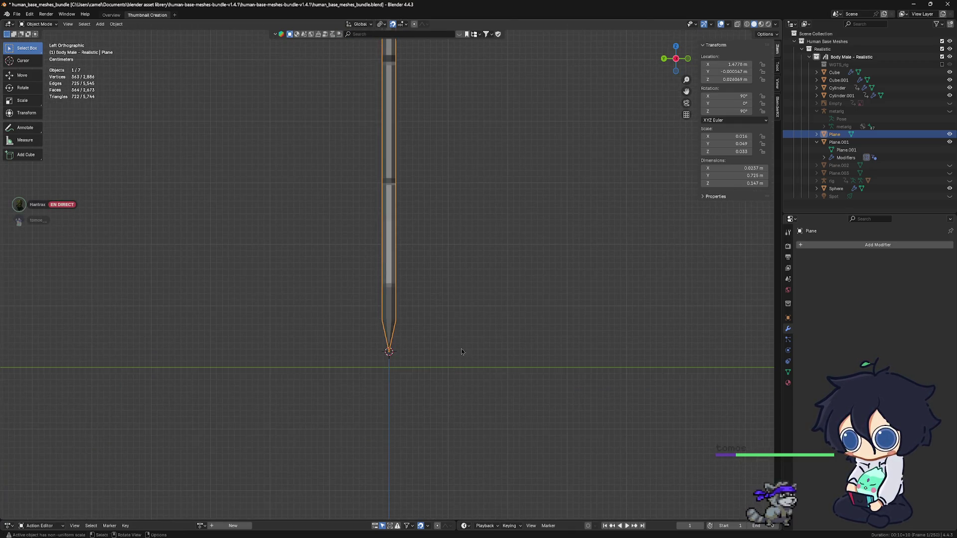
alt+middle_drag(462, 352, 416, 353)
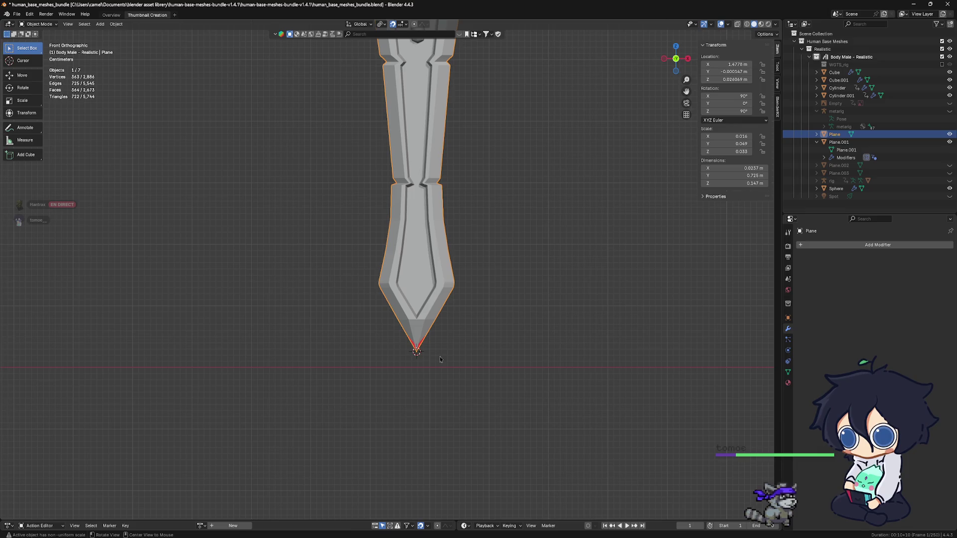
scroll(441, 359, down, 2)
scroll(440, 360, down, 2)
alt+middle_drag(441, 359, 457, 337)
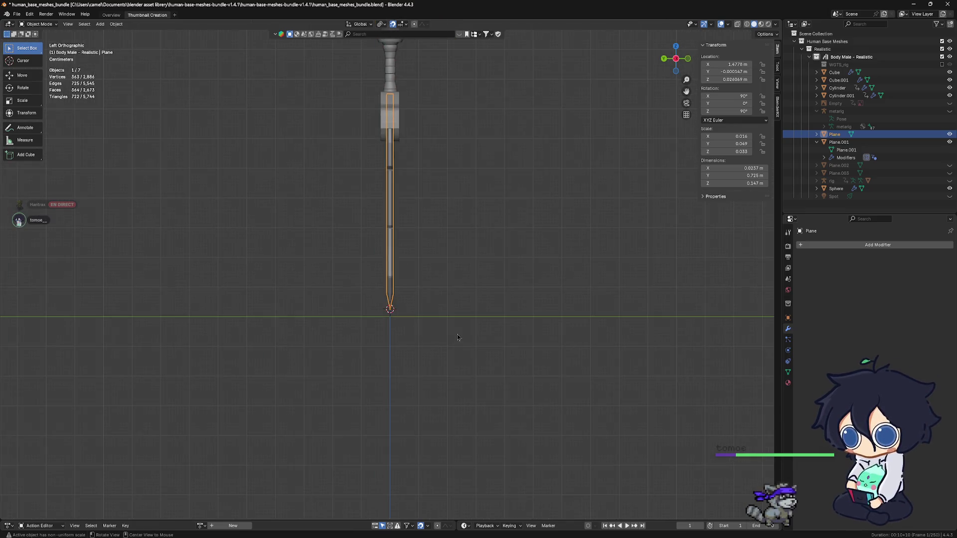
scroll(389, 283, up, 3)
shift+middle_drag(388, 283, 424, 299)
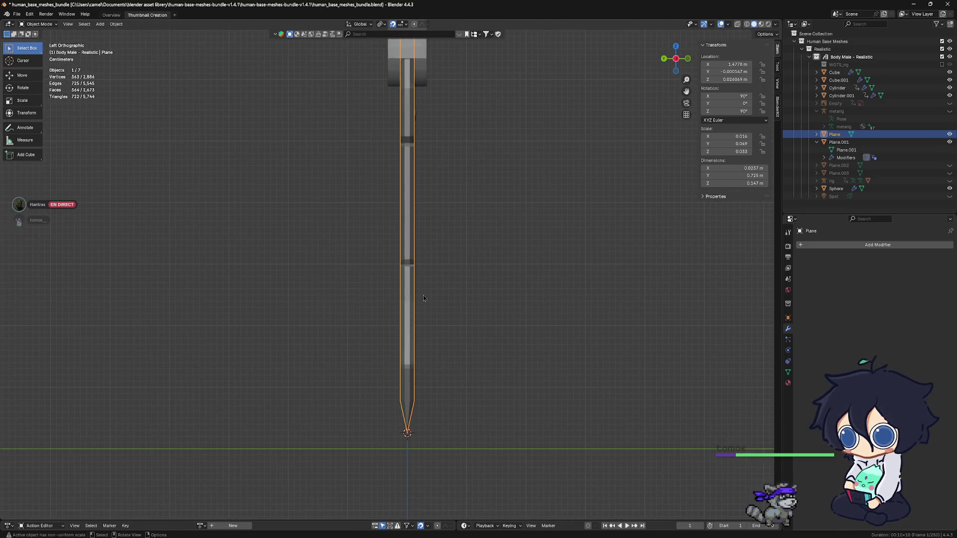
In Edit Mode, cut a centred lengthwise edge loop down the blade.
key(Tab)
scroll(442, 298, up, 2)
scroll(443, 298, up, 1)
scroll(443, 299, down, 3)
scroll(430, 314, down, 1)
scroll(419, 312, up, 3)
shift+middle_drag(418, 312, 387, 304)
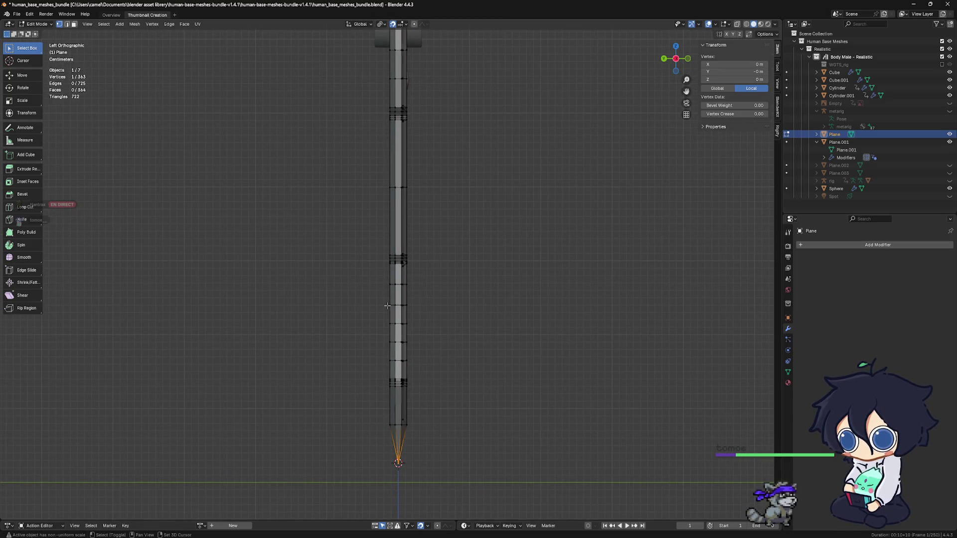
key(ctrl+r)
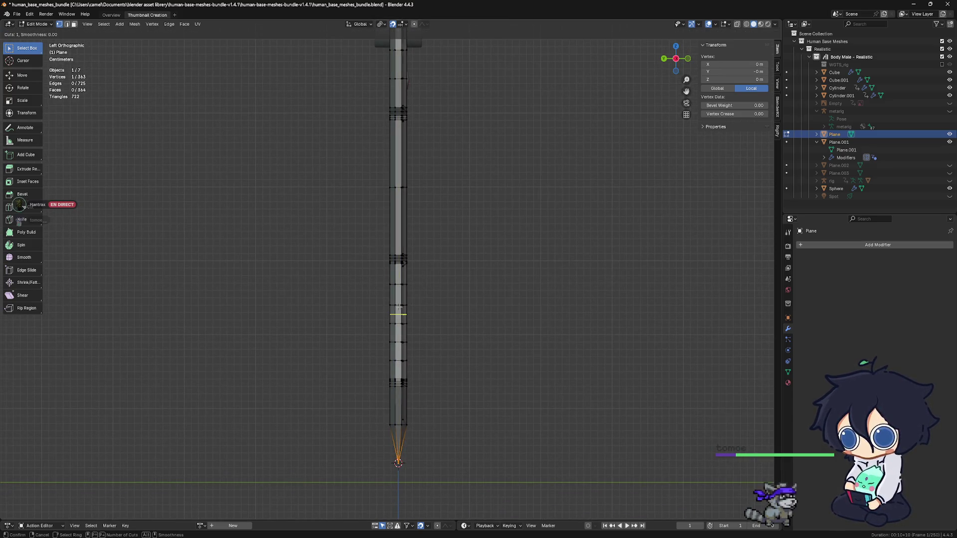
click(397, 307)
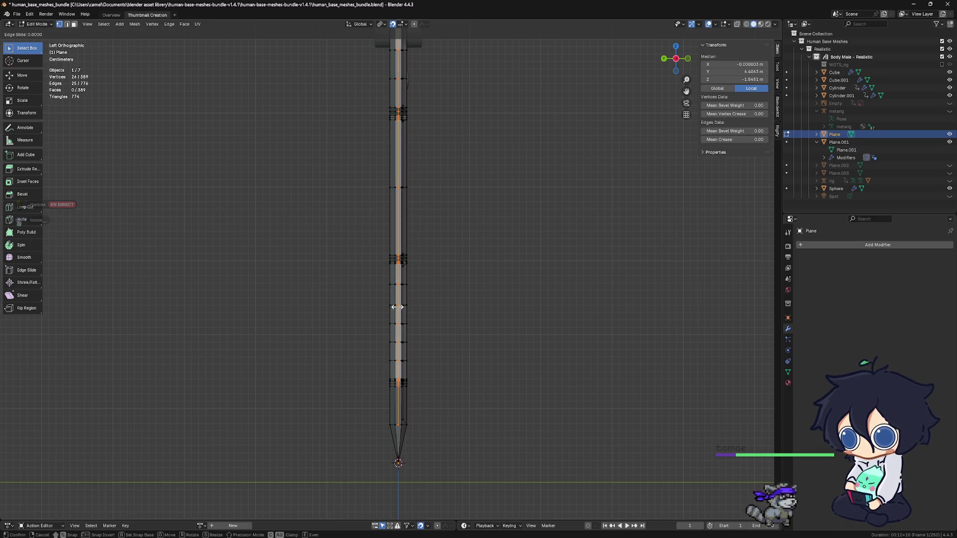
right_click(397, 307)
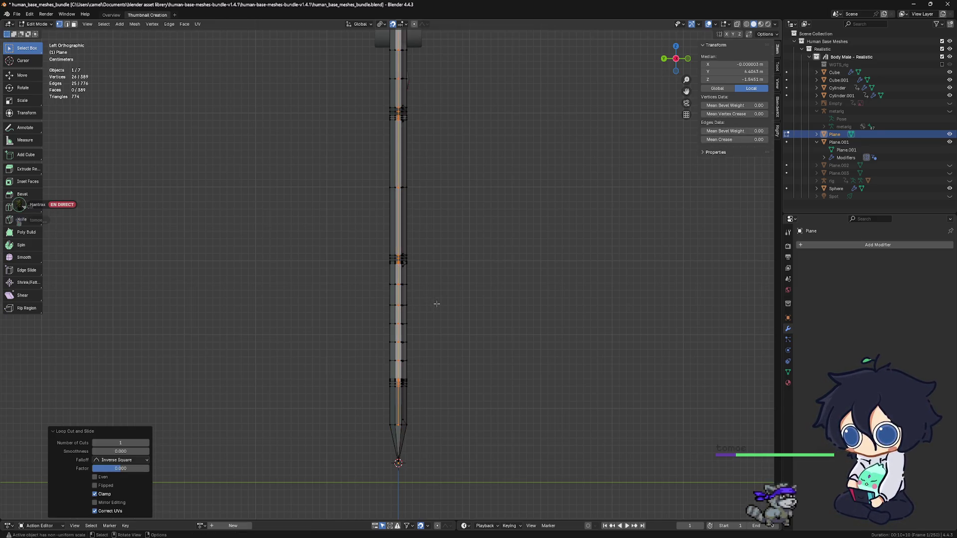
scroll(437, 304, down, 3)
scroll(421, 335, up, 3)
Connect the loop's end vertex to the blade tip vertex with a new edge (F).
shift+middle_drag(422, 346, 422, 300)
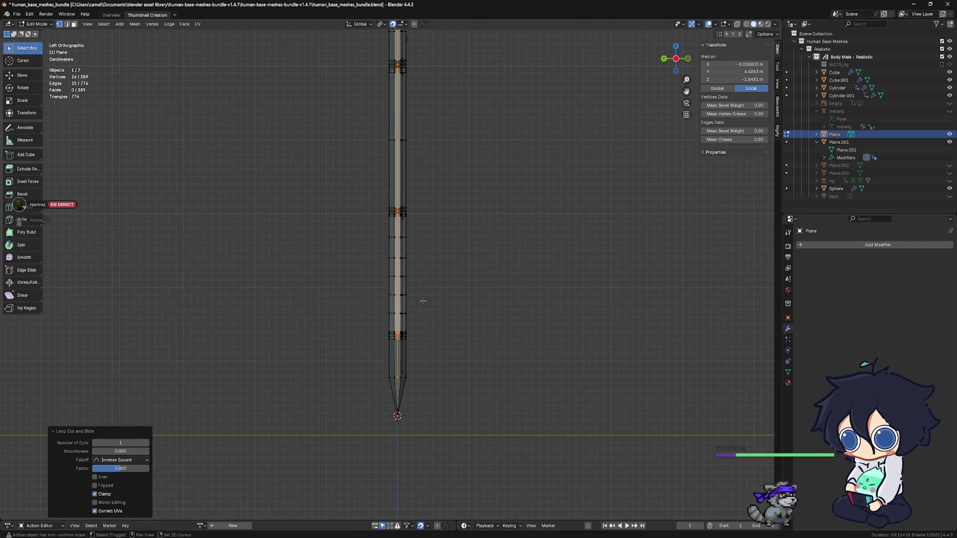
scroll(410, 392, up, 2)
scroll(389, 314, up, 3)
scroll(367, 224, up, 3)
scroll(367, 189, up, 1)
shift+middle_drag(366, 189, 373, 155)
click(371, 151)
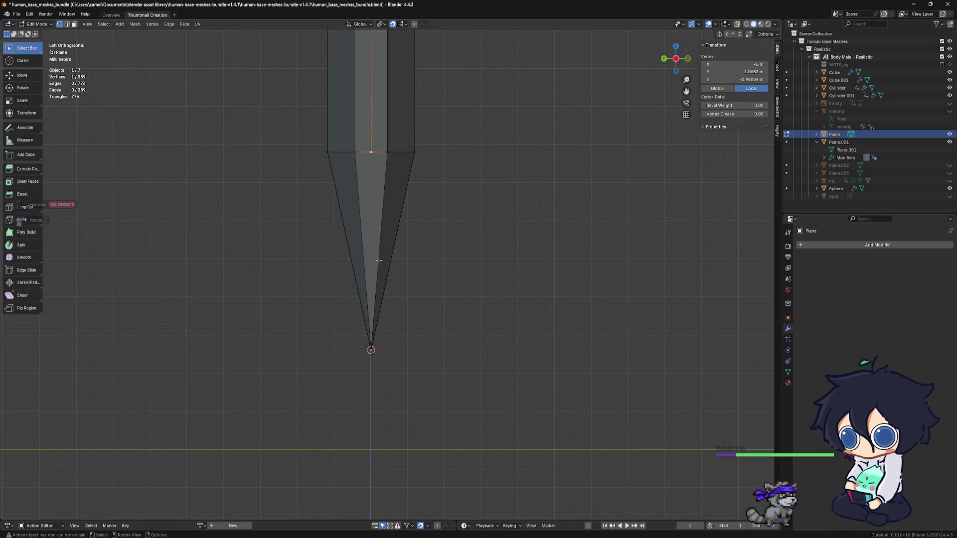
shift+click(371, 349)
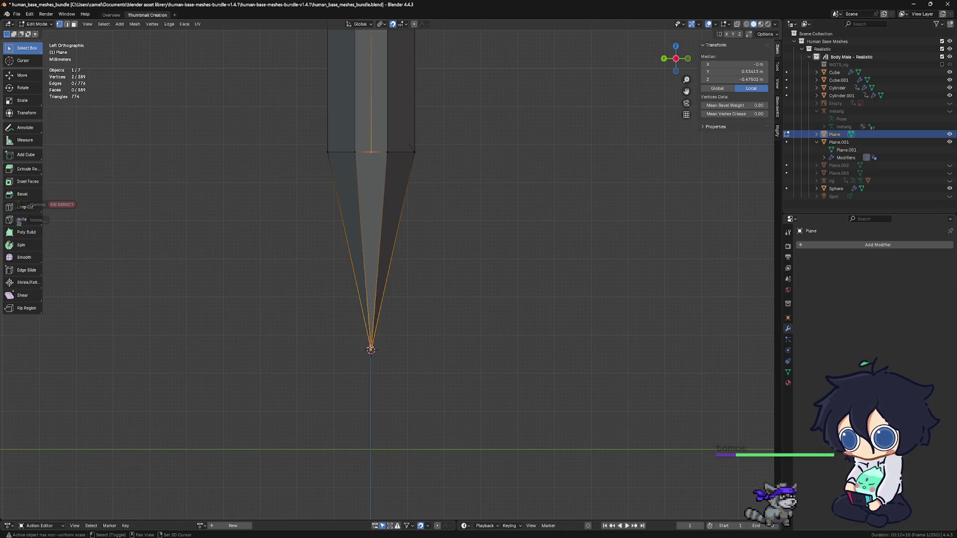
key(f)
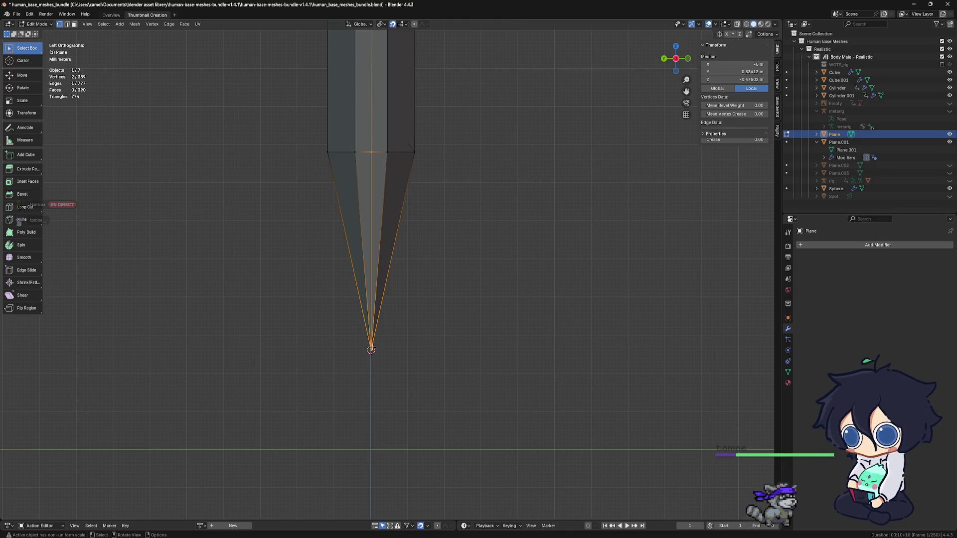
click(433, 342)
scroll(432, 343, down, 2)
scroll(431, 342, down, 6)
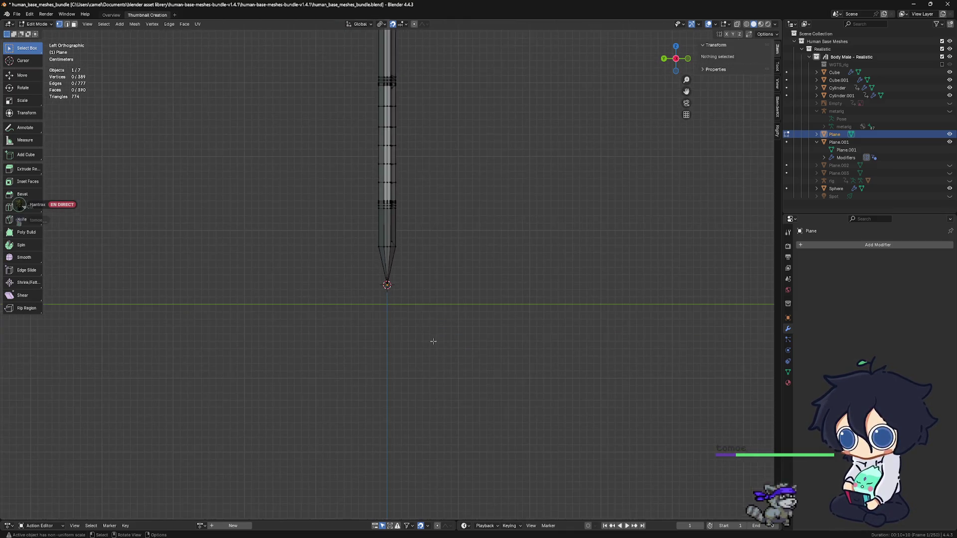
shift+middle_drag(406, 269, 409, 382)
scroll(412, 315, down, 4)
mouse_move(407, 314)
shift+middle_down()
mouse_move(410, 346)
mouse_move(411, 229)
shift+middle_up()
scroll(411, 346, up, 6)
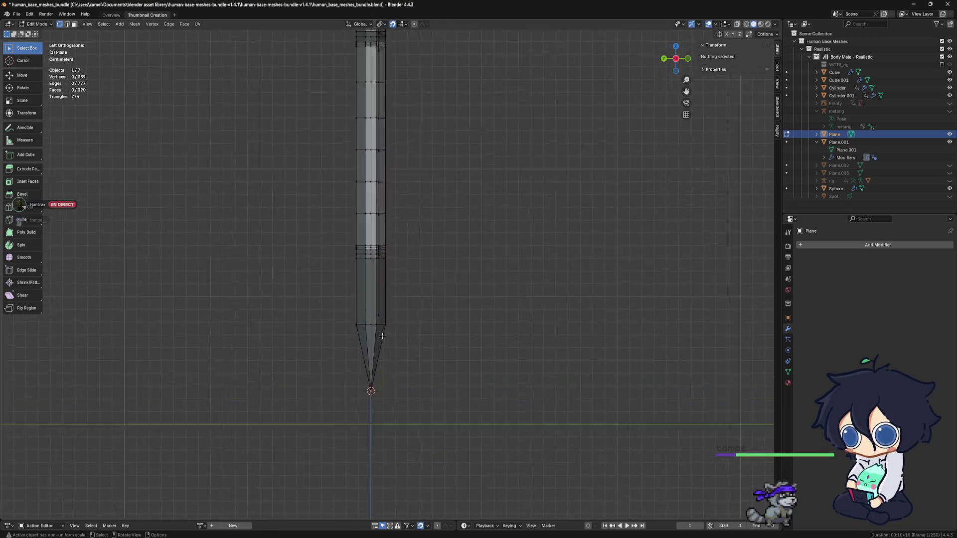
scroll(406, 358, up, 2)
scroll(387, 378, up, 2)
scroll(404, 306, up, 2)
scroll(404, 306, down, 2)
mouse_move(404, 305)
middle_down()
mouse_move(340, 295)
mouse_move(403, 372)
mouse_move(432, 3)
middle_up()
scroll(359, 299, down, 2)
shift+middle_drag(424, 110, 432, 219)
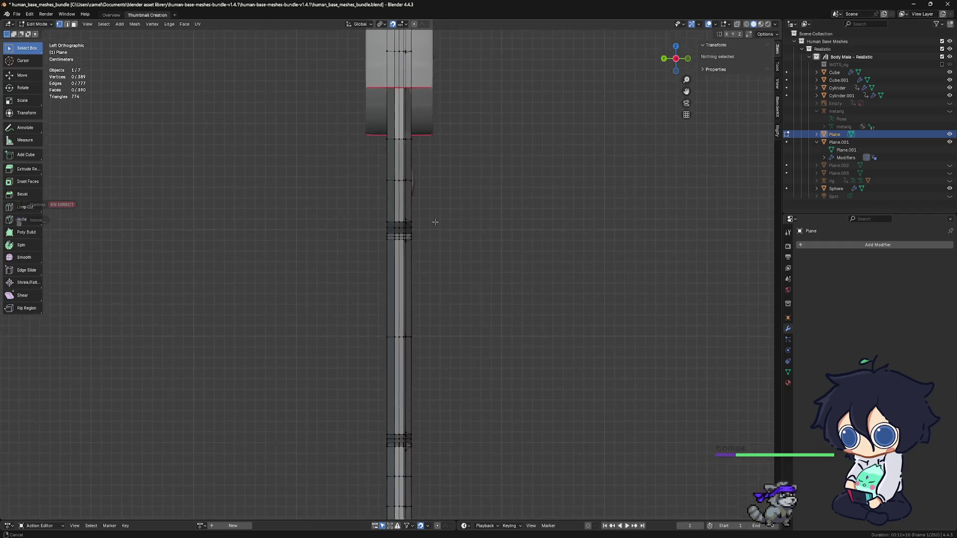
scroll(432, 219, up, 1)
scroll(427, 187, up, 1)
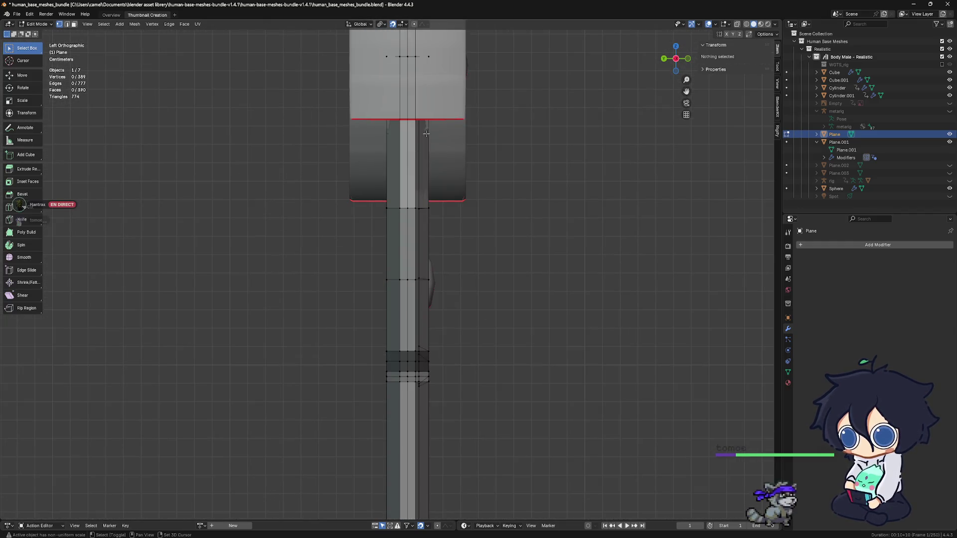
scroll(425, 172, up, 1)
scroll(425, 171, down, 2)
scroll(426, 171, down, 2)
scroll(426, 171, down, 1)
mouse_move(425, 172)
alt+middle_down()
mouse_move(380, 240)
mouse_move(385, 256)
alt+middle_up()
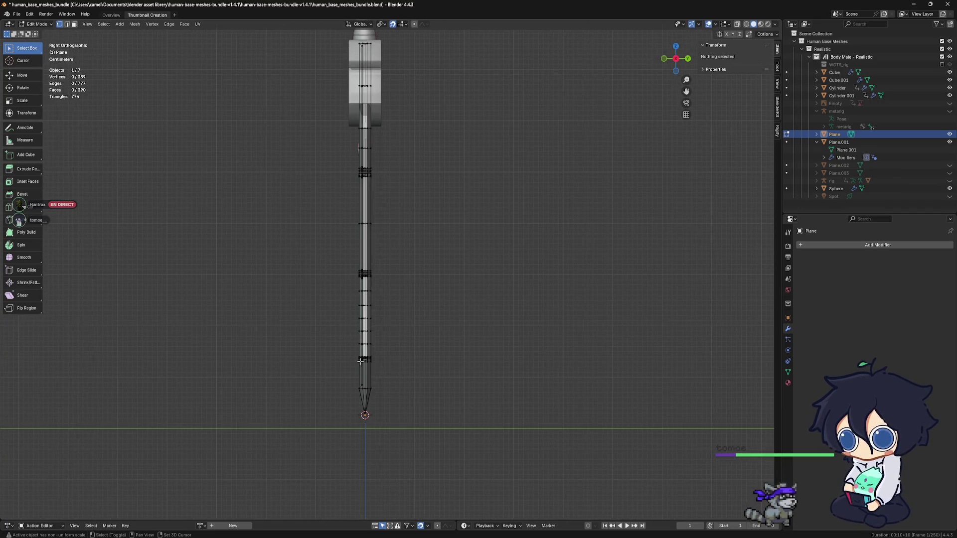
scroll(382, 299, down, 2)
scroll(376, 334, up, 2)
scroll(376, 335, up, 5)
scroll(380, 225, down, 3)
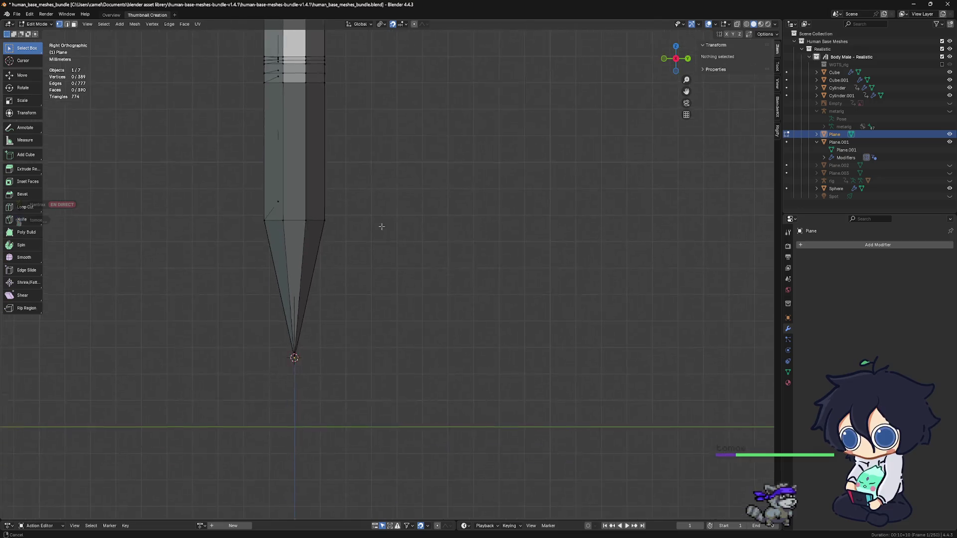
scroll(331, 277, up, 2)
shift+middle_drag(353, 276, 412, 402)
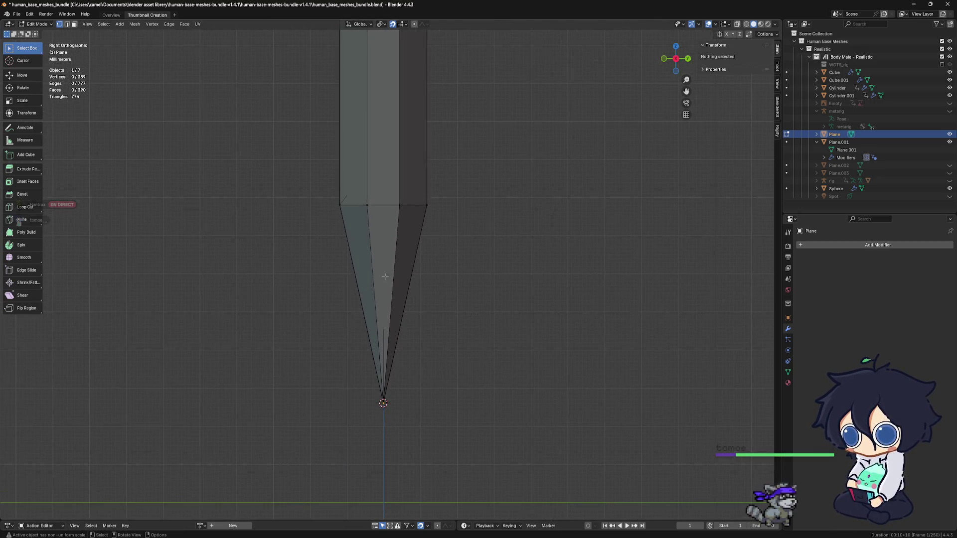
scroll(380, 246, down, 3)
scroll(379, 300, up, 1)
mouse_move(377, 224)
shift+middle_down()
mouse_move(374, 337)
mouse_move(383, 313)
shift+middle_up()
scroll(382, 337, up, 1)
scroll(381, 336, down, 1)
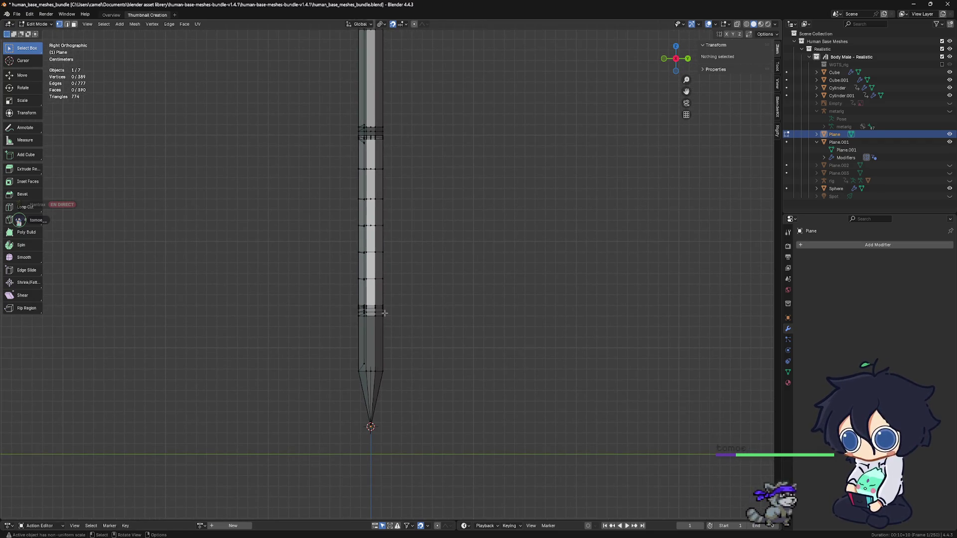
Cut a second lengthwise edge loop along the blade and leave it in place.
key(ctrl+r)
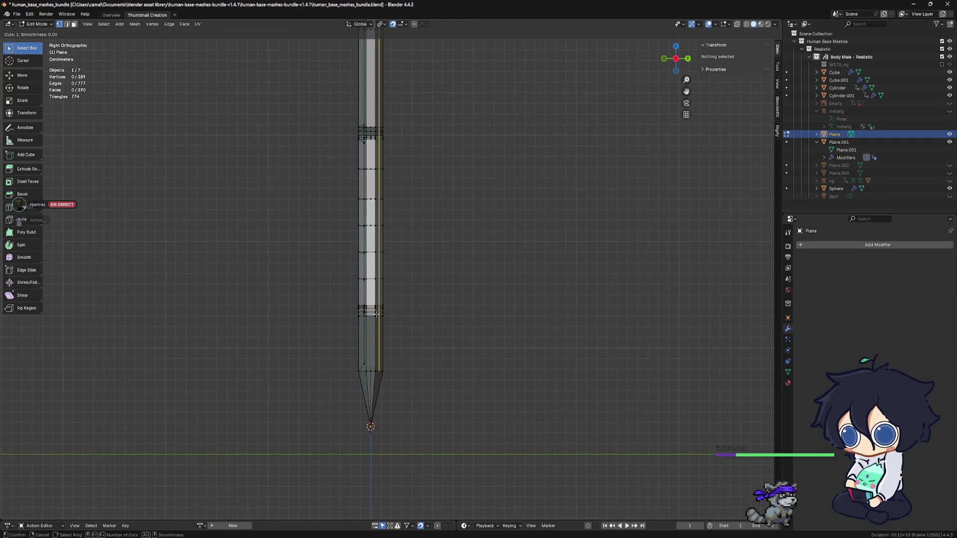
click(370, 313)
click(370, 314)
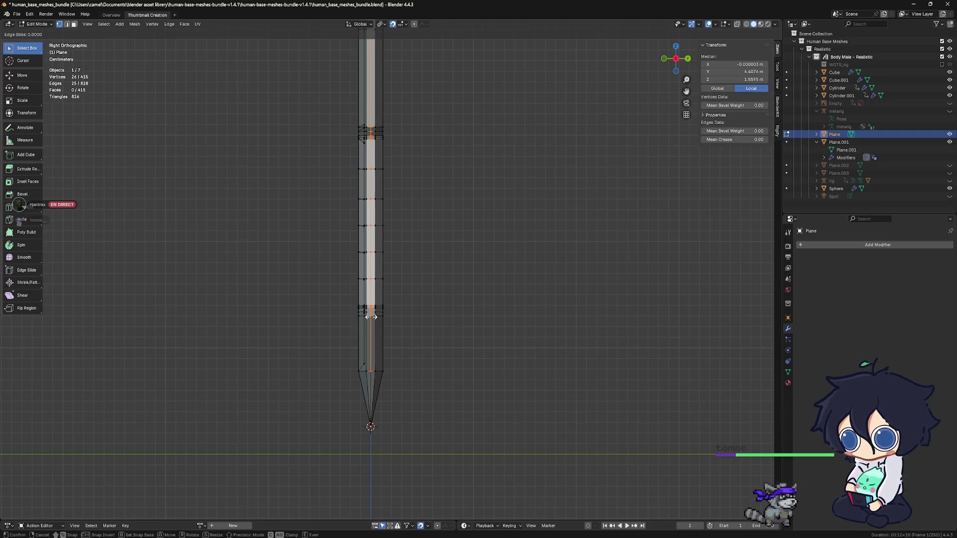
click(370, 316)
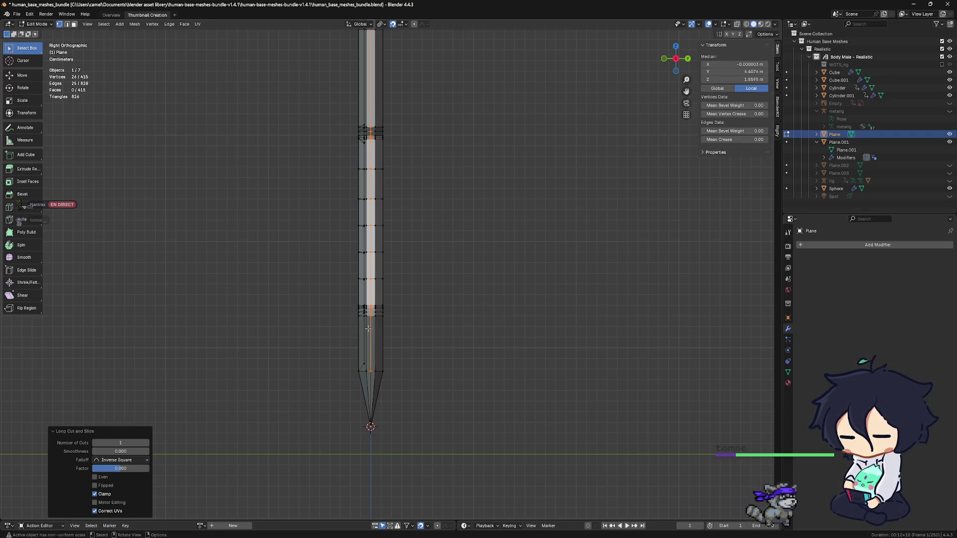
scroll(368, 326, up, 1)
scroll(370, 299, up, 1)
scroll(370, 284, up, 2)
scroll(380, 227, up, 2)
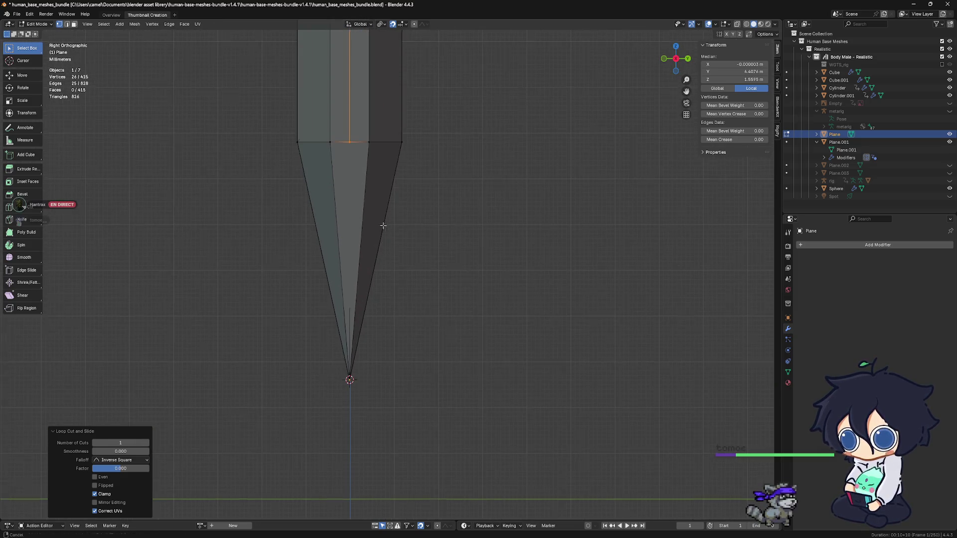
Join the new loop's end vertex to the tip vertex with an edge (J).
shift+middle_drag(381, 228, 410, 203)
click(384, 140)
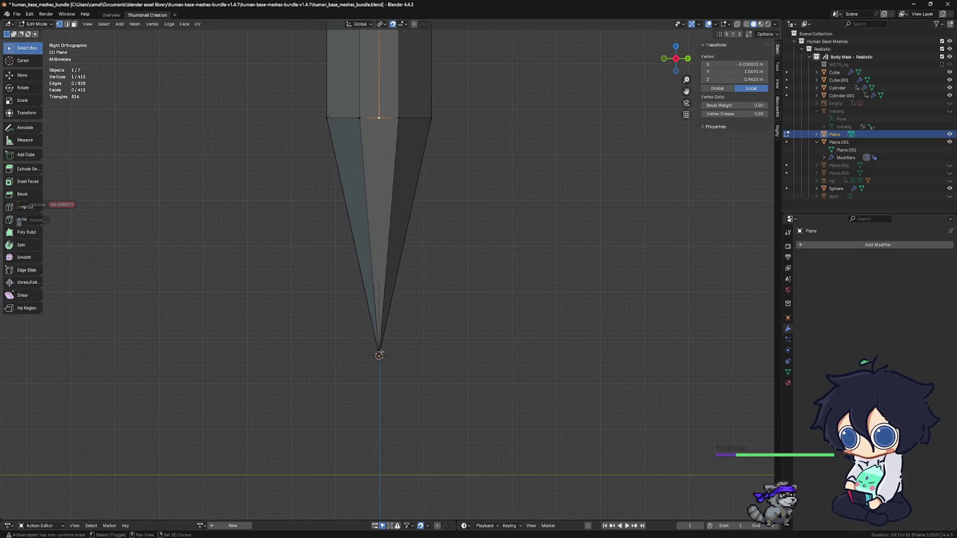
shift+click(379, 352)
key(j)
click(434, 339)
scroll(437, 329, down, 2)
scroll(445, 318, down, 4)
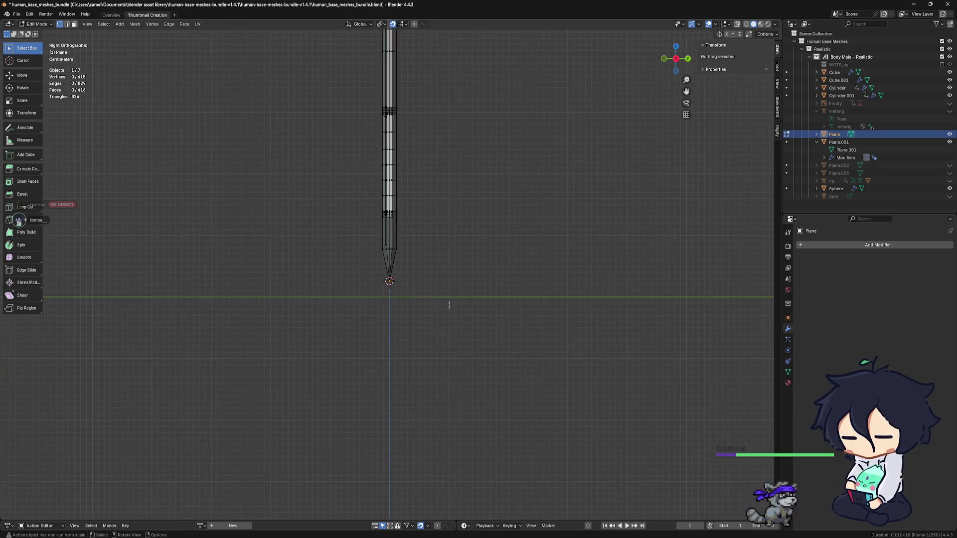
Isolate the blade in Local View and return to editing its mesh.
middle_drag(389, 259, 497, 234)
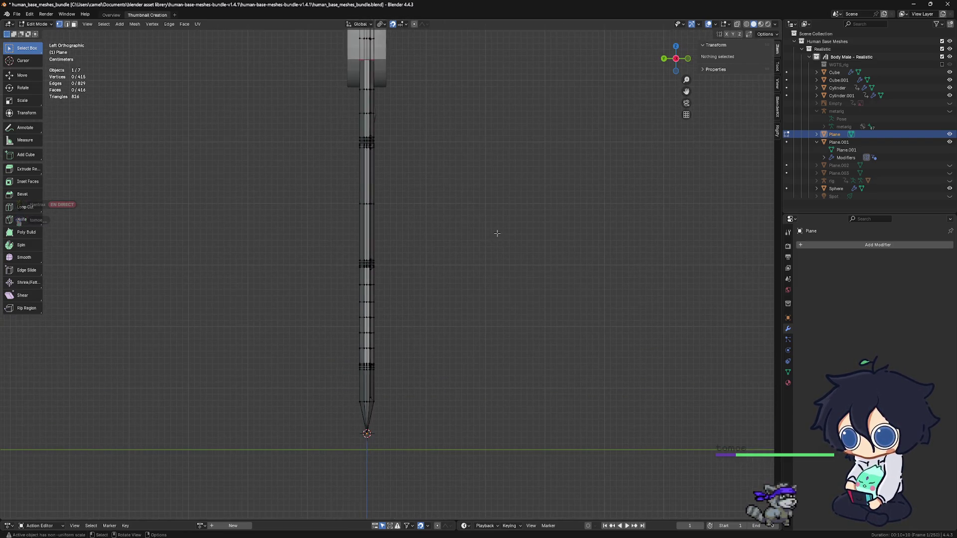
key(Tab)
scroll(399, 325, down, 2)
scroll(404, 261, down, 2)
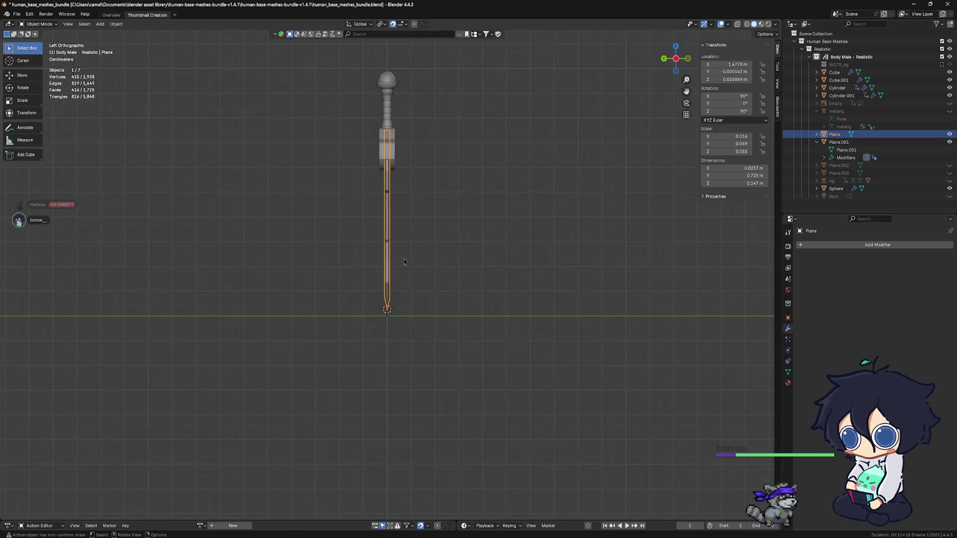
scroll(408, 184, up, 2)
scroll(404, 247, up, 2)
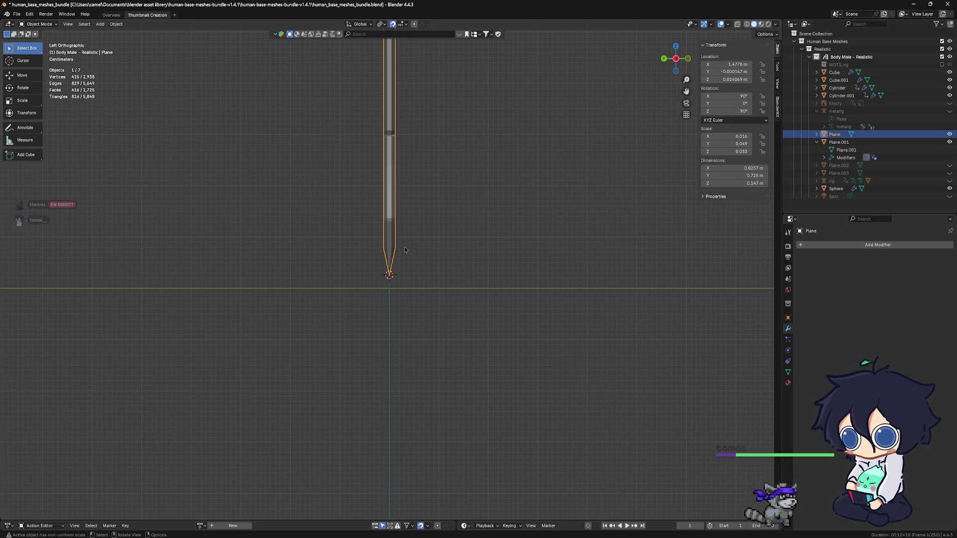
key(KP_Divide)
scroll(419, 322, up, 3)
scroll(415, 330, up, 2)
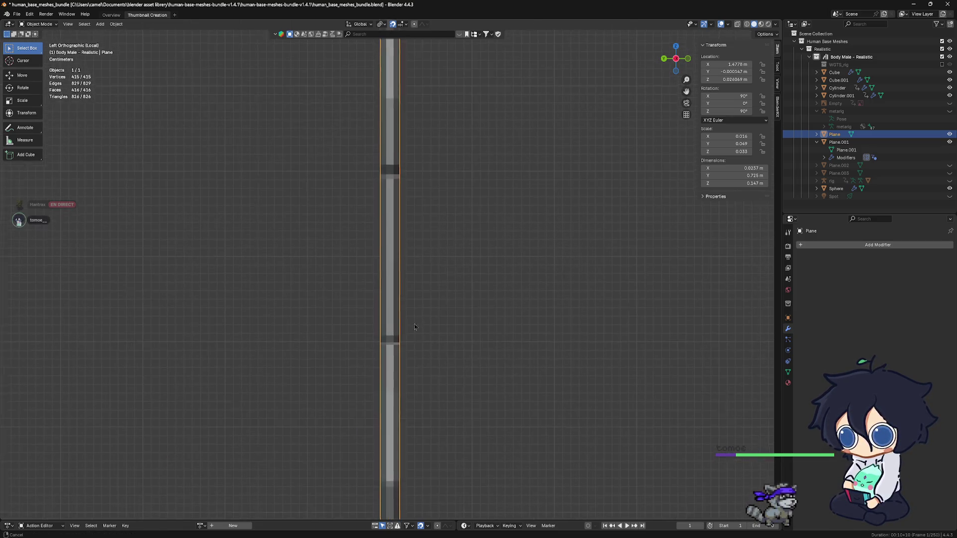
scroll(419, 300, up, 2)
key(ctrl+Tab)
click(560, 296)
scroll(417, 285, down, 2)
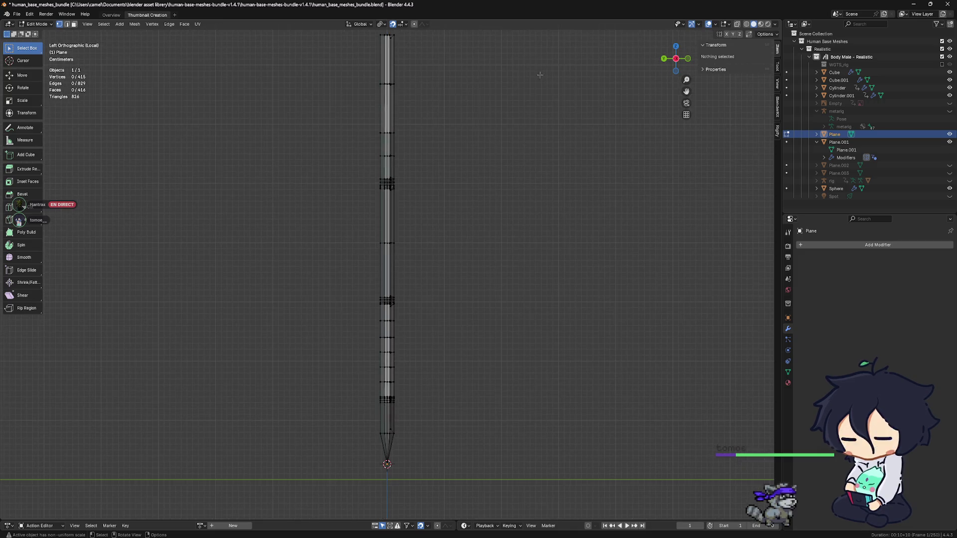
Show the blade as wireframe, box-select down its length, then deselect.
click(747, 24)
scroll(449, 246, down, 2)
mouse_move(449, 246)
shift+middle_down()
mouse_move(466, 260)
mouse_move(433, 269)
mouse_move(432, 311)
shift+middle_up()
scroll(449, 283, up, 2)
scroll(434, 269, up, 1)
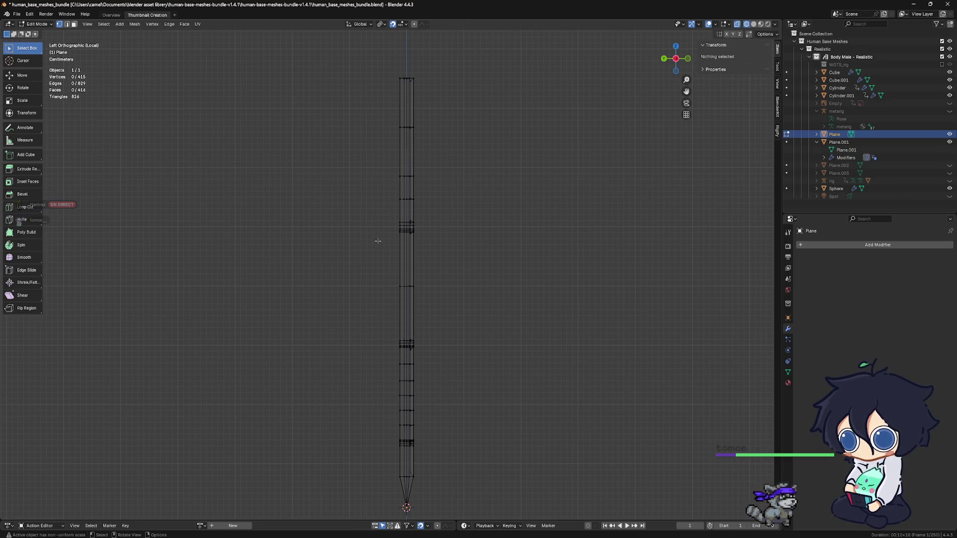
drag(393, 68, 402, 109)
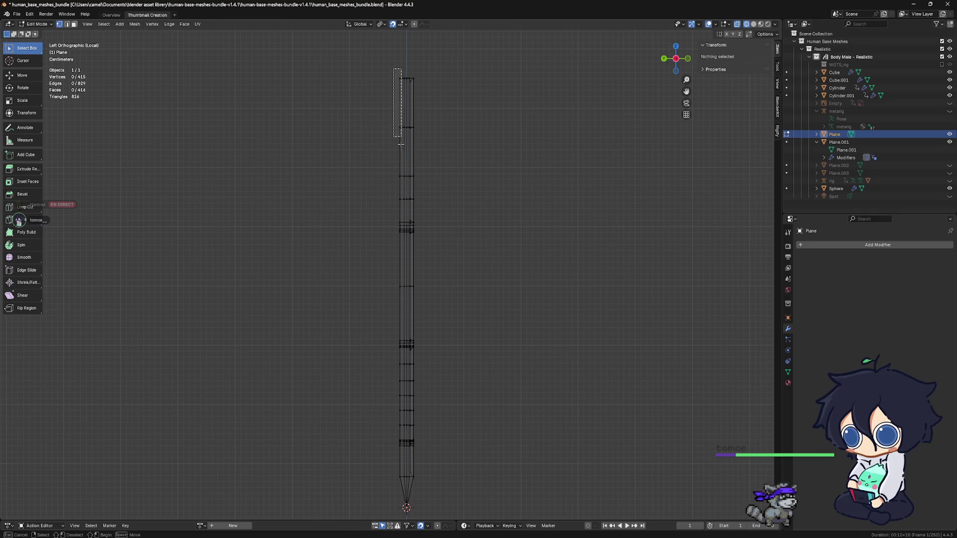
drag(401, 187, 407, 518)
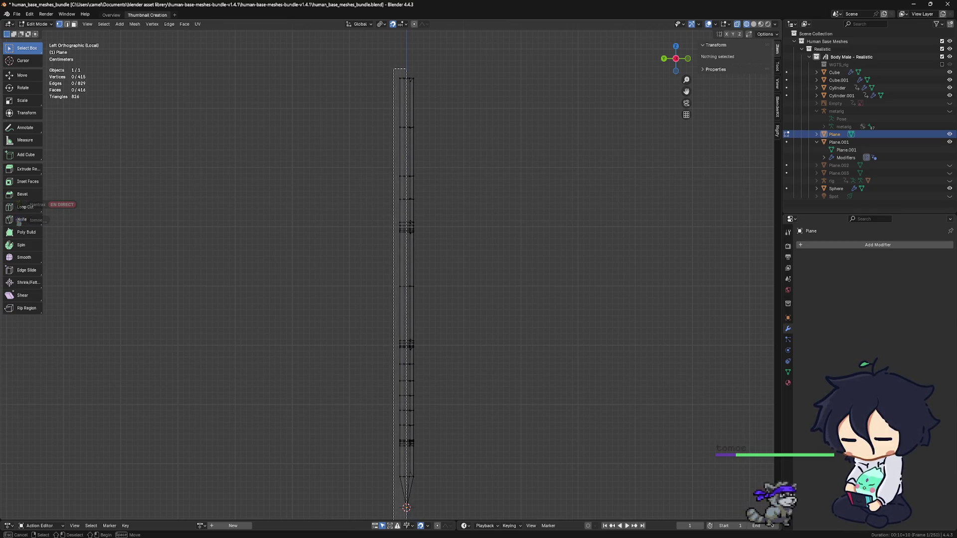
drag(406, 517, 409, 517)
click(451, 291)
Look over the wireframe blade from the top view and at an angle.
middle_drag(451, 291, 430, 328)
key(KP_7)
scroll(416, 303, up, 3)
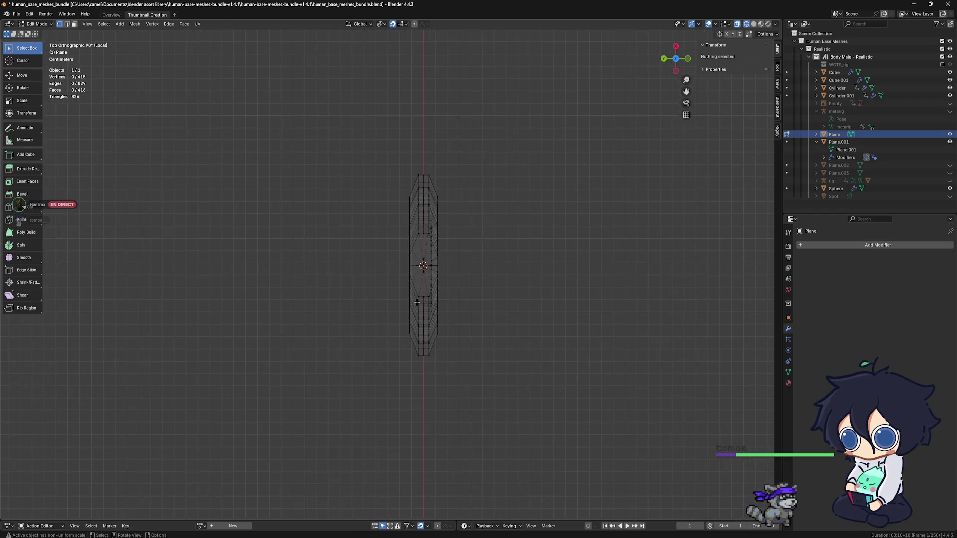
scroll(416, 302, up, 4)
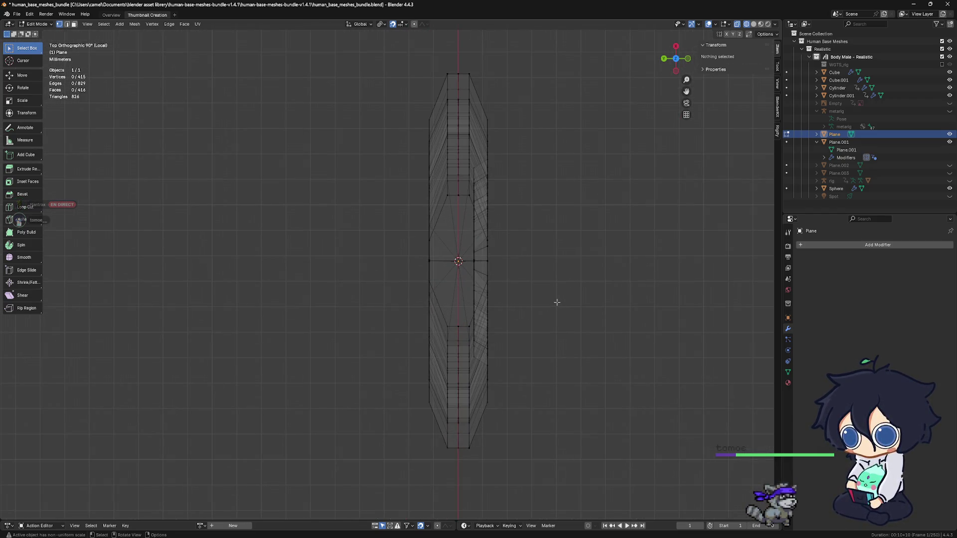
mouse_move(632, 276)
middle_down()
mouse_move(509, 283)
mouse_move(550, 236)
mouse_move(526, 250)
mouse_move(509, 276)
mouse_move(453, 263)
mouse_move(449, 273)
middle_up()
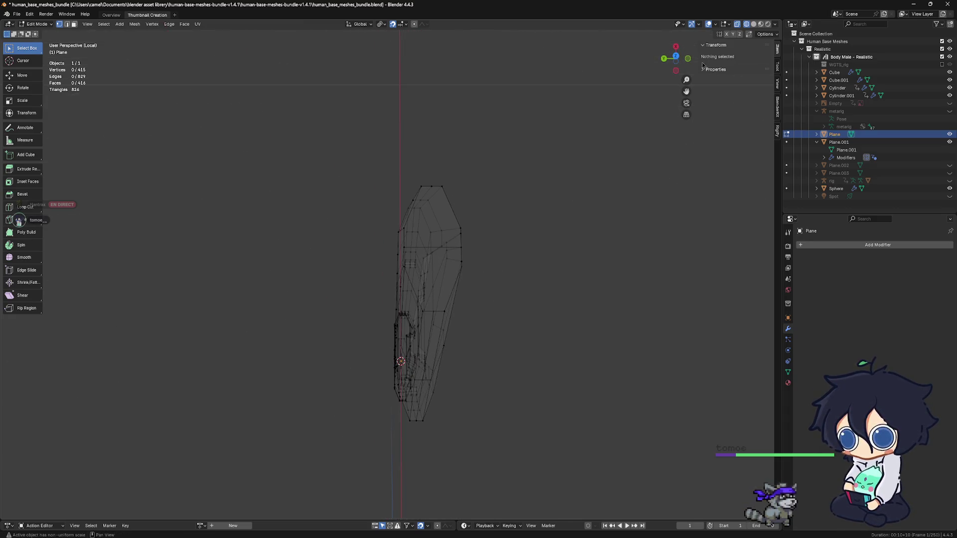
Back in solid shading, join two vertices to split the blade's flat end face.
click(753, 25)
middle_drag(517, 252, 428, 334)
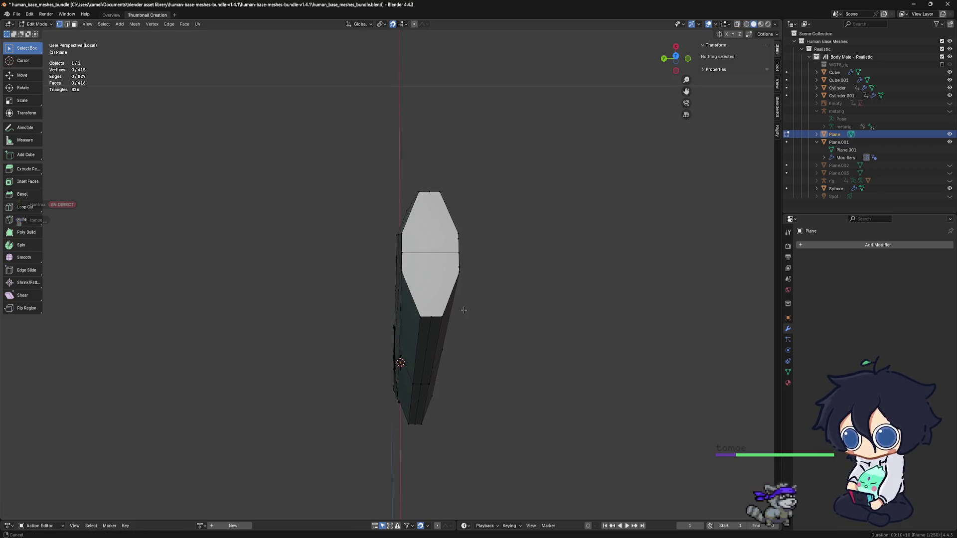
click(427, 334)
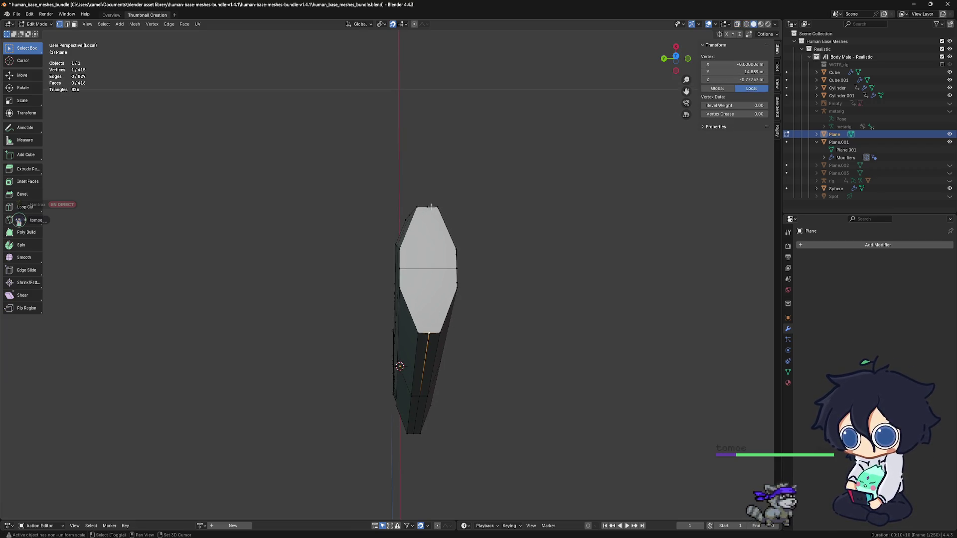
key(j)
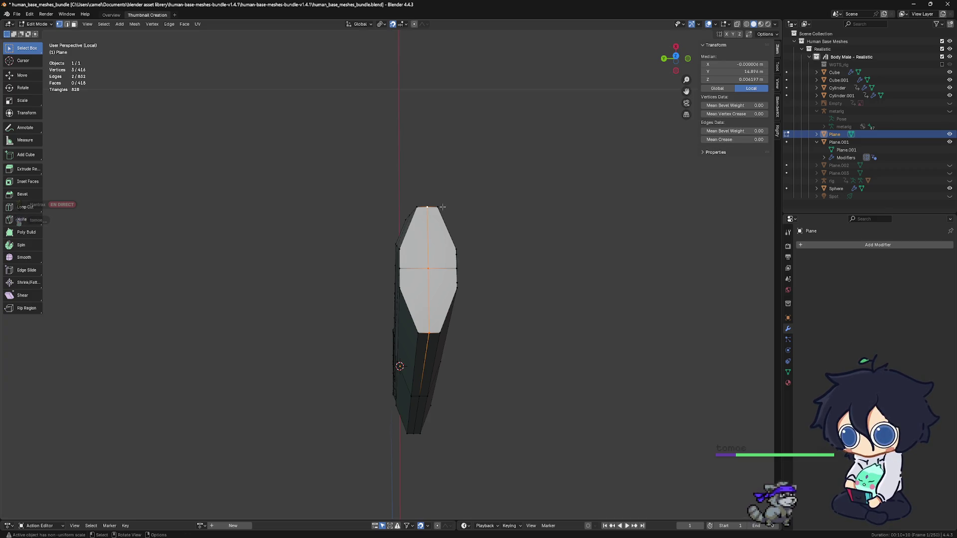
Check the split end face from above, the back and the right side.
mouse_move(514, 289)
middle_down()
mouse_move(451, 302)
mouse_move(434, 237)
middle_up()
scroll(487, 274, up, 4)
middle_drag(451, 278, 398, 287)
scroll(430, 282, down, 5)
key(ctrl+KP_1)
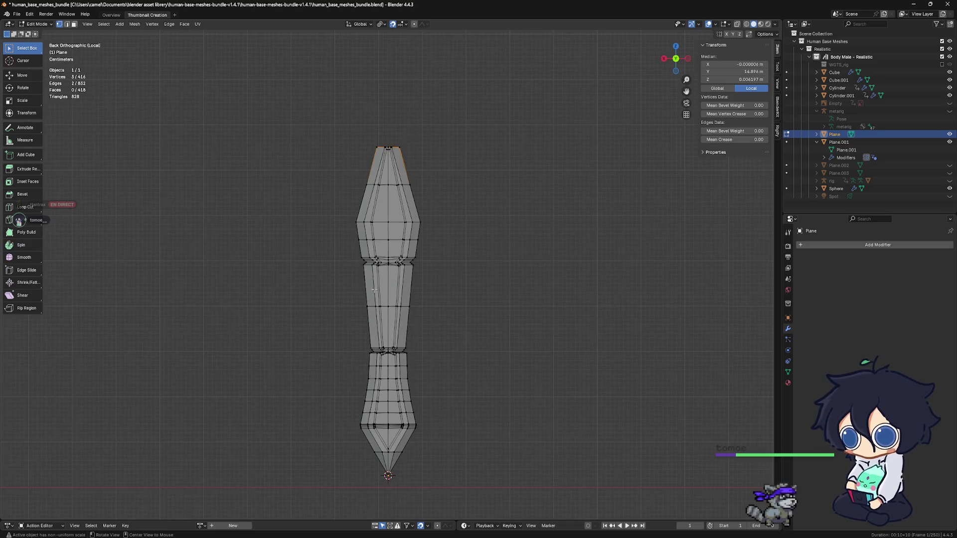
key(KP_3)
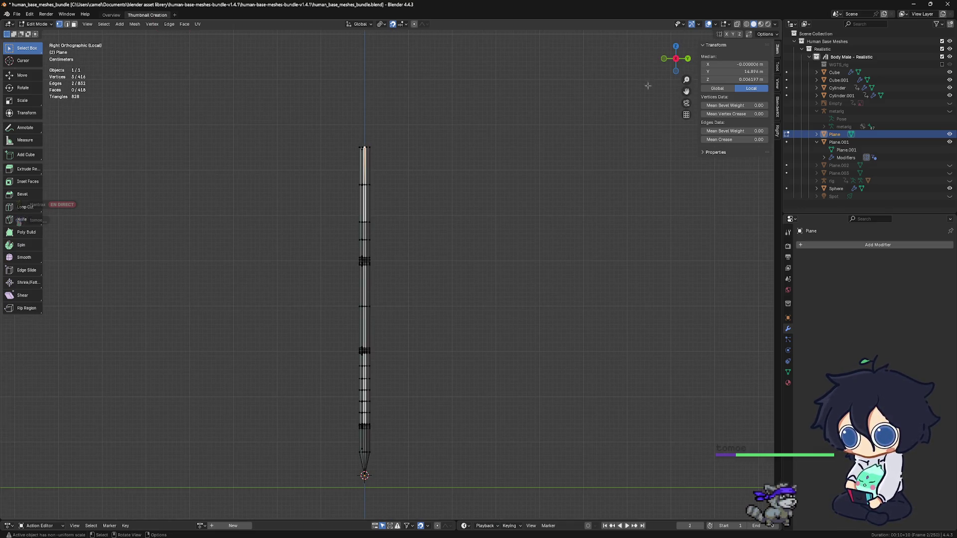
scroll(397, 207, up, 2)
Box-select one half of the blade's vertices in Right view and delete them.
shift+middle_drag(397, 207, 404, 234)
scroll(404, 234, down, 1)
scroll(312, 172, down, 1)
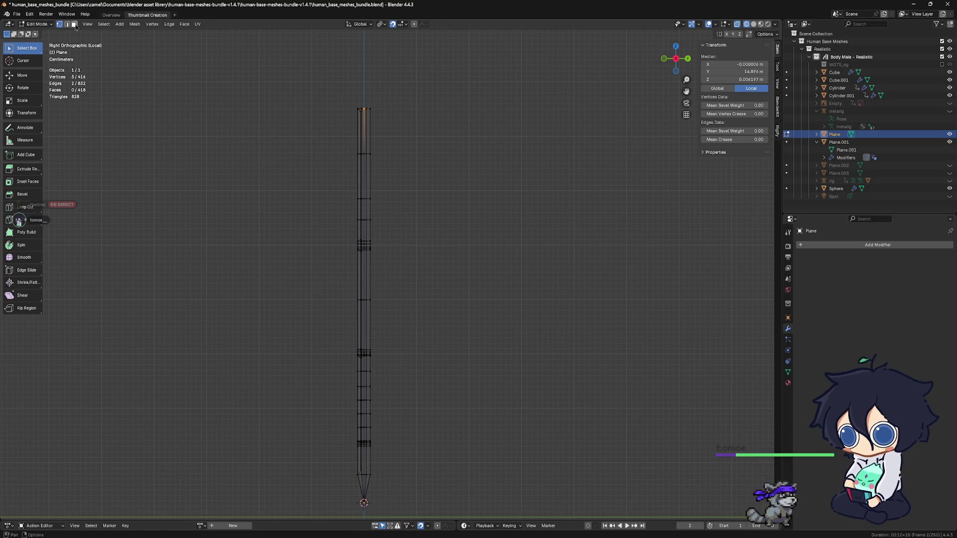
mouse_move(343, 92)
mouse_down()
mouse_move(356, 357)
mouse_move(340, 329)
mouse_up()
mouse_move(348, 99)
mouse_down()
mouse_move(363, 513)
mouse_move(363, 505)
mouse_up()
mouse_move(377, 499)
shift+middle_down()
mouse_move(417, 376)
mouse_move(413, 384)
shift+middle_up()
key(x)
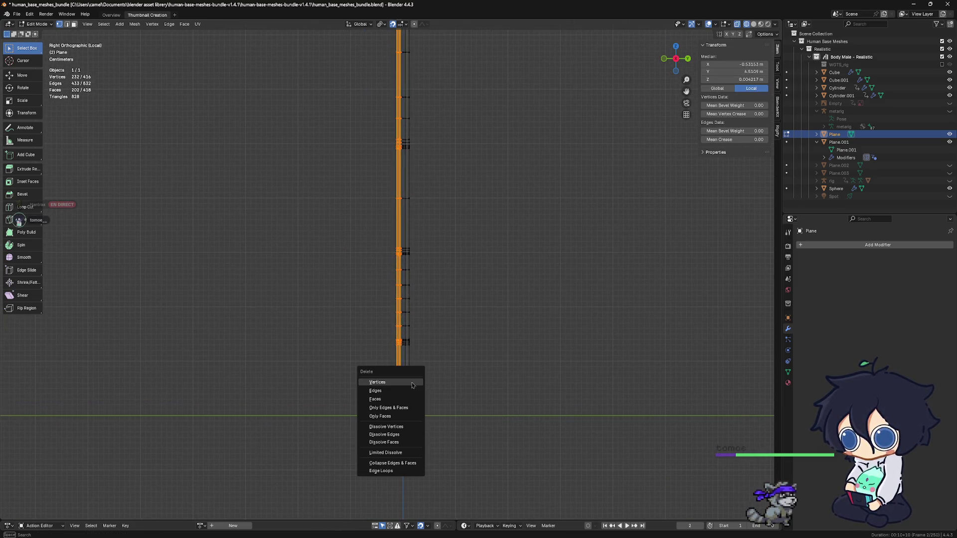
click(411, 381)
shift+middle_drag(410, 364, 427, 351)
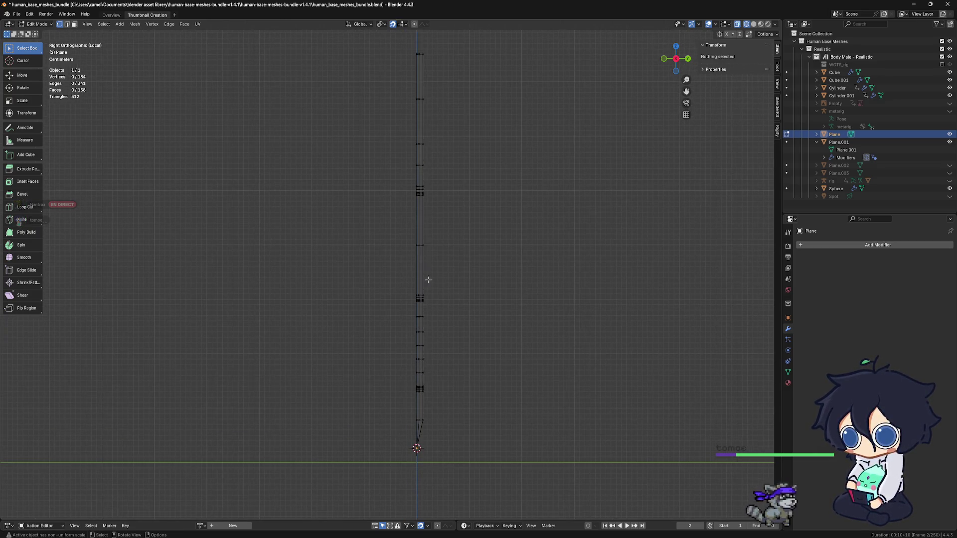
scroll(436, 243, up, 3)
scroll(442, 241, up, 2)
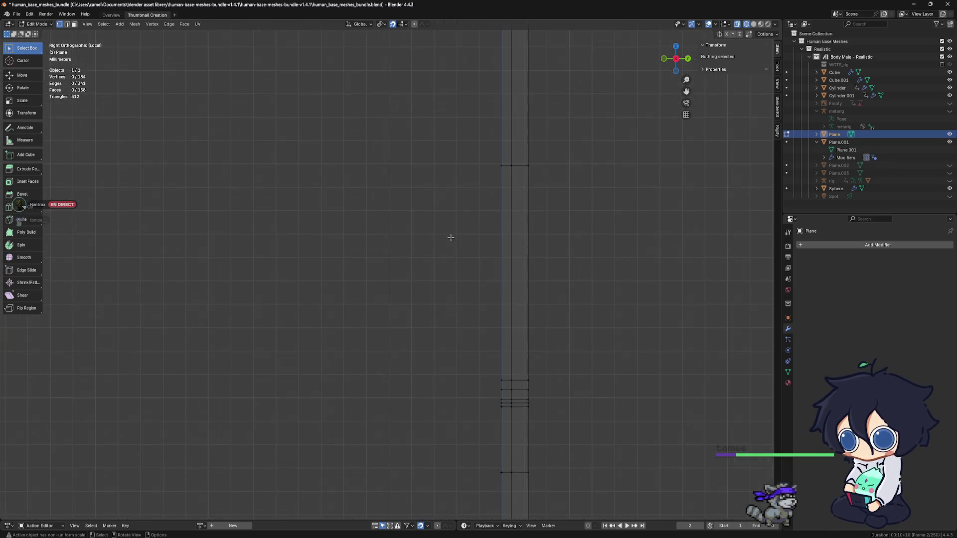
shift+middle_drag(489, 359, 470, 292)
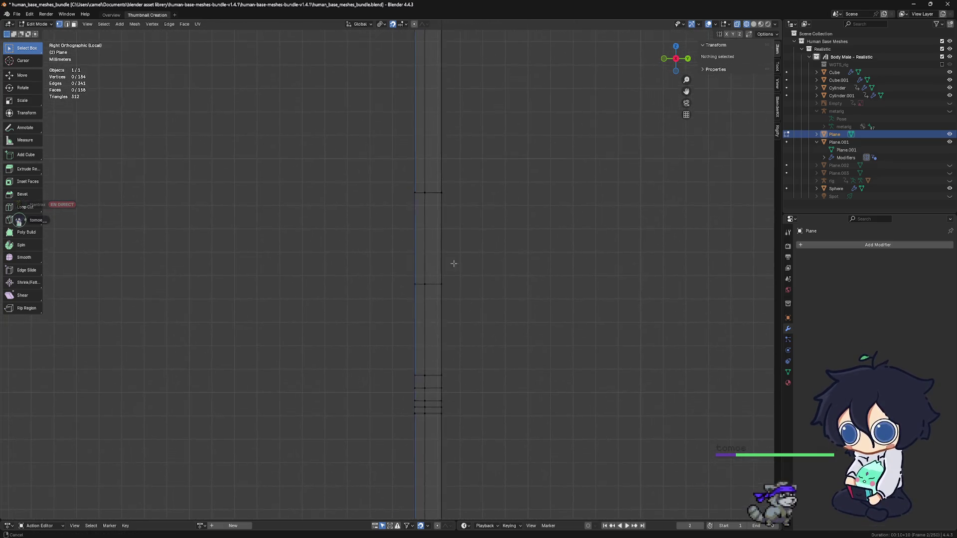
scroll(486, 180, down, 5)
shift+middle_drag(475, 337, 481, 216)
scroll(481, 216, down, 2)
scroll(434, 265, up, 2)
shift+middle_drag(459, 253, 443, 295)
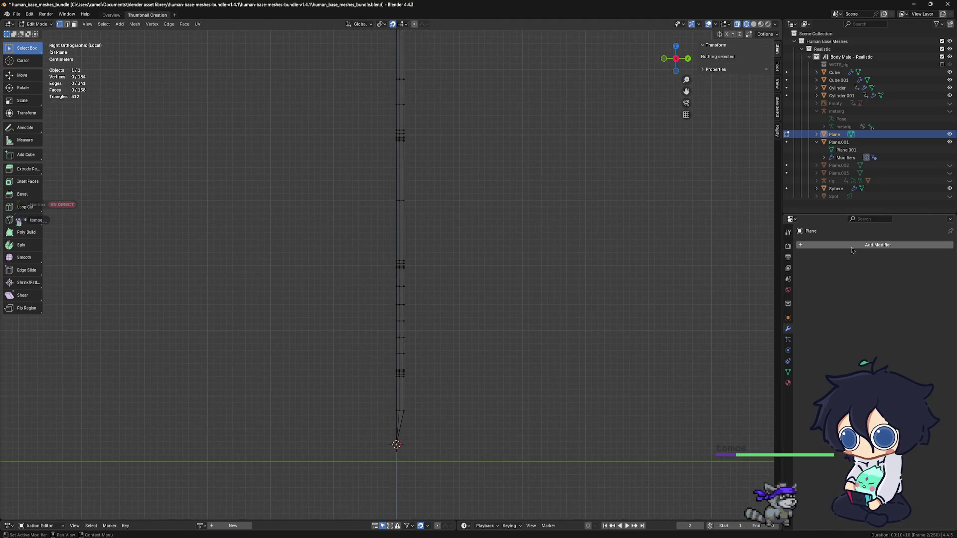
mouse_move(494, 270)
shift+middle_down()
mouse_move(495, 287)
mouse_move(522, 304)
mouse_move(492, 311)
shift+middle_up()
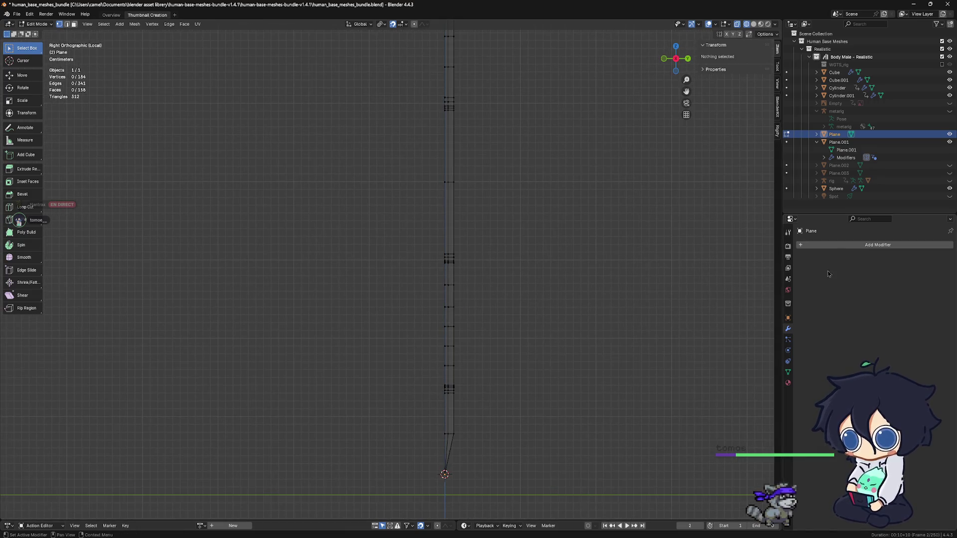
Add a Mirror modifier on X to the half blade, leaving Bisect Y off after trying it.
click(838, 245)
mouse_move(878, 245)
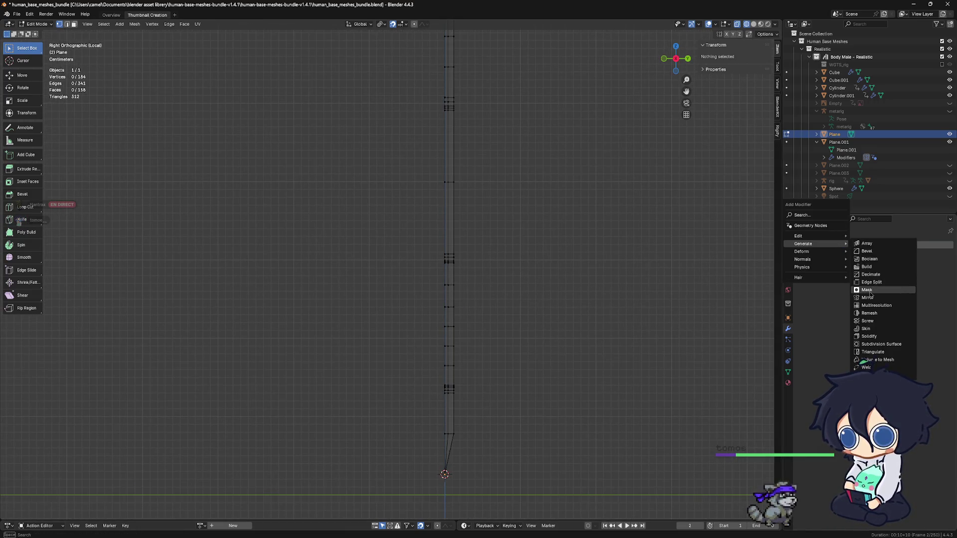
click(868, 299)
click(898, 278)
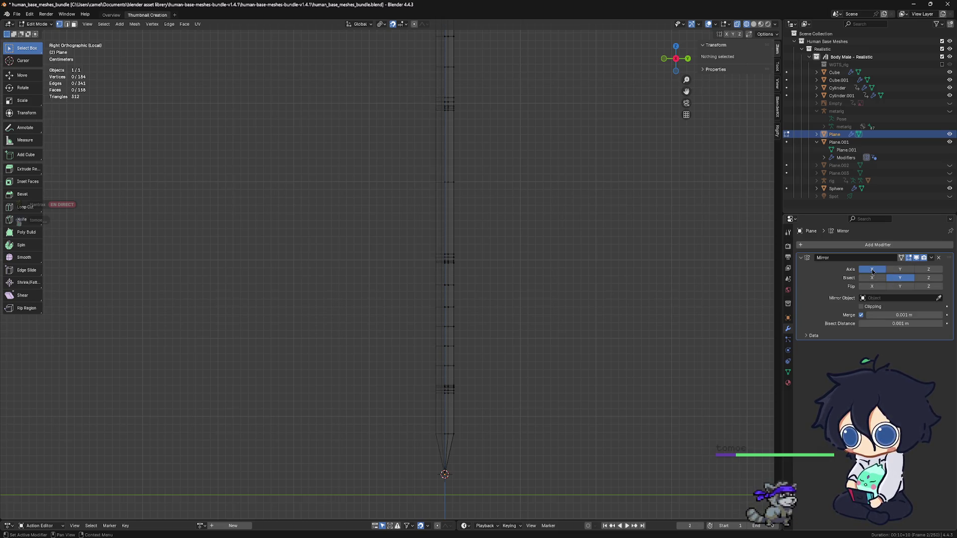
scroll(591, 240, down, 1)
click(901, 278)
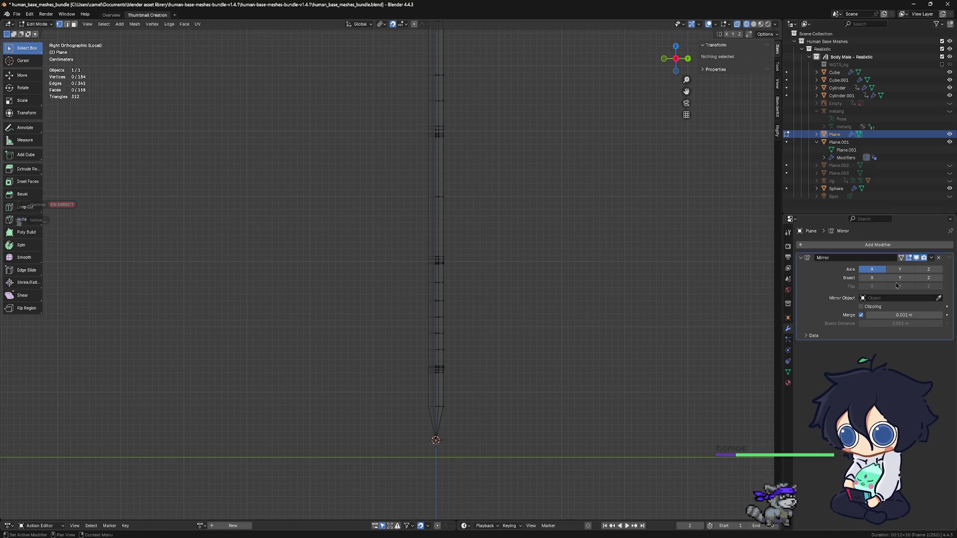
click(899, 278)
click(899, 278)
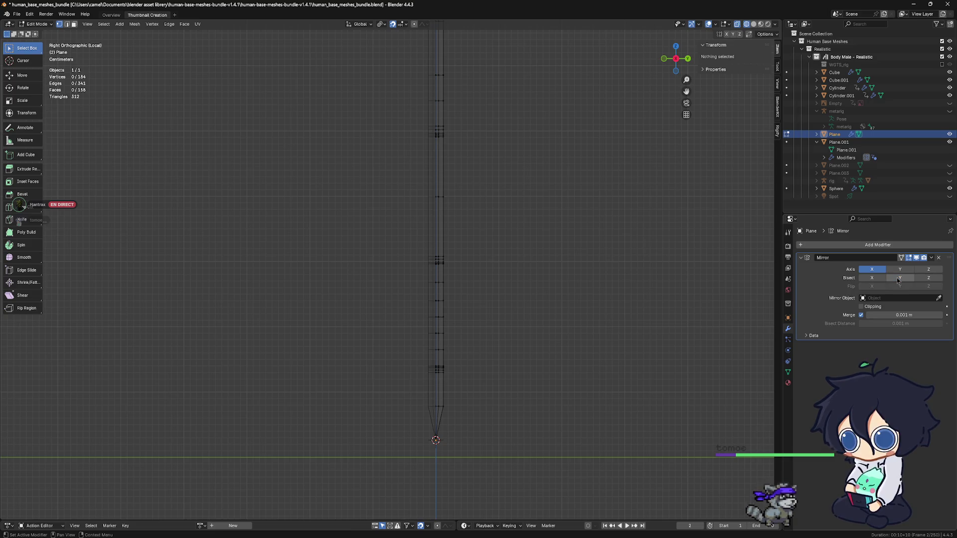
click(899, 279)
click(899, 278)
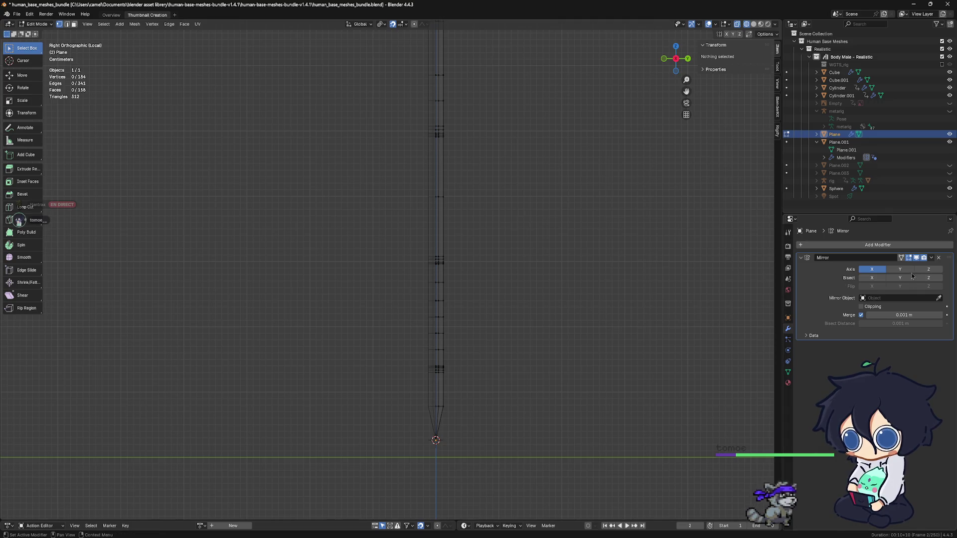
key(ctrl+KP_1)
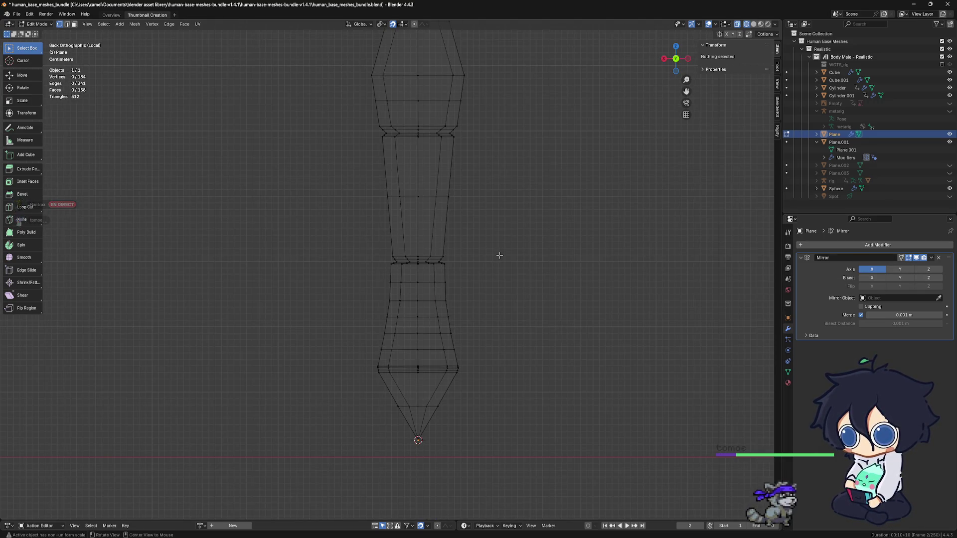
View the mirrored blade in Solid shading from Object Mode, then resume mesh editing.
key(Tab)
mouse_move(390, 262)
middle_down()
mouse_move(542, 271)
mouse_move(532, 194)
middle_up()
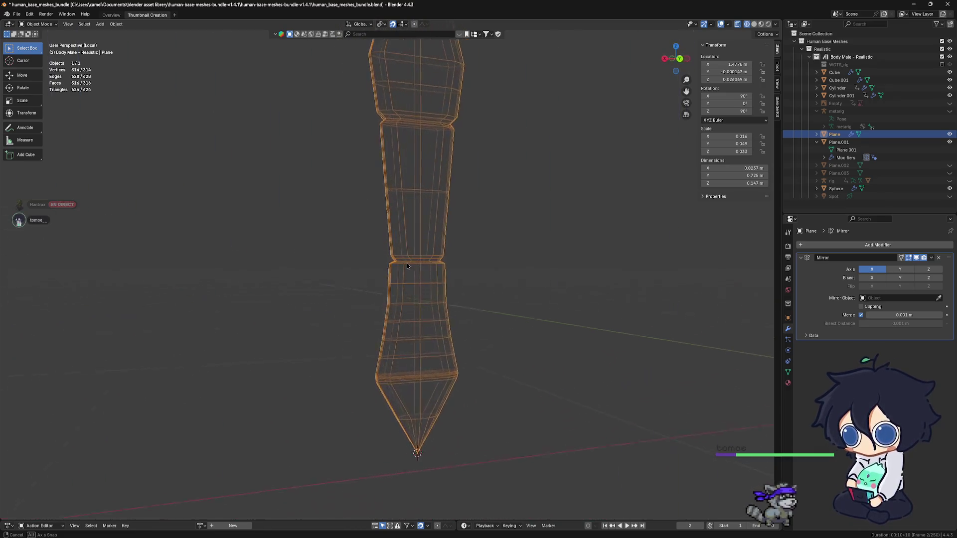
click(753, 24)
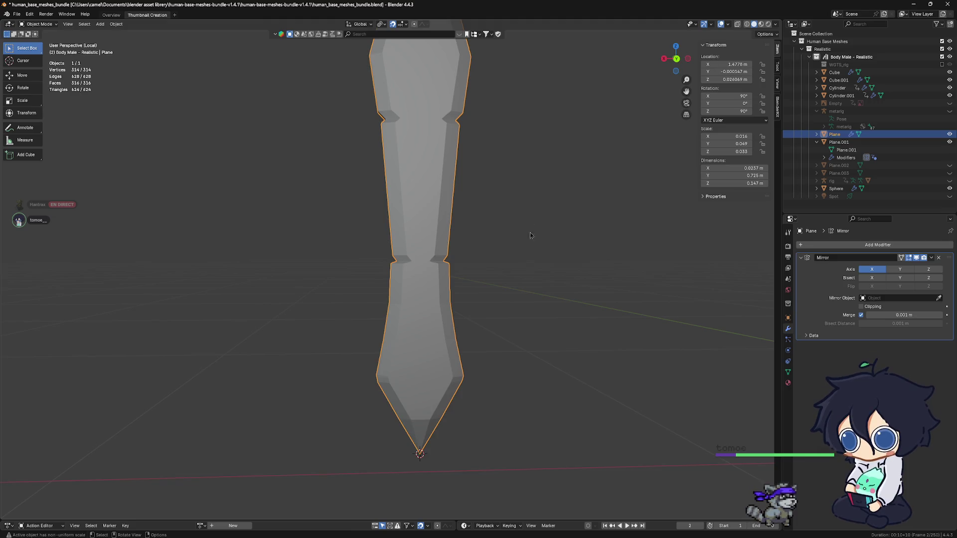
scroll(466, 238, down, 2)
middle_drag(448, 232, 520, 234)
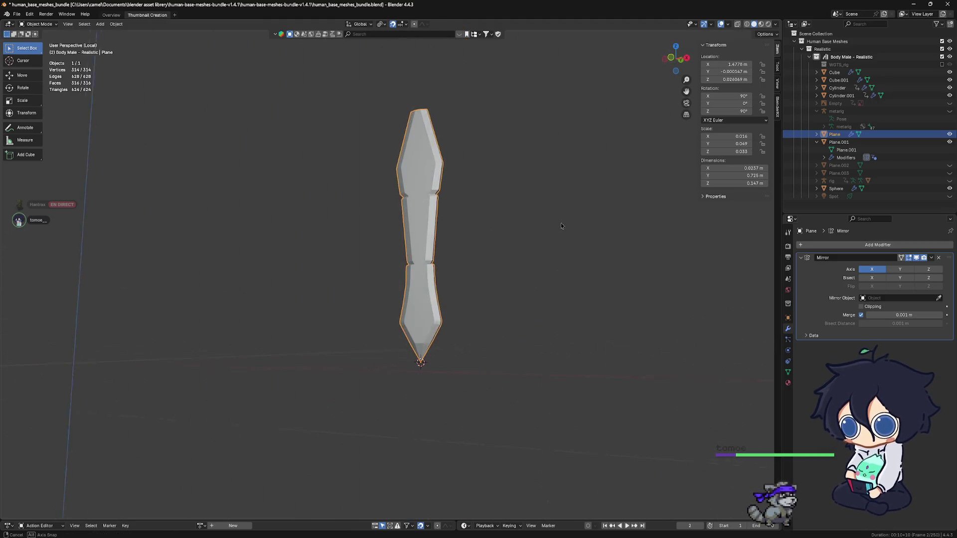
key(Tab)
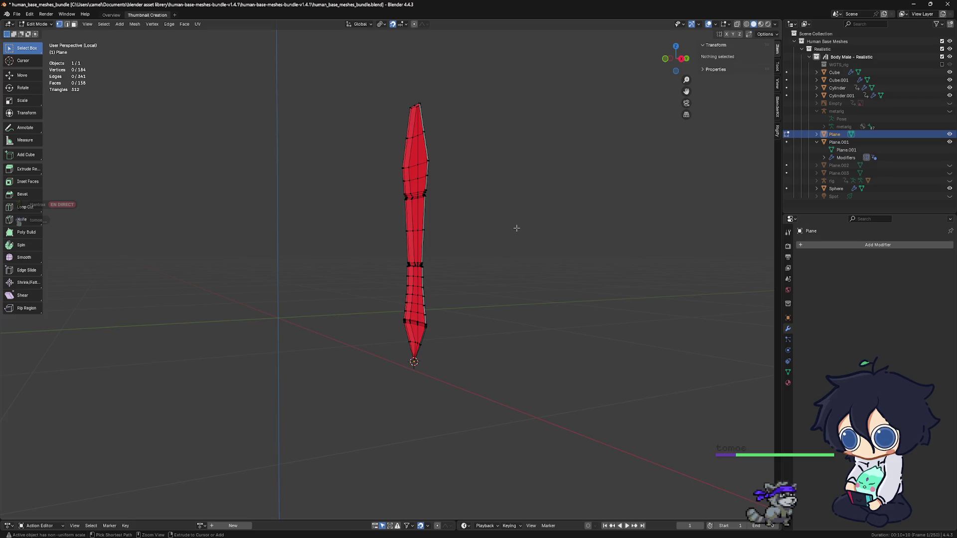
From the side view, box-select the right-hand column of blade vertices only.
key(a)
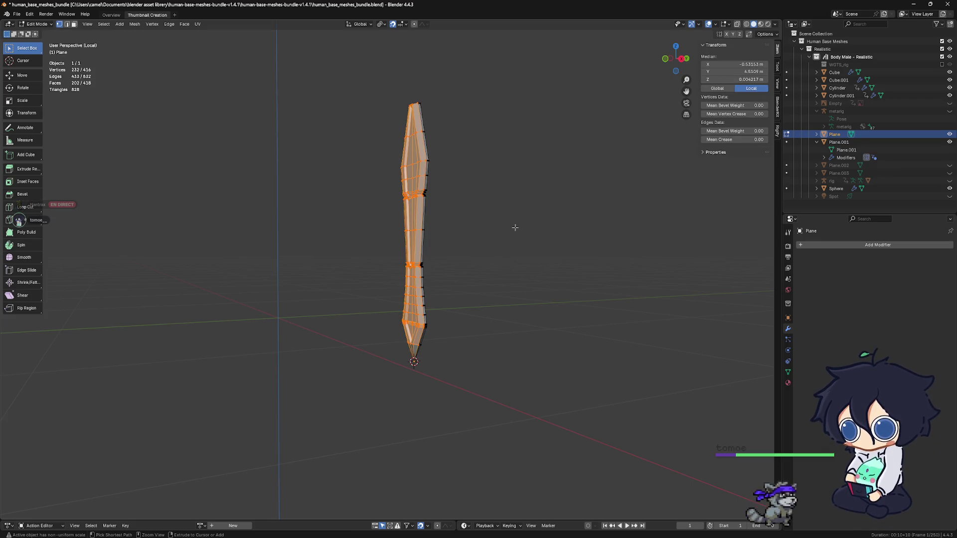
alt+middle_drag(519, 226, 505, 244)
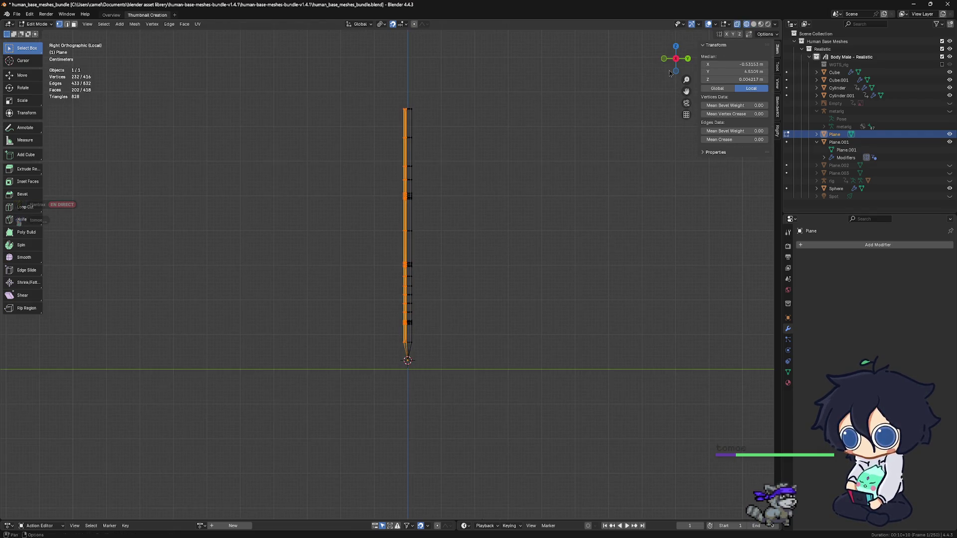
click(472, 222)
scroll(453, 231, up, 2)
scroll(440, 258, up, 1)
ctrl+scroll(441, 257, down, 2)
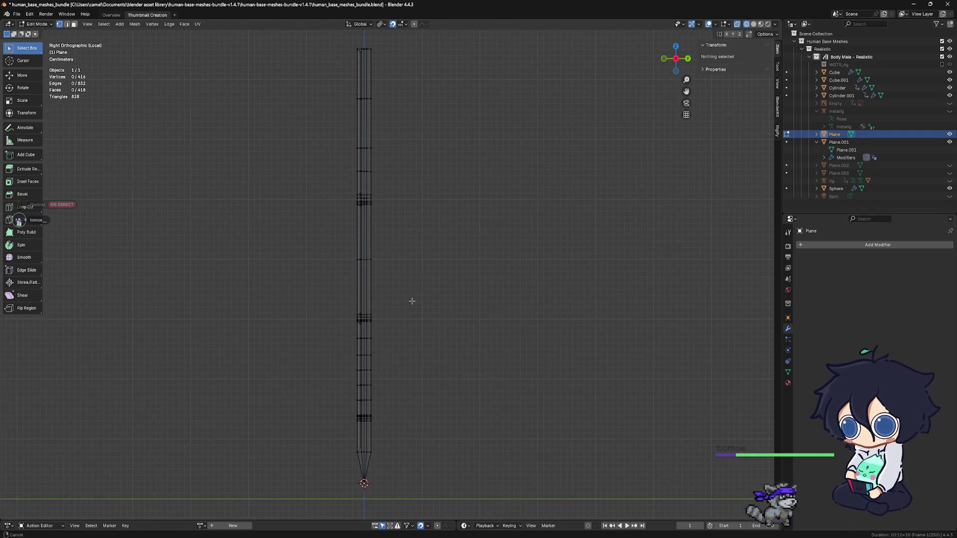
shift+scroll(421, 199, up, 3)
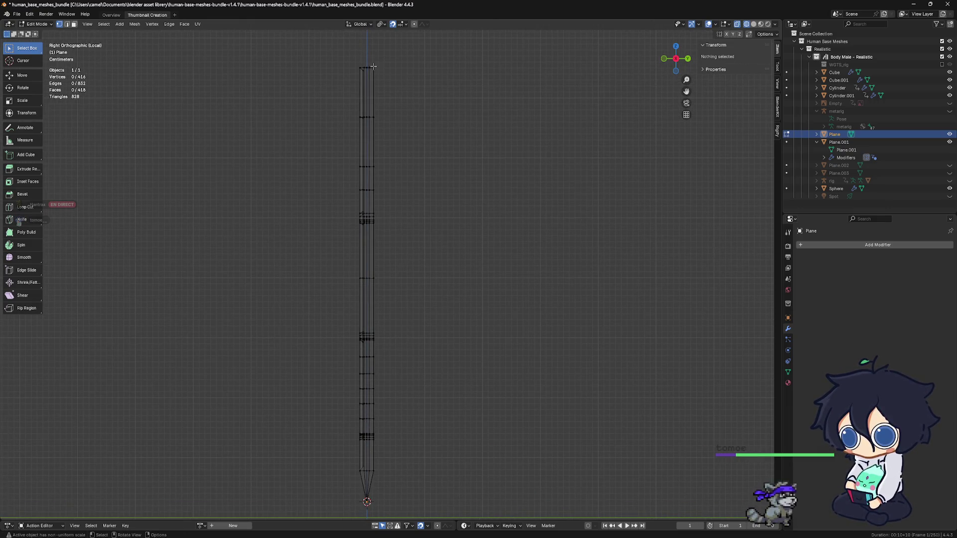
drag(368, 66, 409, 507)
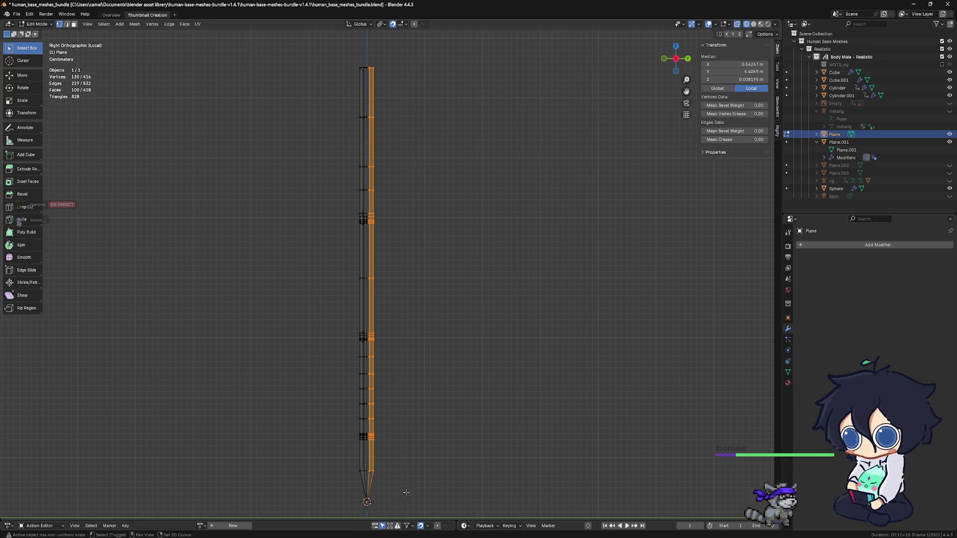
Delete the blade's right-side vertices and add a Mirror modifier to the remaining half.
shift+middle_drag(408, 506, 429, 426)
key(x)
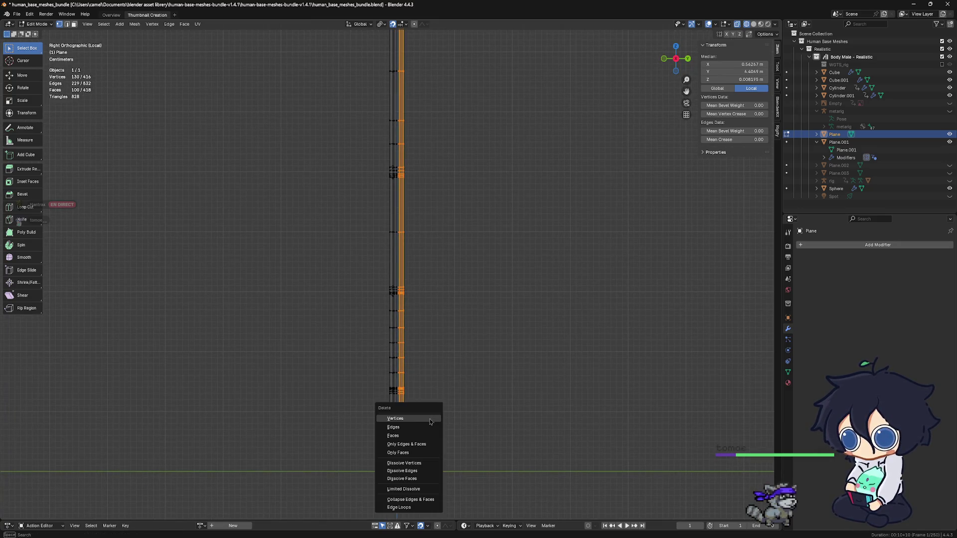
click(430, 420)
shift+middle_drag(431, 412, 418, 414)
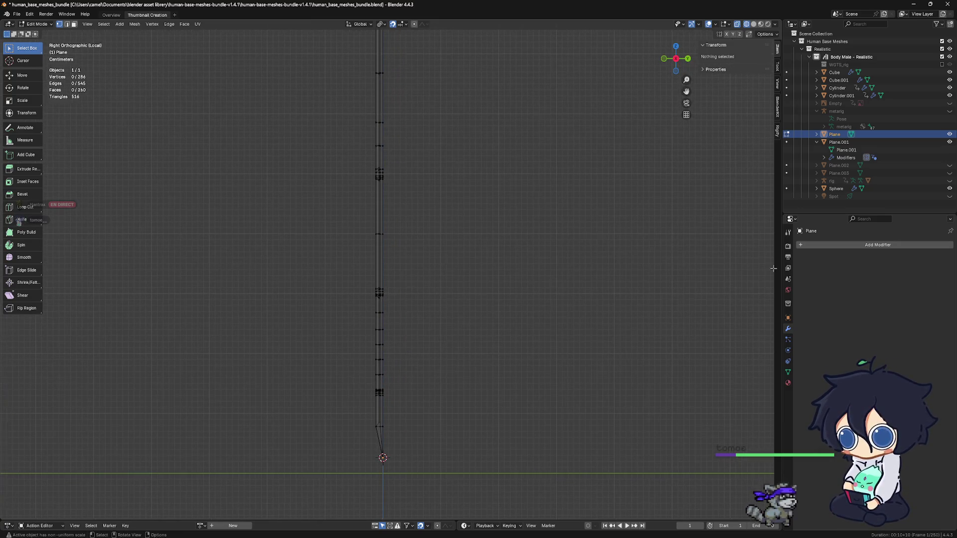
click(828, 246)
mouse_move(794, 242)
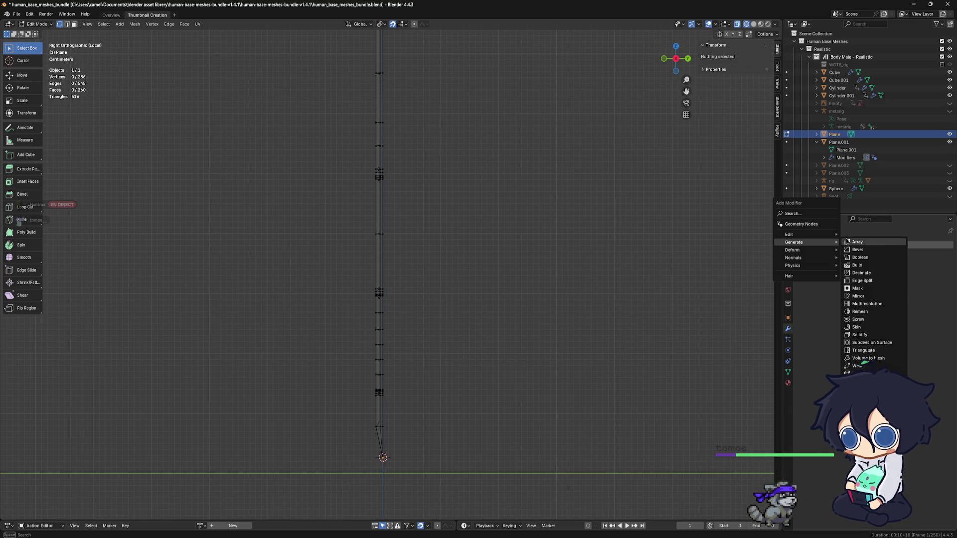
click(860, 298)
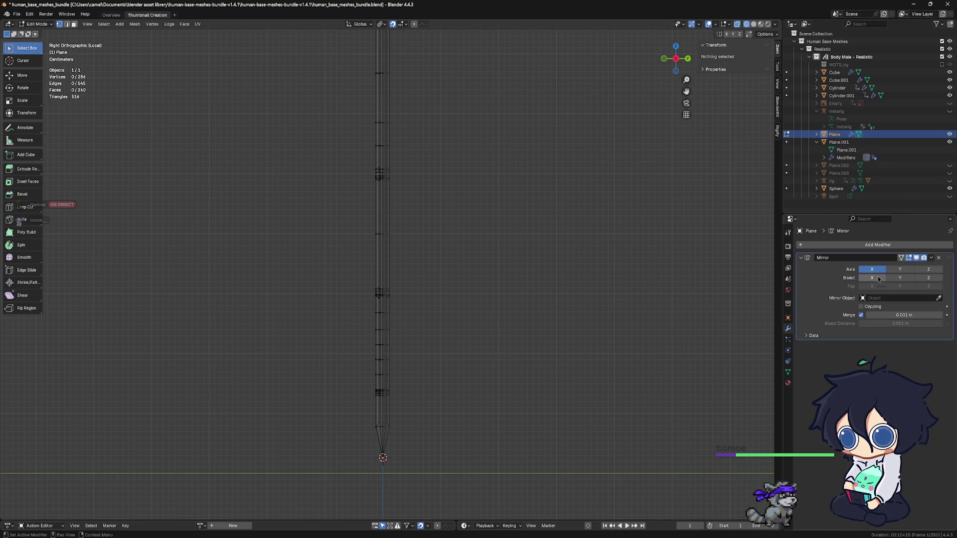
Check the mirrored blade in Solid shading from front, side and back views.
click(753, 24)
middle_drag(525, 195, 503, 197)
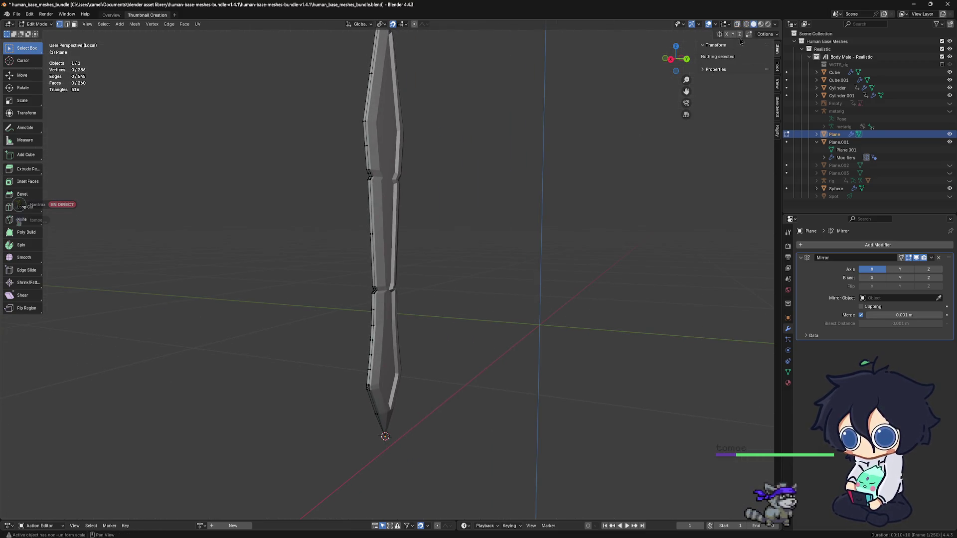
middle_drag(591, 155, 493, 210)
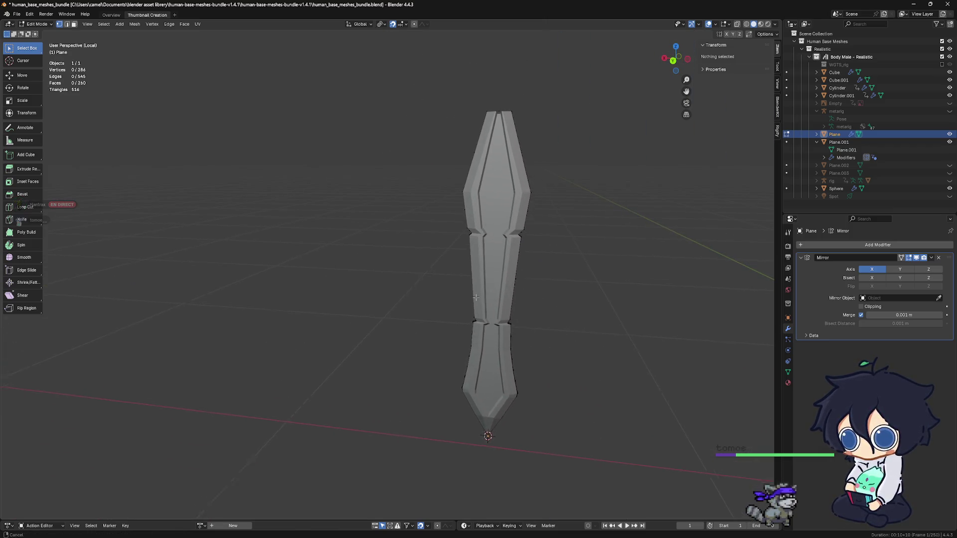
shift+middle_drag(493, 210, 428, 259)
key(KP_3)
key(KP_1)
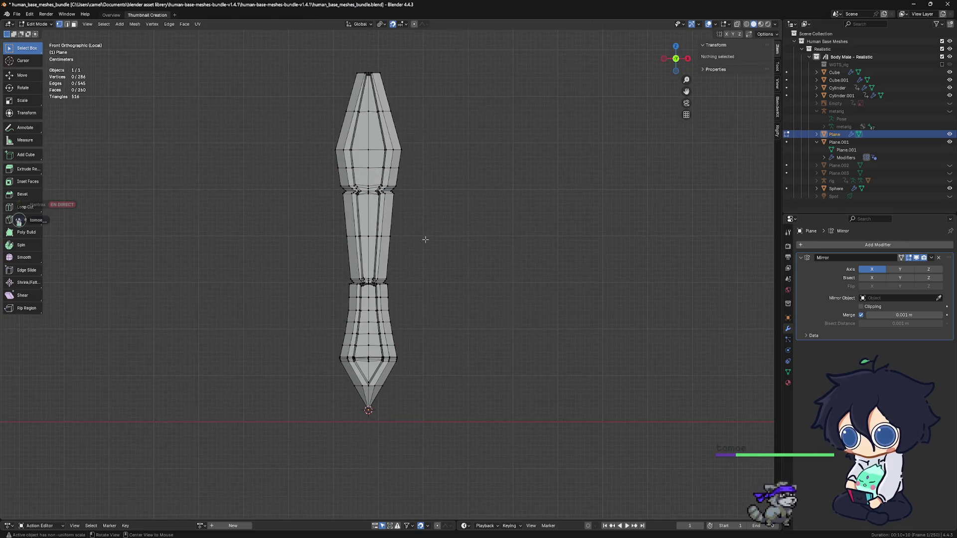
key(KP_3)
key(ctrl+KP_1)
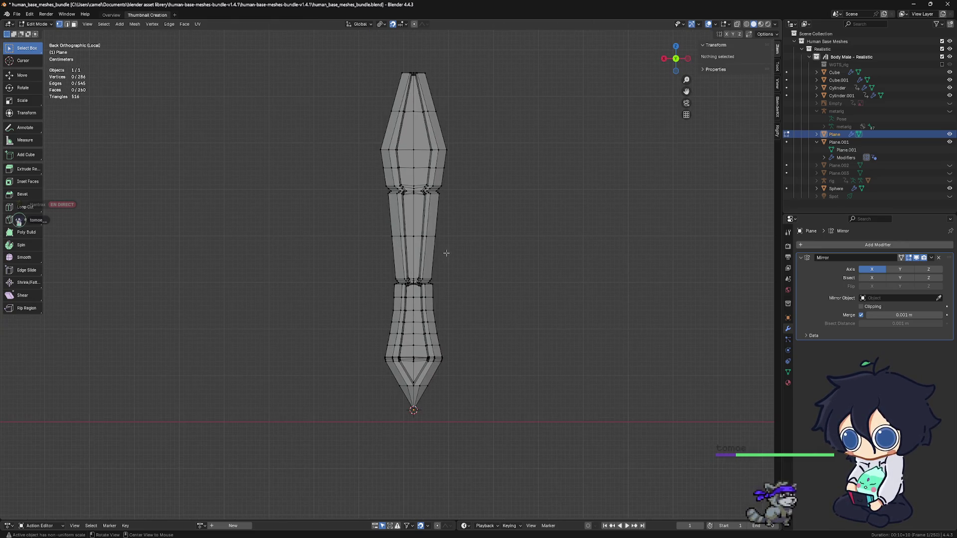
key(KP_3)
key(ctrl+KP_1)
mouse_move(423, 223)
middle_down()
mouse_move(454, 221)
mouse_move(355, 259)
mouse_move(374, 263)
mouse_move(316, 272)
mouse_move(295, 293)
mouse_move(444, 270)
mouse_move(665, 145)
middle_up()
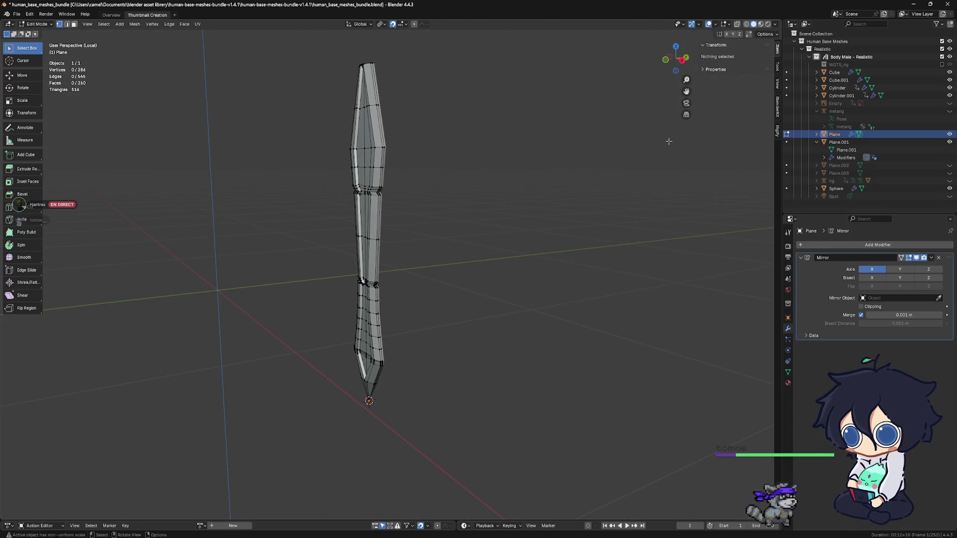
Bring the whole sword into a front orthographic view.
key(ctrl+KP_3)
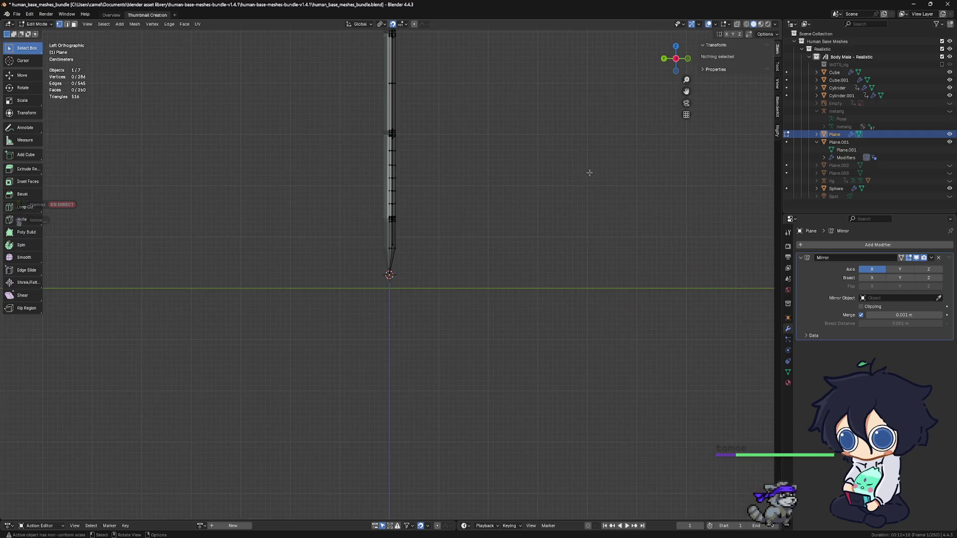
mouse_move(451, 156)
middle_down()
mouse_move(444, 226)
mouse_move(412, 218)
mouse_move(448, 210)
mouse_move(469, 187)
mouse_move(448, 219)
mouse_move(463, 102)
middle_up()
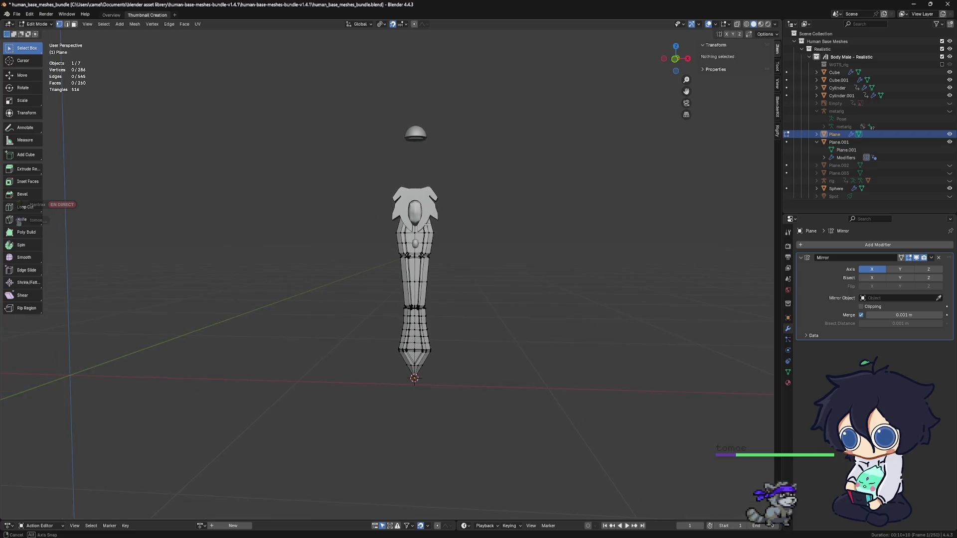
scroll(464, 101, up, 1)
scroll(464, 102, up, 2)
key(KP_1)
key(ctrl+KP_3)
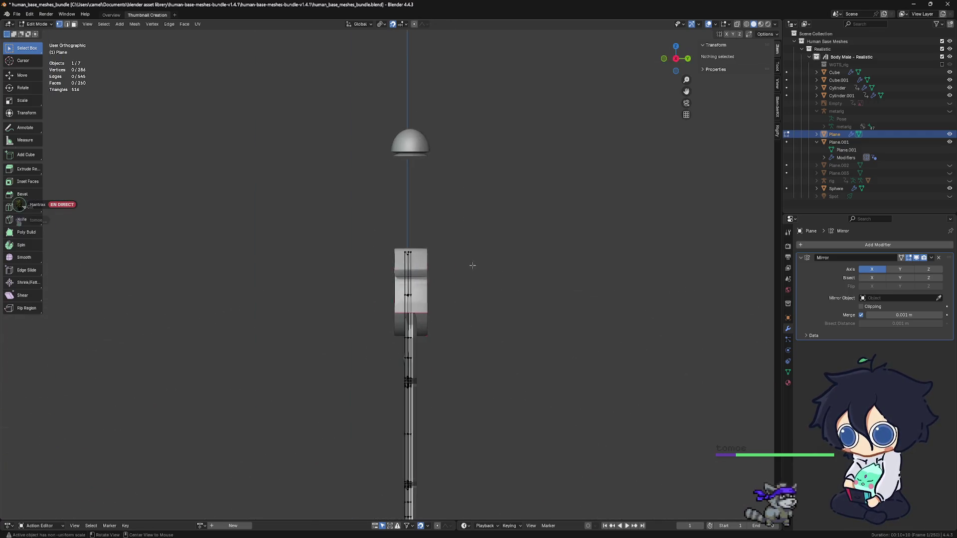
middle_drag(556, 252, 529, 223)
key(KP_1)
scroll(487, 206, up, 3)
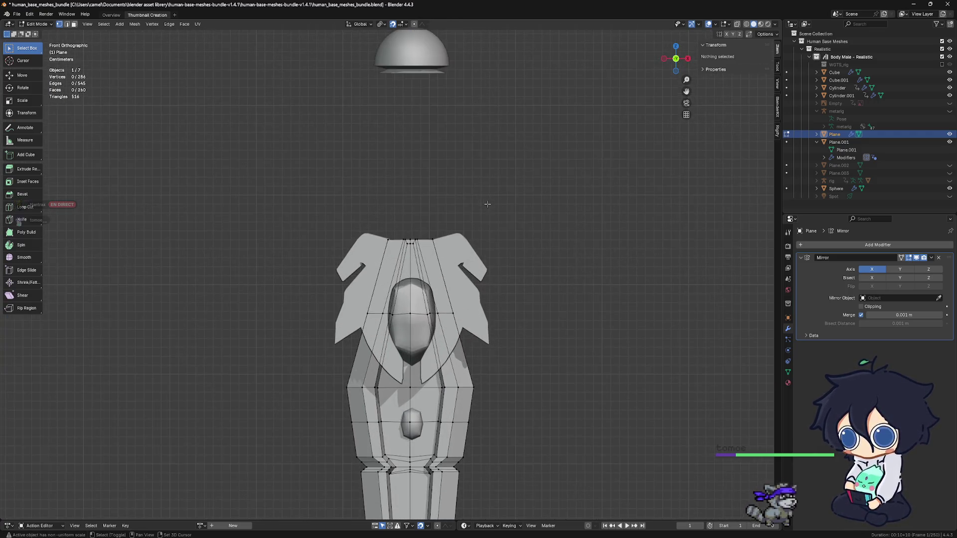
scroll(481, 225, up, 1)
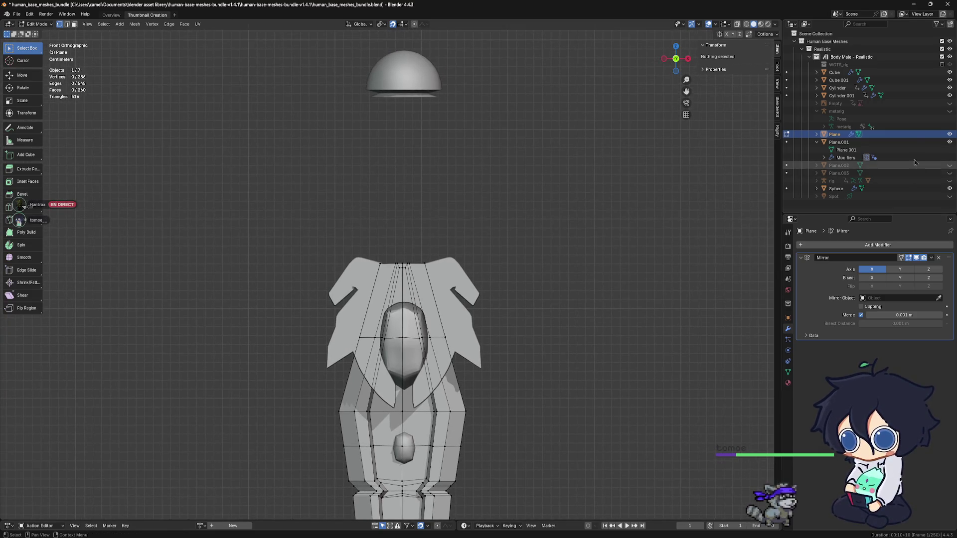
Hide the metarig and show Plane.002 in the Outliner, keeping Plane.003 hidden.
click(949, 111)
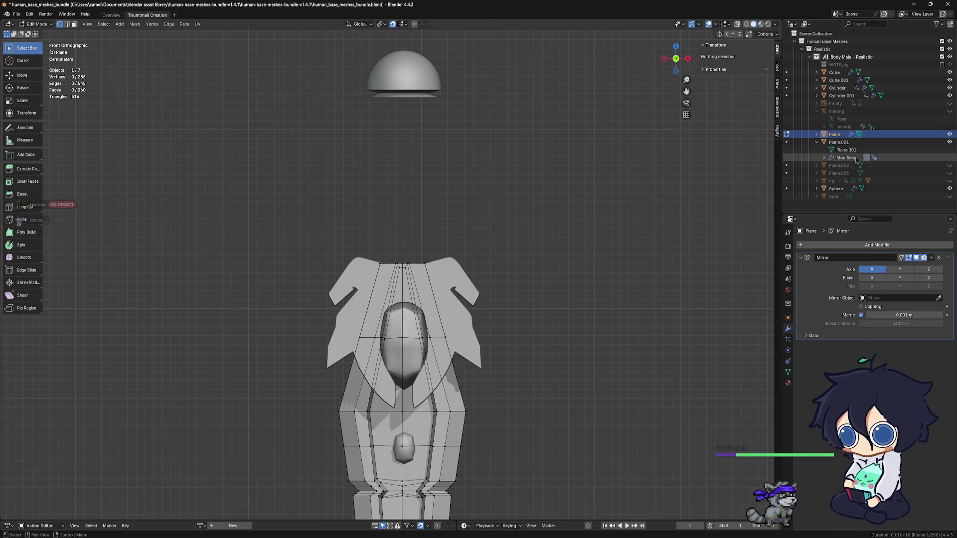
click(949, 166)
click(949, 173)
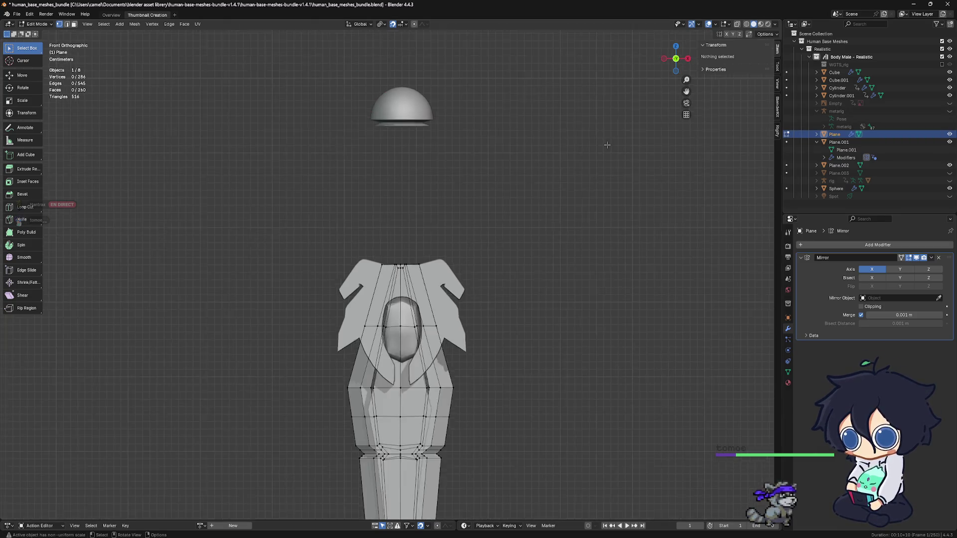
scroll(606, 146, down, 5)
scroll(606, 146, down, 2)
scroll(592, 148, down, 1)
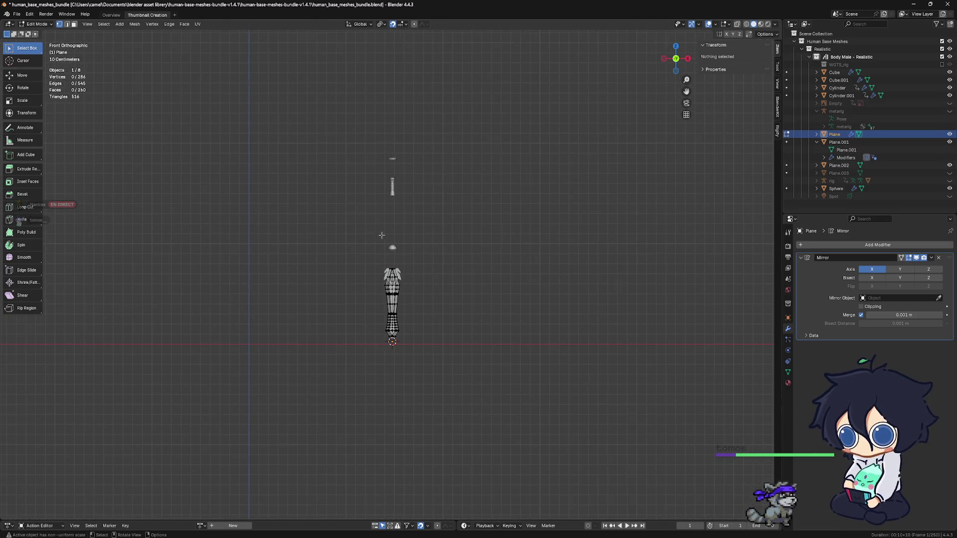
scroll(397, 218, up, 2)
shift+scroll(411, 75, up, 1)
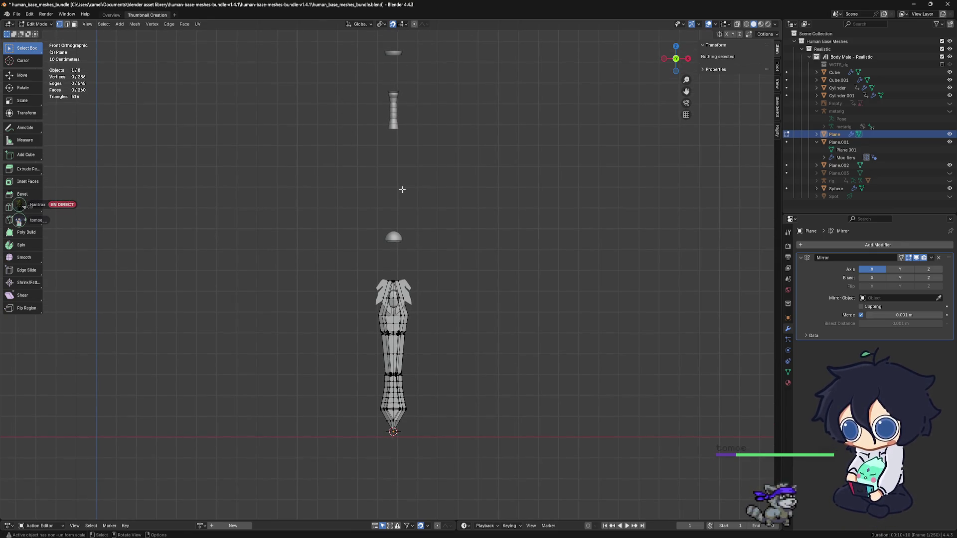
key(Tab)
Apply the blade's Mirror modifier and return to Object Mode with the pommel selected.
key(Tab)
key(ctrl+a)
key(Tab)
key(Tab)
key(ctrl+z)
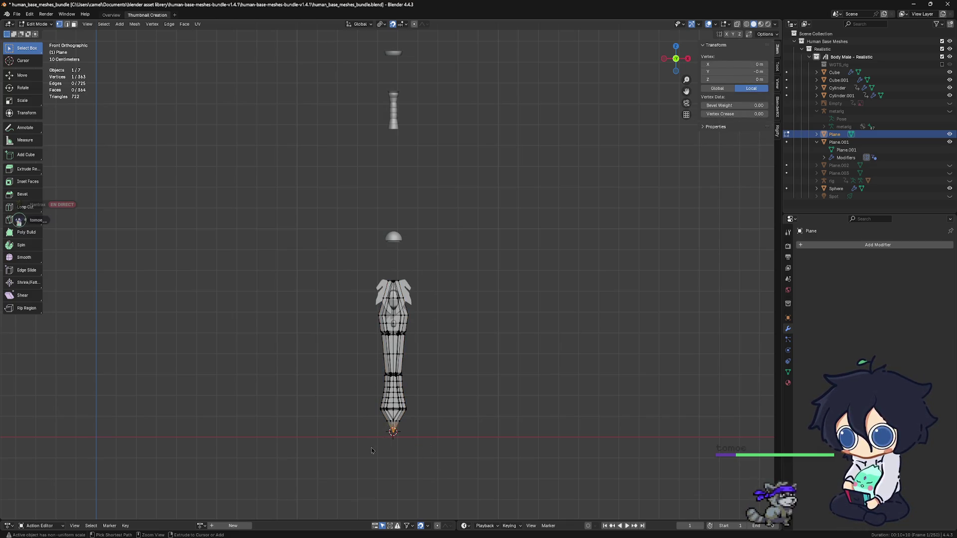
key(Tab)
click(390, 437)
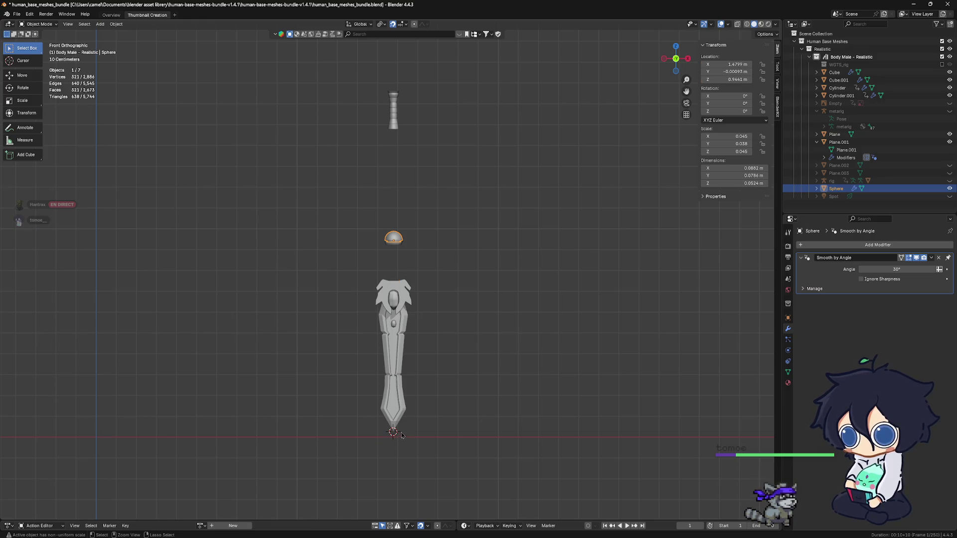
Seat the grip cylinder and pommel sphere on the handle above the guard.
key(ctrl+z)
key(ctrl+z)
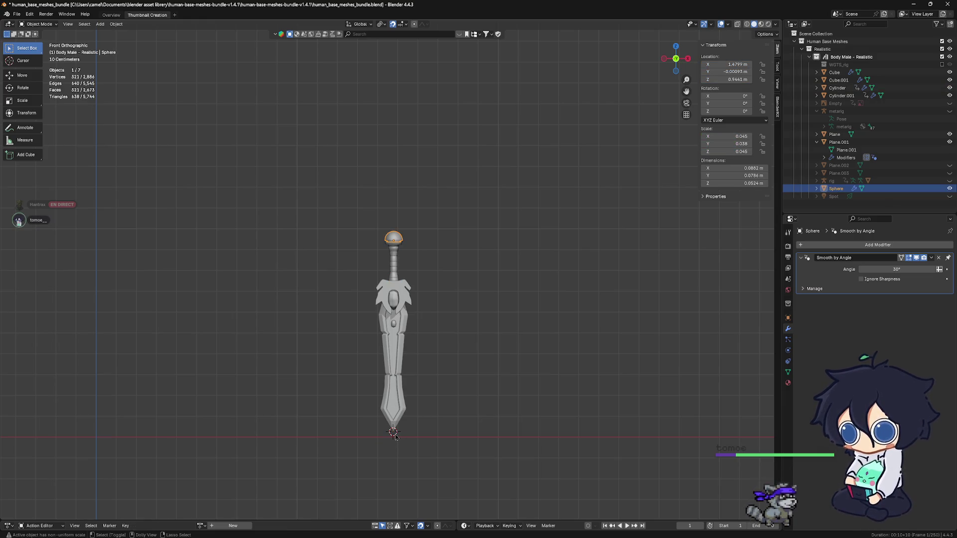
key(ctrl+z)
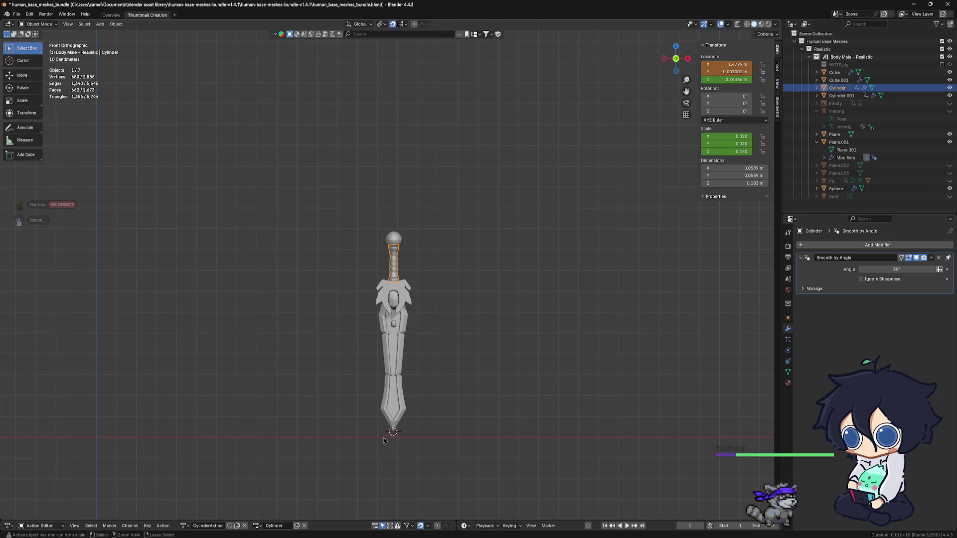
key(ctrl+z)
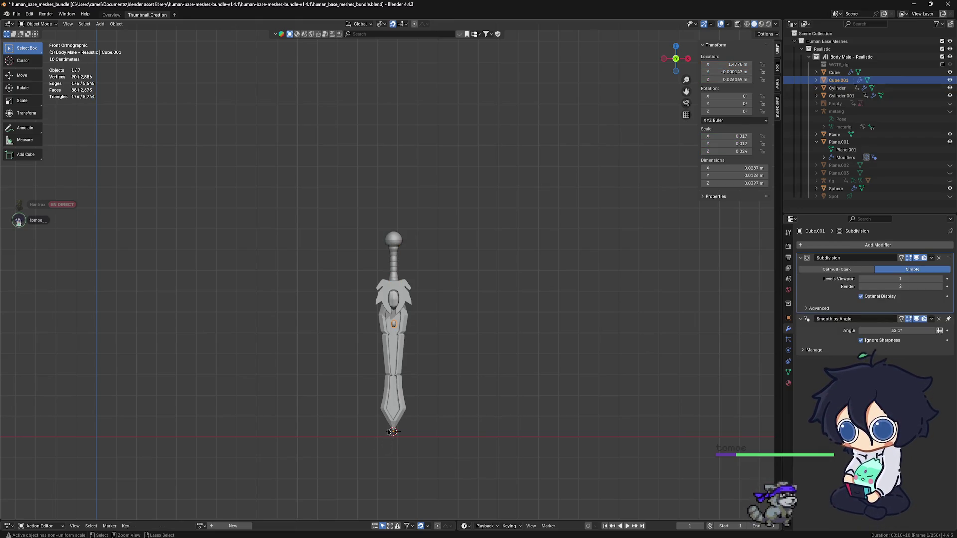
key(ctrl+z)
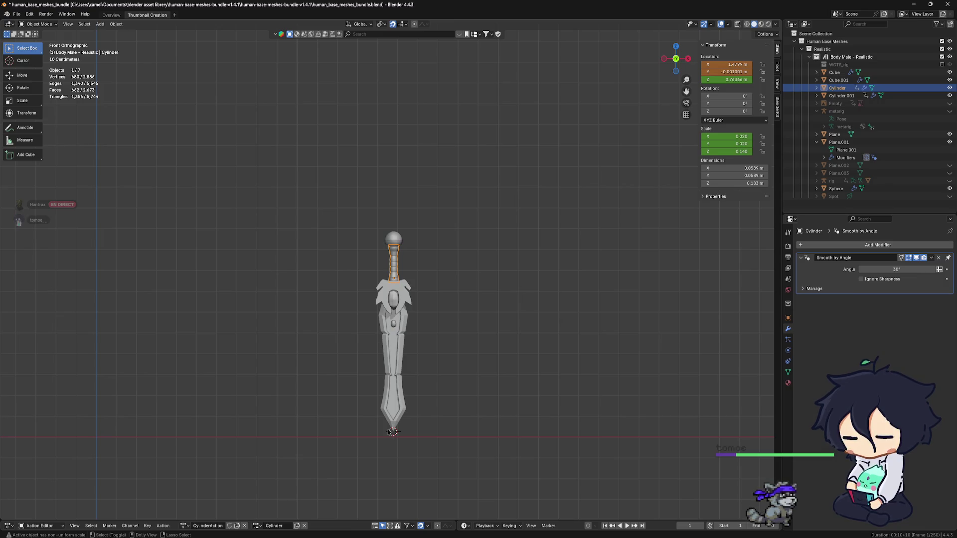
key(ctrl+z)
key(ctrl+z)
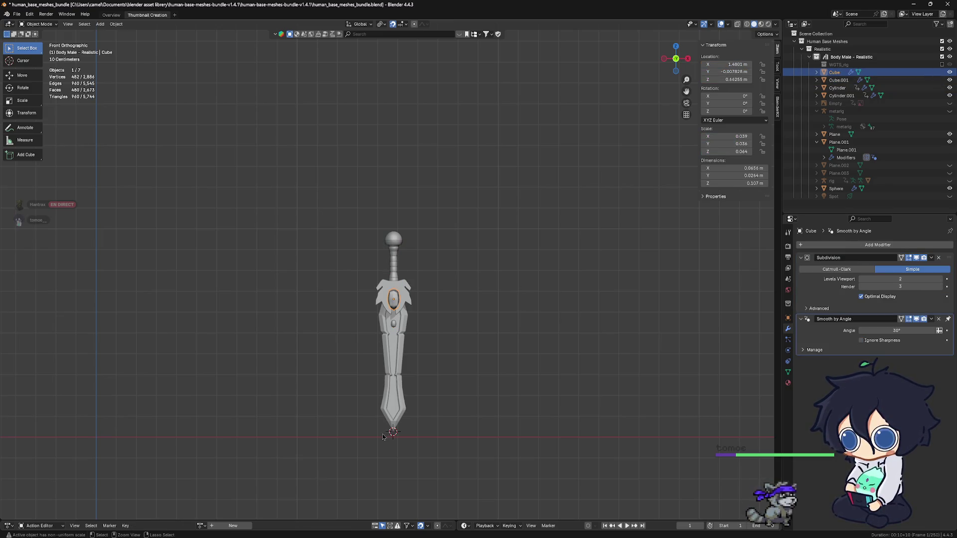
key(ctrl+z)
key(ctrl+z)
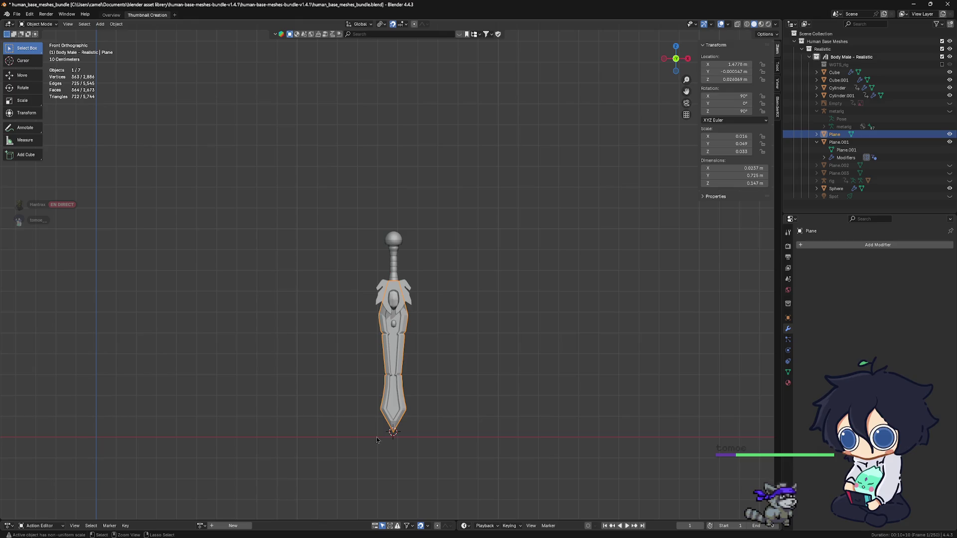
key(ctrl+z)
mouse_move(377, 440)
shift+middle_down()
mouse_move(426, 385)
mouse_move(503, 324)
mouse_move(489, 288)
mouse_move(531, 278)
shift+middle_up()
Isolate the blade in Local View and enter Edit Mode on it.
click(426, 385)
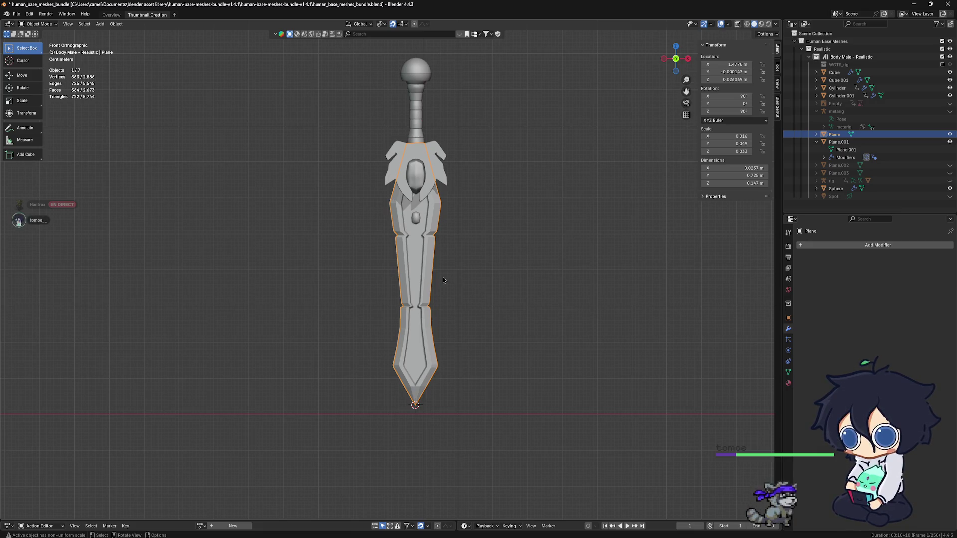
key(KP_Divide)
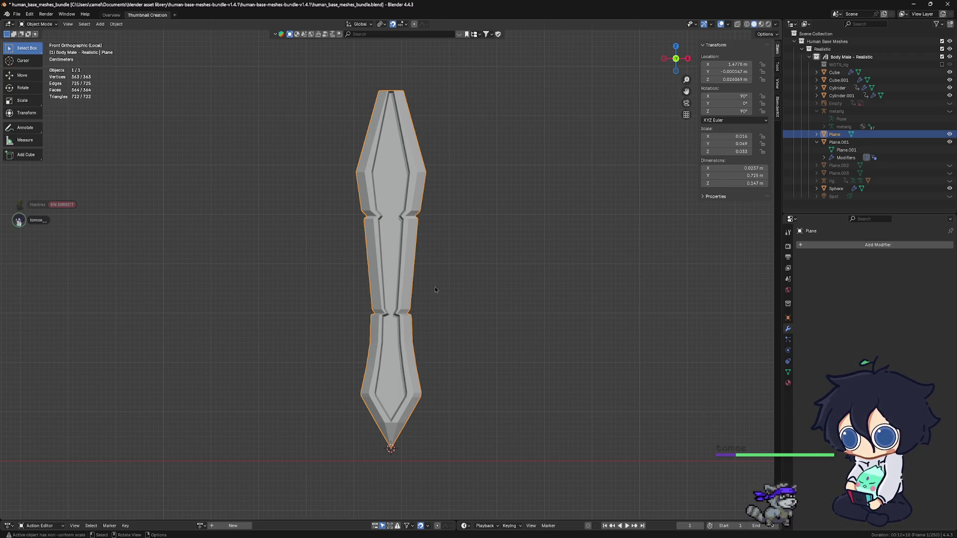
key(KP_Divide)
key(KP_Divide)
key(ctrl+Tab)
click(476, 278)
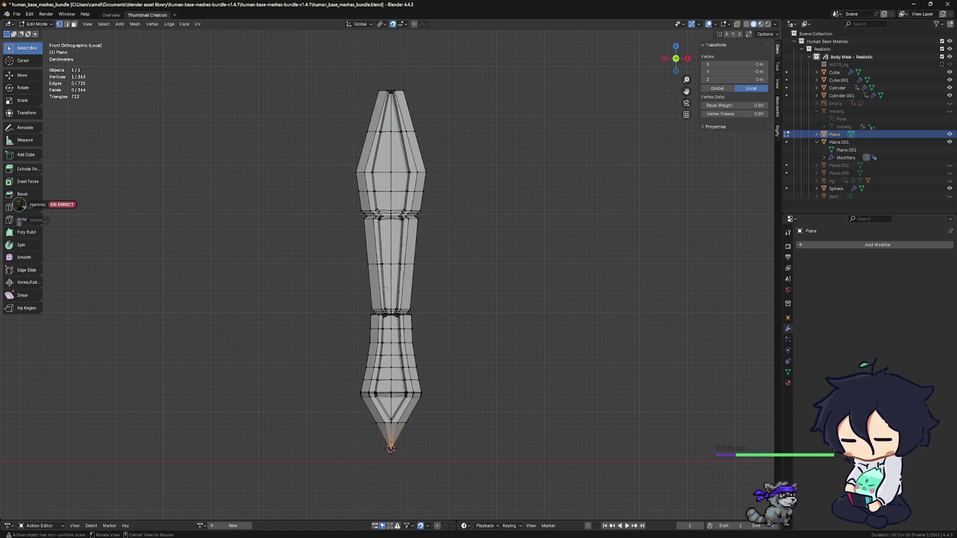
View the blade side-on in solid shading and start a Loop Cut across it.
key(ctrl+KP_1)
scroll(436, 312, up, 2)
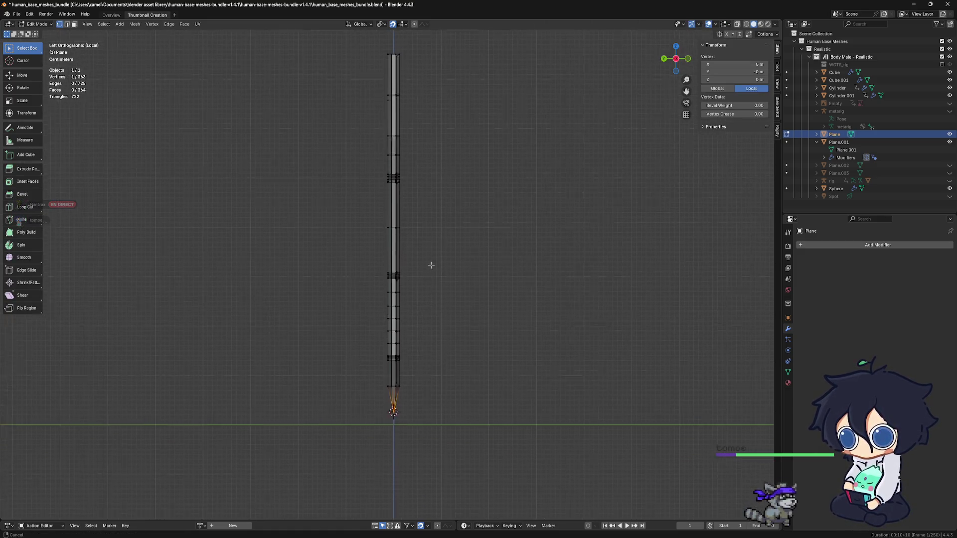
scroll(404, 374, up, 1)
scroll(405, 375, up, 1)
scroll(408, 418, down, 2)
scroll(434, 360, down, 1)
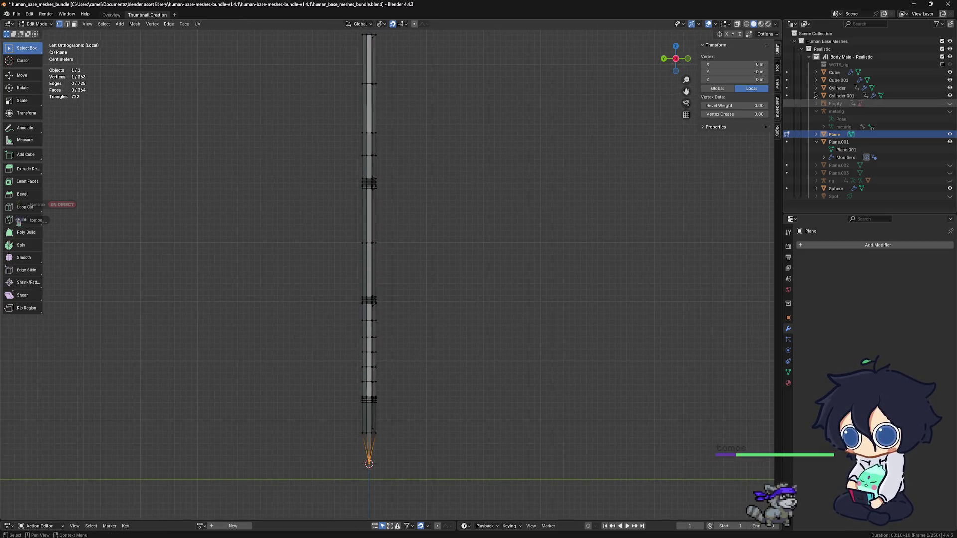
scroll(530, 183, down, 1)
scroll(406, 221, up, 1)
click(746, 24)
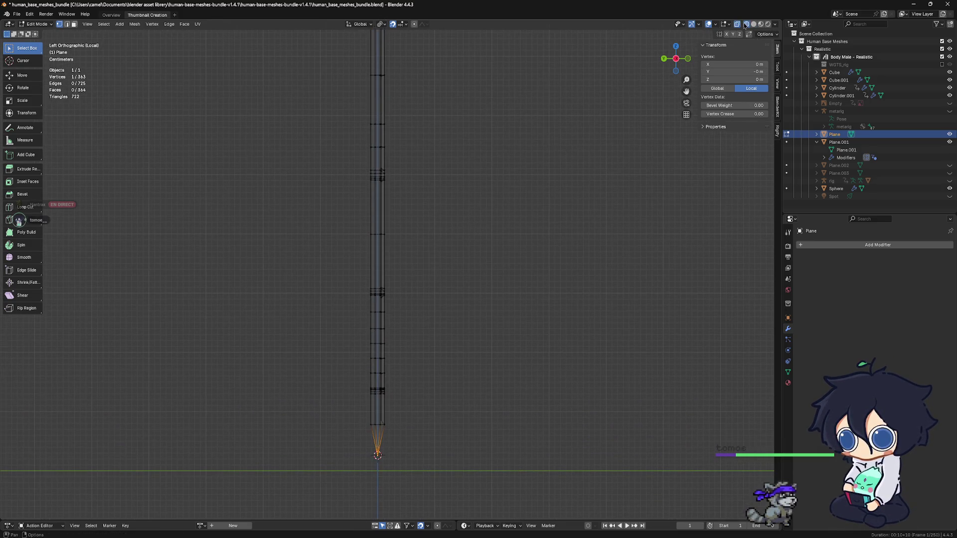
click(752, 24)
scroll(407, 199, down, 1)
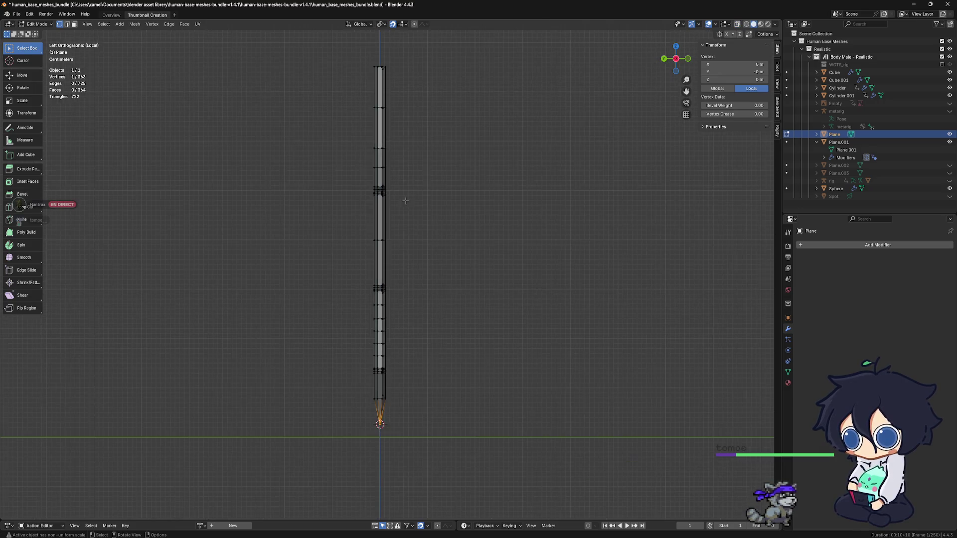
shift+middle_drag(382, 208, 394, 201)
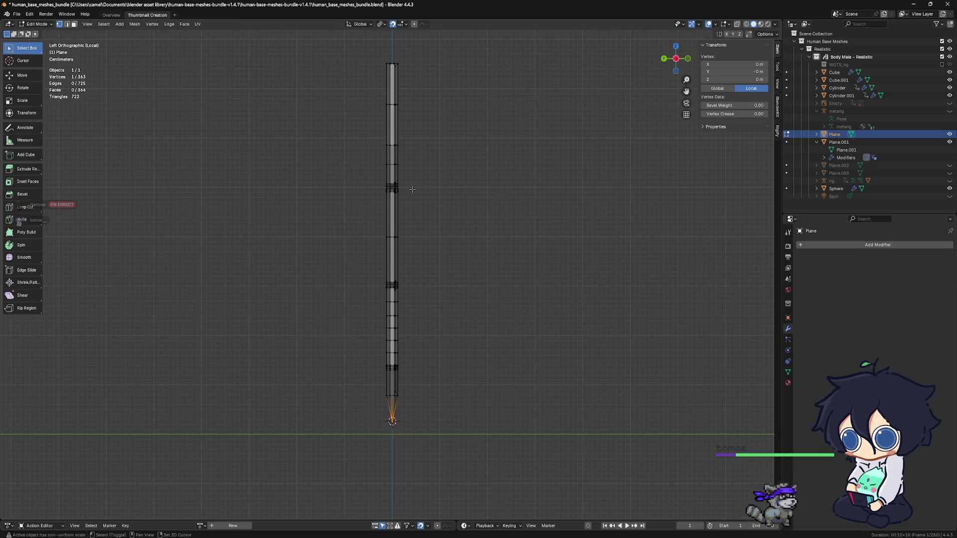
key(ctrl+r)
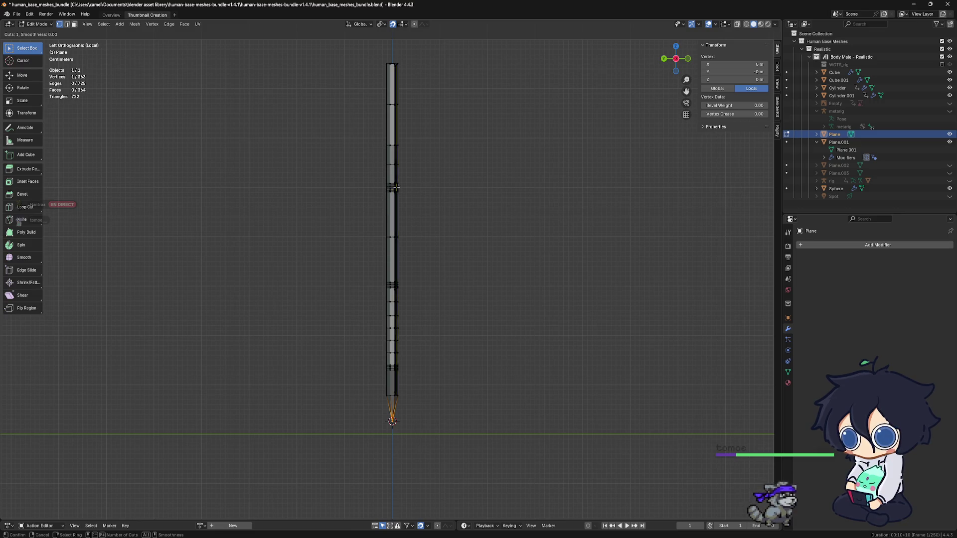
Place the loop cut across the blade and join a vertex to the tip with a new edge.
click(392, 187)
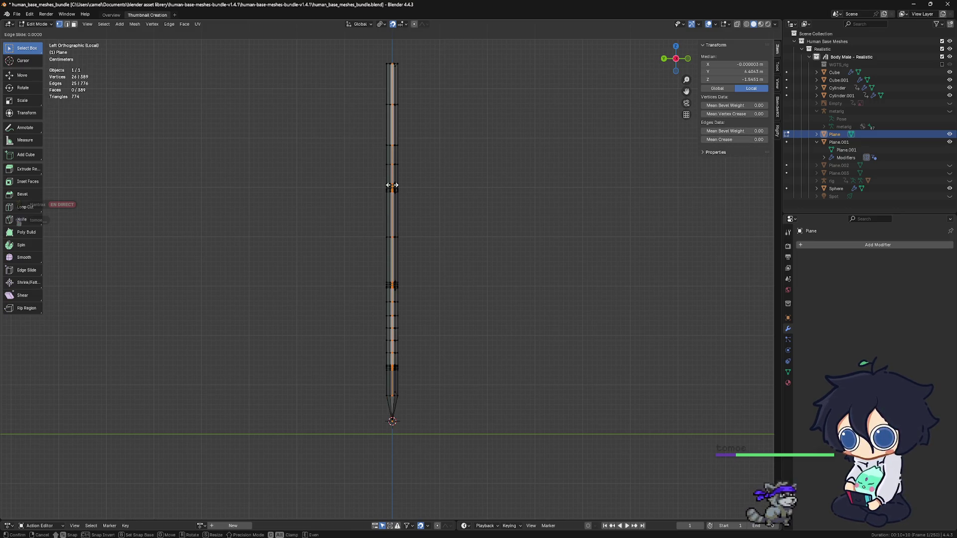
click(392, 186)
scroll(400, 224, up, 3)
shift+middle_drag(400, 288, 417, 249)
click(371, 318)
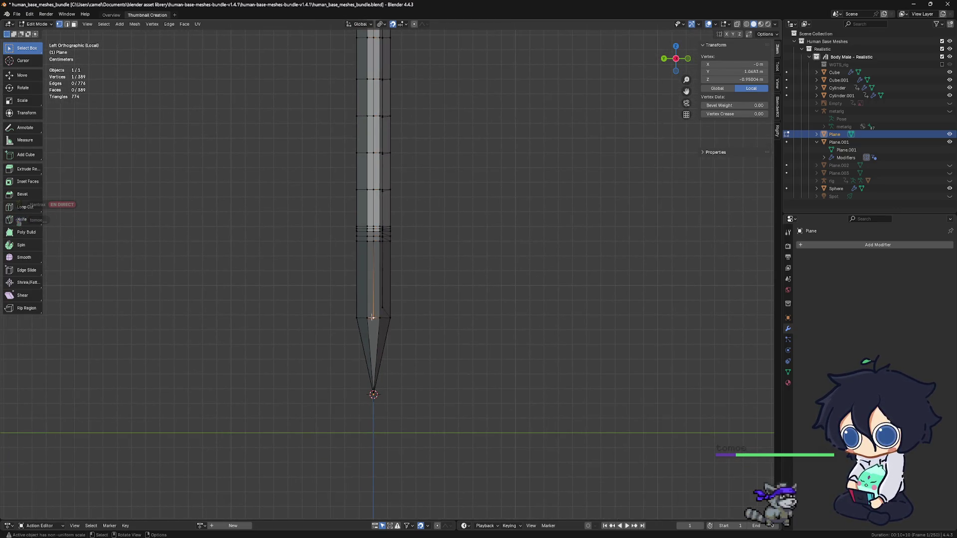
shift+click(373, 394)
scroll(393, 382, up, 2)
shift+middle_drag(392, 382, 402, 366)
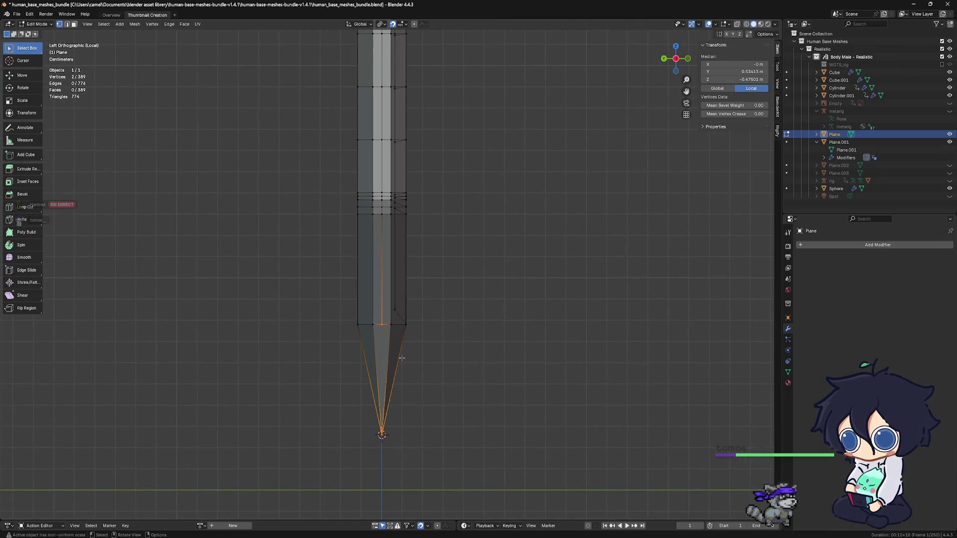
key(f)
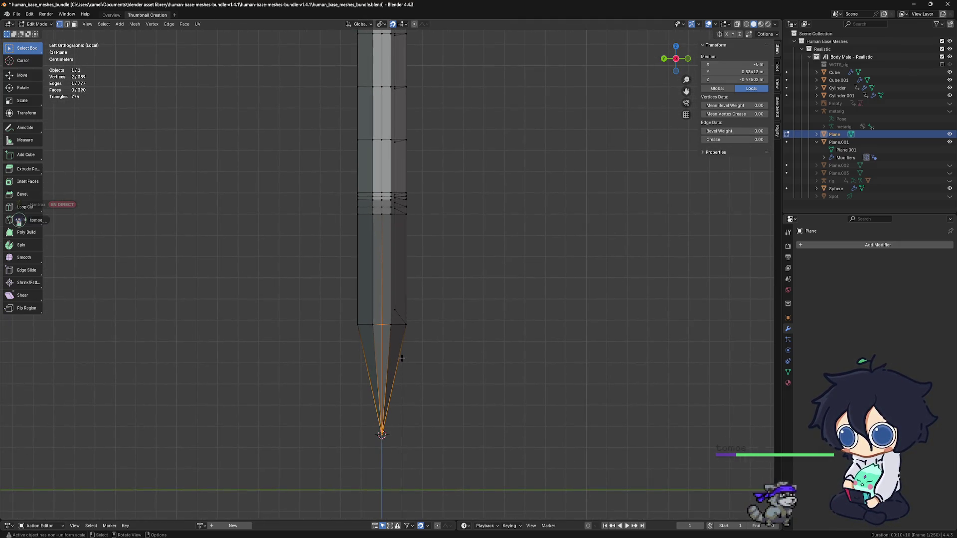
scroll(407, 322, down, 5)
Check the blade from both sides, deselect all and start another loop cut.
shift+middle_drag(426, 209, 400, 329)
key(KP_1)
key(KP_3)
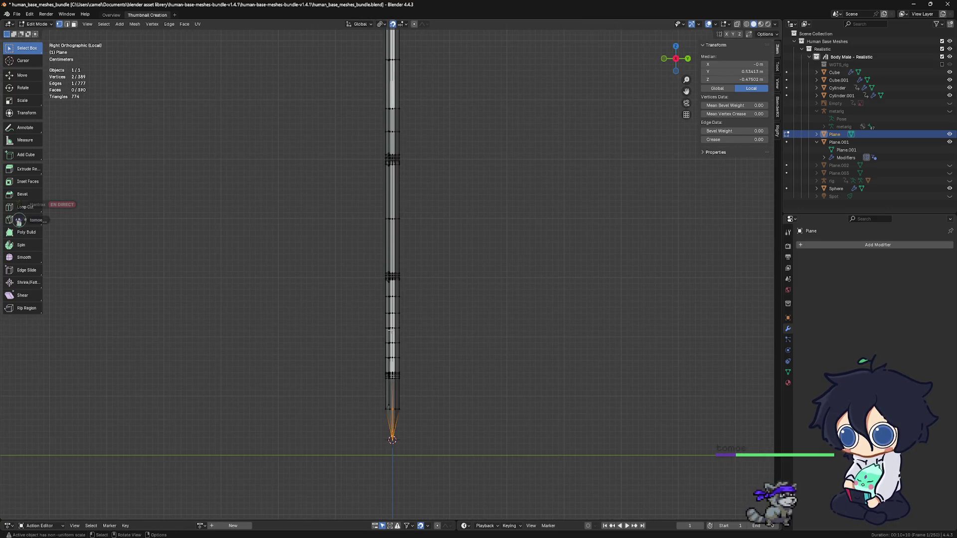
key(alt+a)
key(ctrl+r)
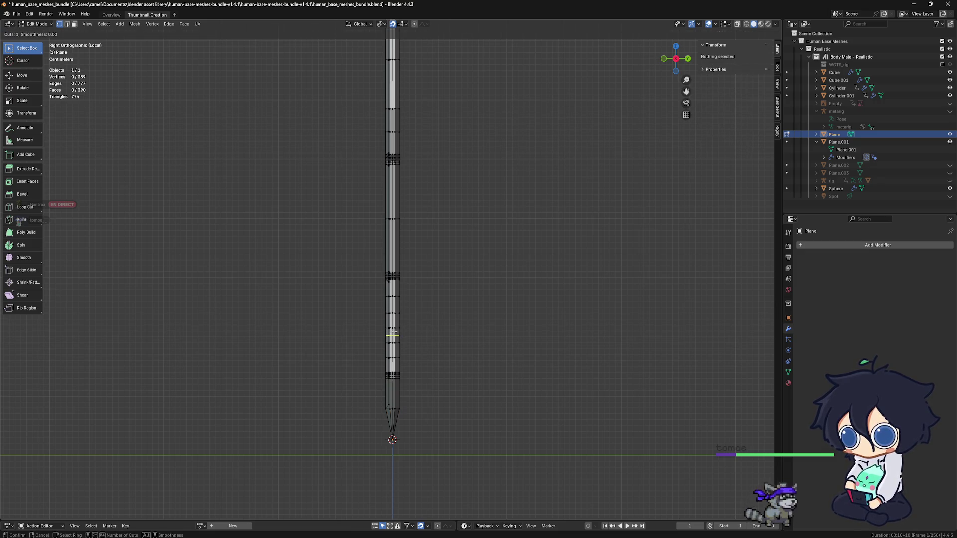
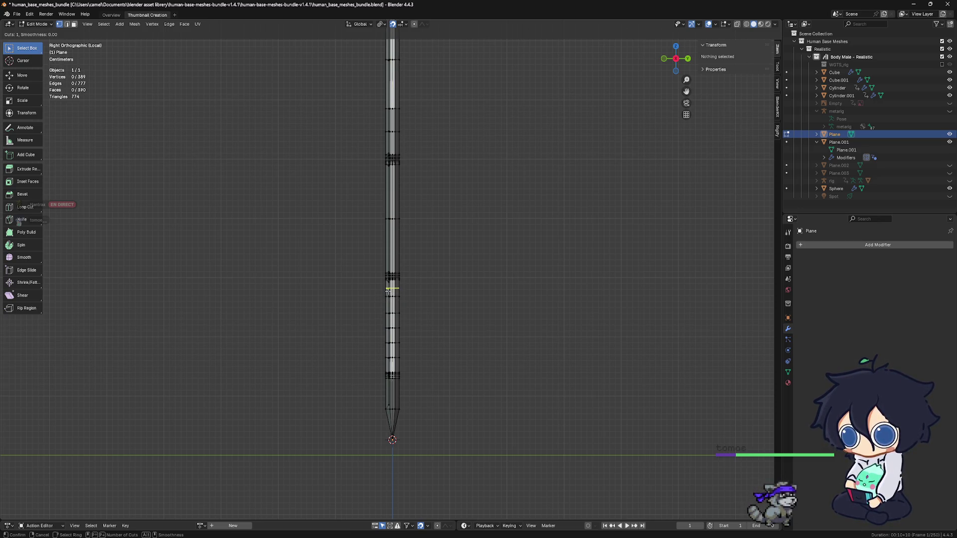
scroll(392, 304, down, 1)
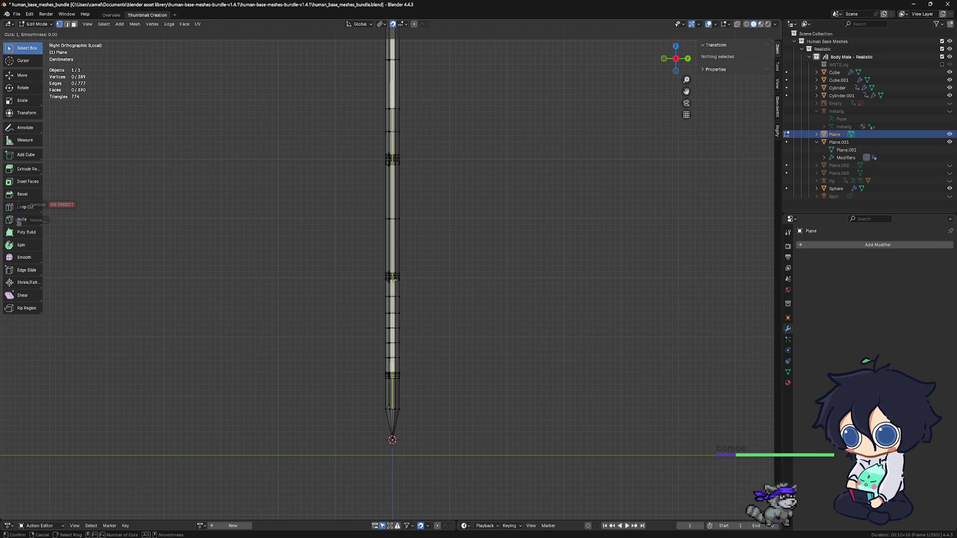
Add a single loop cut across the blade, confirmed in place without sliding.
click(392, 278)
click(392, 279)
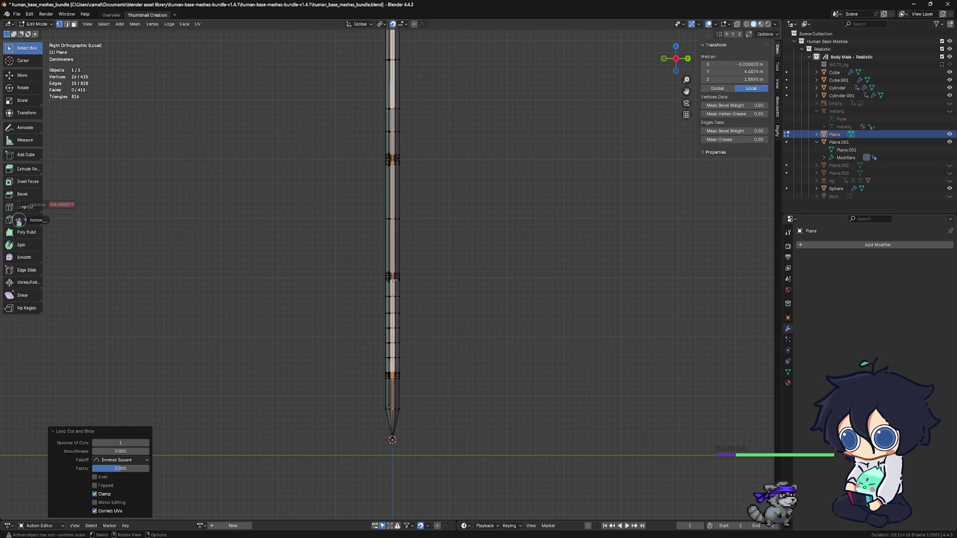
scroll(391, 332, up, 2)
scroll(393, 335, up, 1)
scroll(401, 340, down, 1)
scroll(408, 345, up, 2)
shift+middle_drag(409, 345, 392, 275)
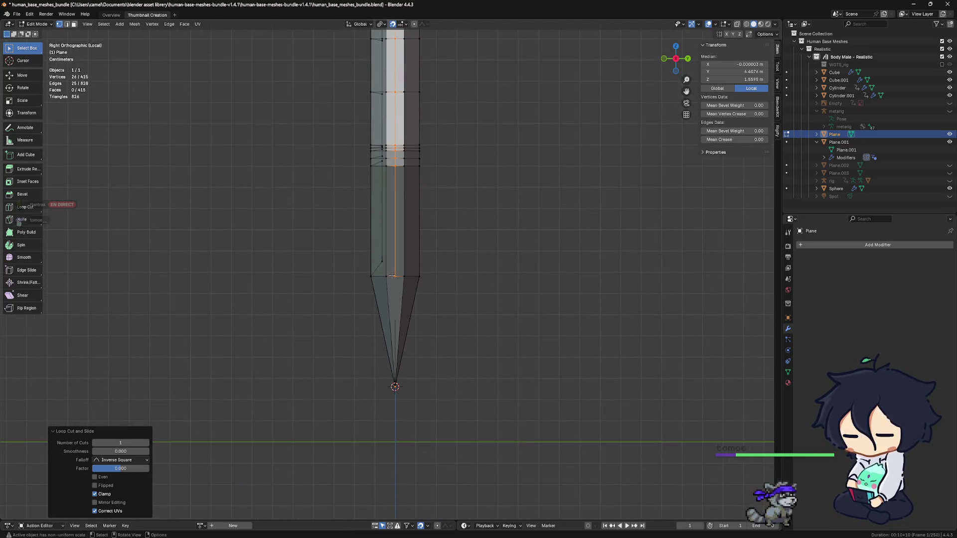
Connect the blade's tip vertex to the other selected vertex with a new edge (J).
key(alt+a)
click(395, 382)
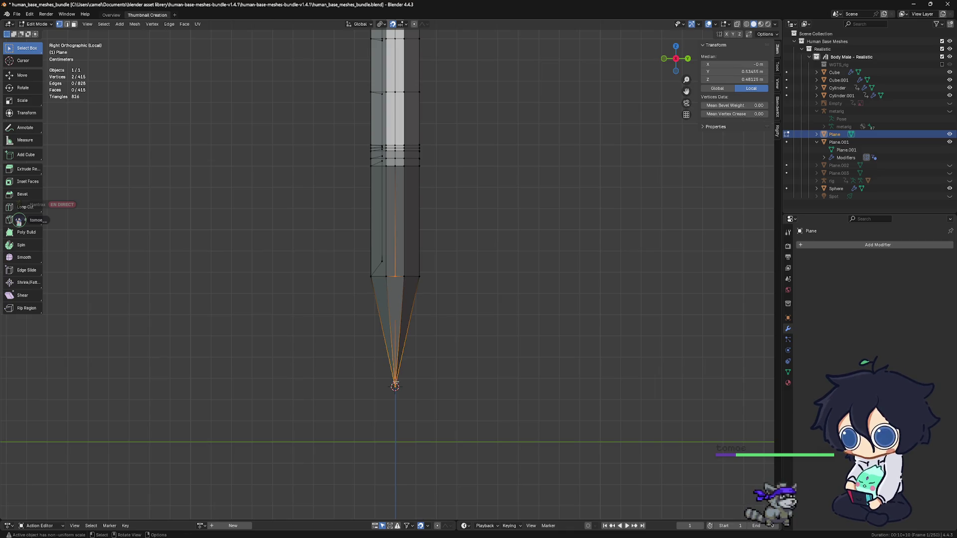
key(j)
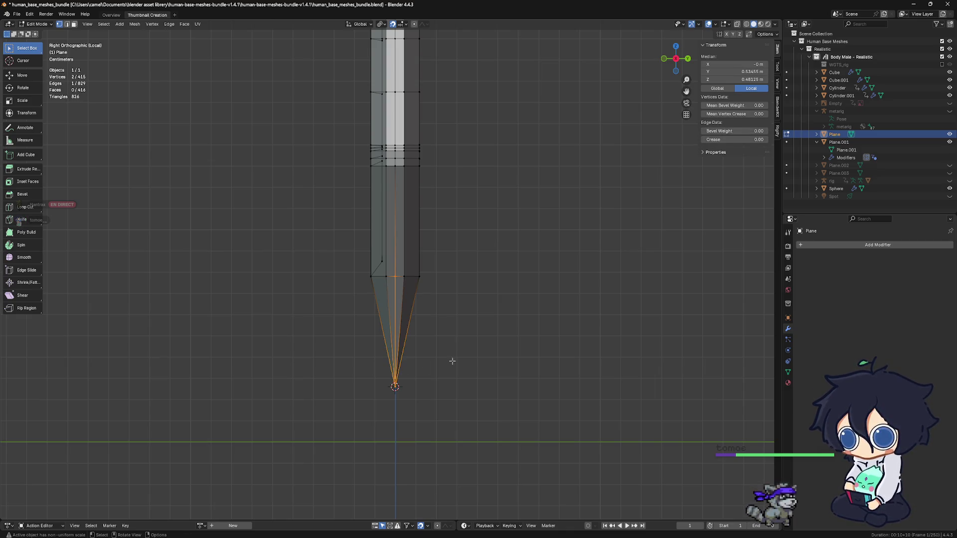
scroll(458, 364, down, 4)
key(alt+a)
shift+middle_drag(428, 272, 412, 247)
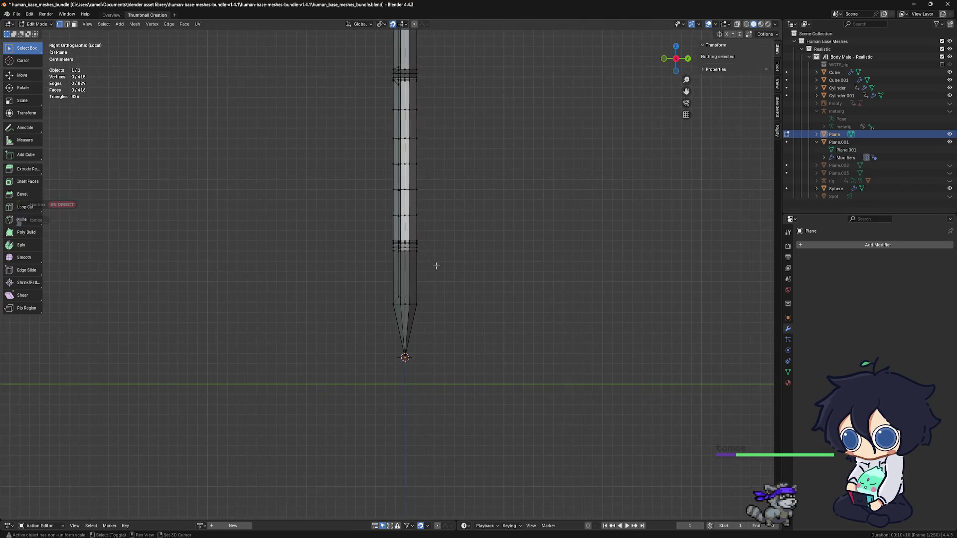
shift+scroll(418, 254, up, 10)
mouse_move(433, 331)
middle_down()
mouse_move(414, 232)
mouse_move(403, 300)
middle_up()
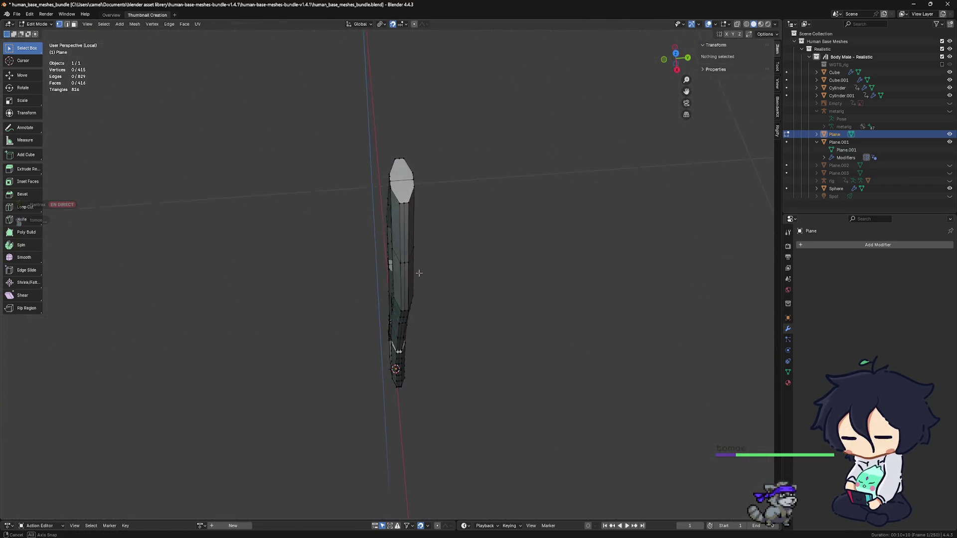
Subdivide the blade's top edge to add a centre vertex and snap to Left view.
click(399, 296)
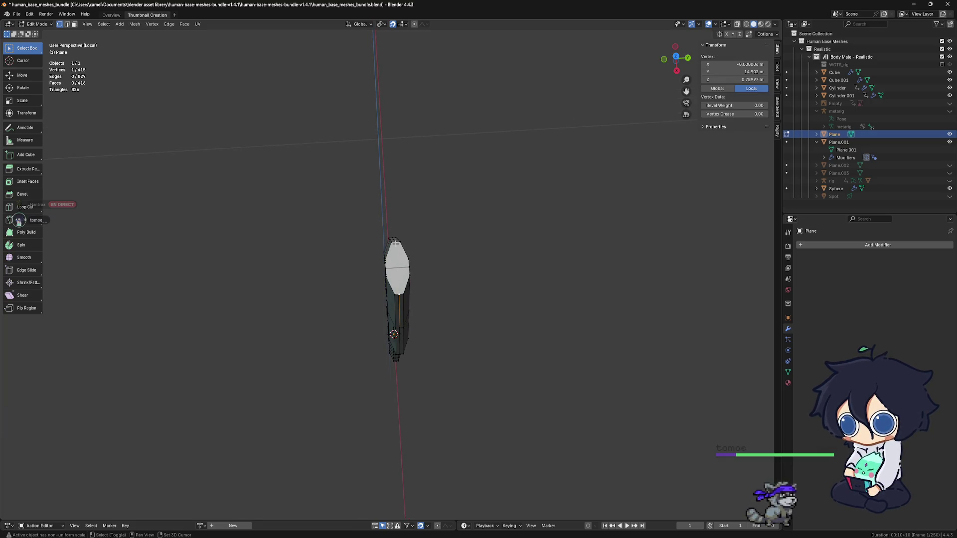
key(shift+r)
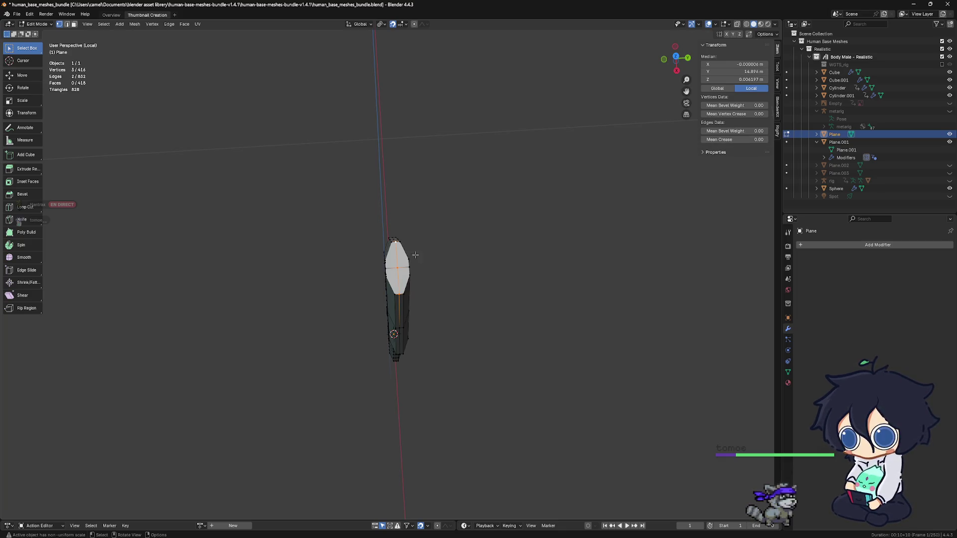
middle_drag(415, 254, 470, 267)
scroll(415, 289, up, 5)
mouse_move(413, 288)
middle_down()
mouse_move(442, 270)
mouse_move(452, 172)
mouse_move(433, 143)
middle_up()
key(ctrl+KP_3)
Box-select and delete one half of the blade's vertices, then add a Mirror modifier.
click(433, 142)
click(396, 84)
drag(397, 83, 399, 87)
drag(406, 175, 409, 456)
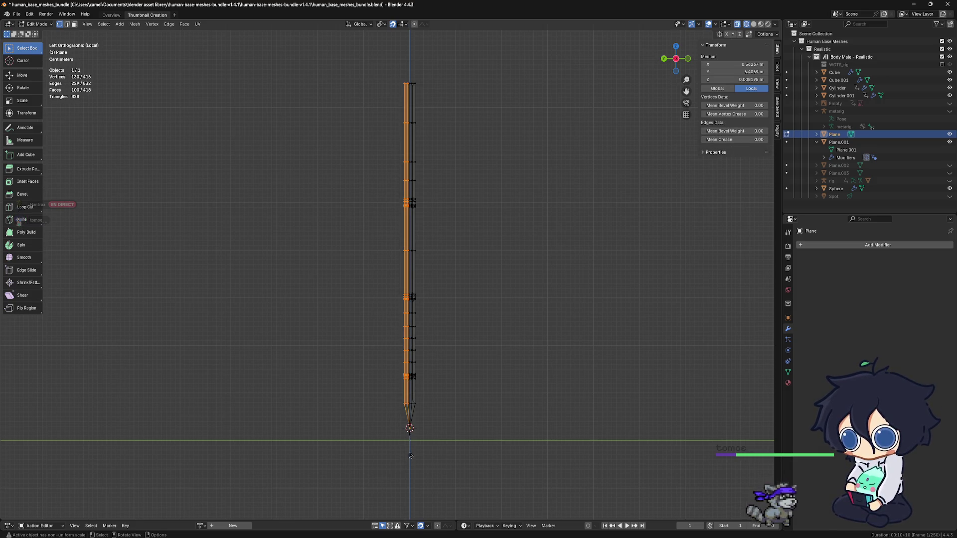
shift+middle_drag(436, 433, 433, 400)
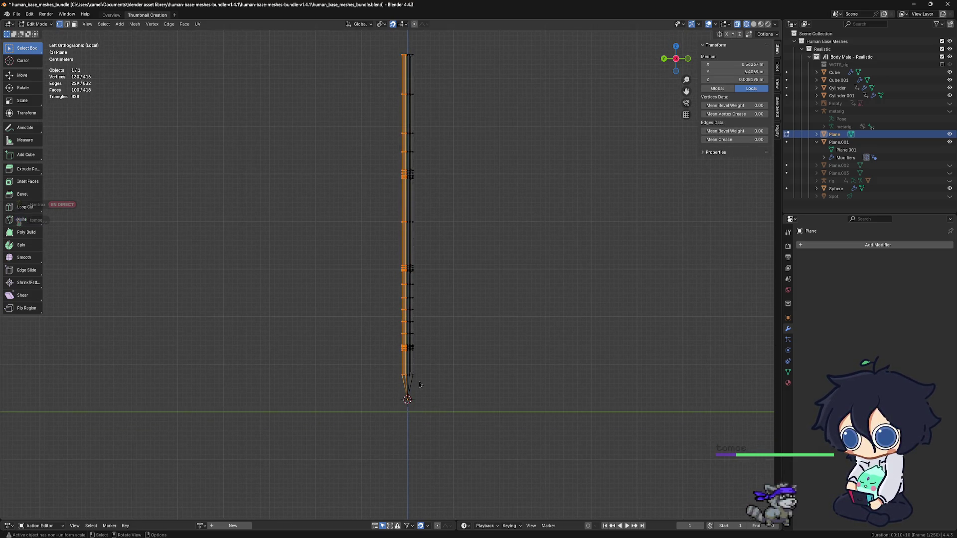
key(x)
click(419, 382)
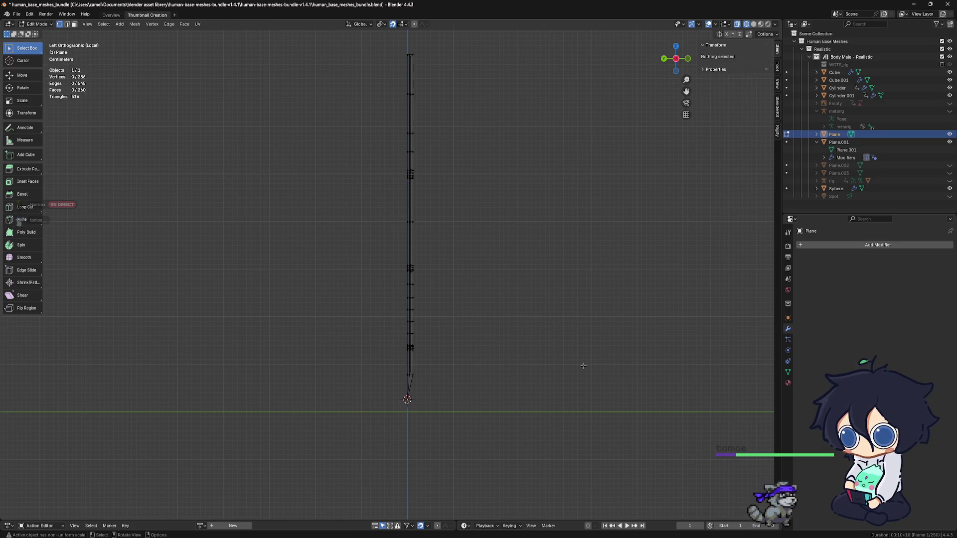
click(839, 245)
click(868, 300)
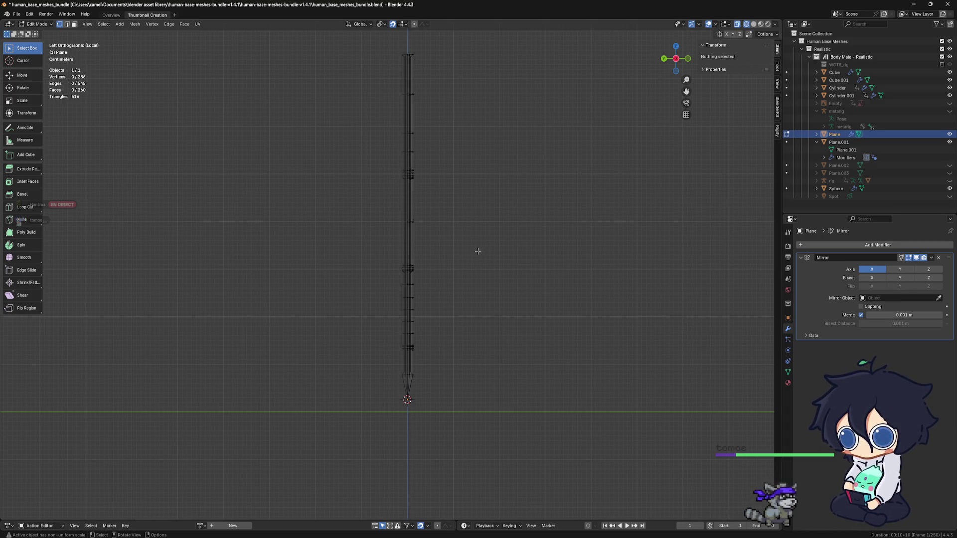
Select and clear the blade mesh, undoing the stray selection changes.
key(a)
key(alt+a)
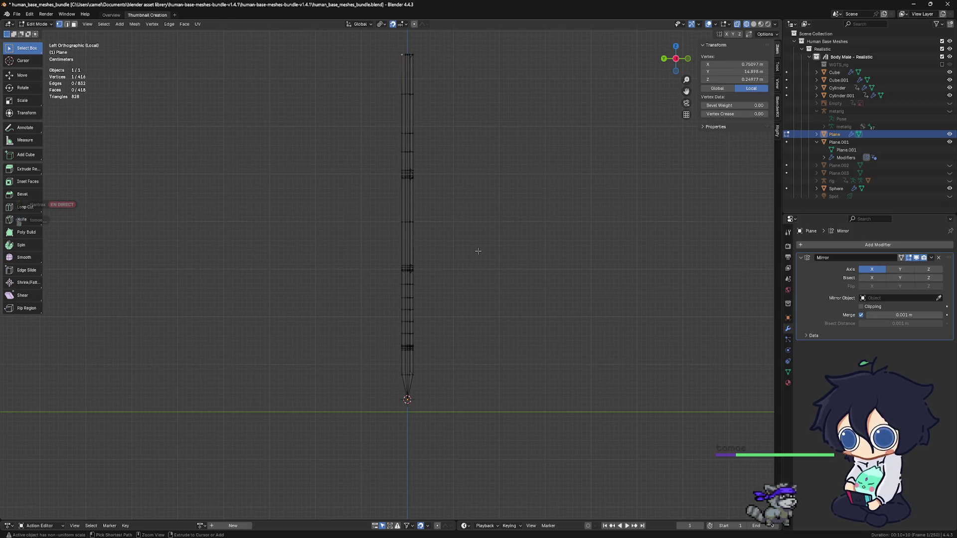
key(ctrl+z)
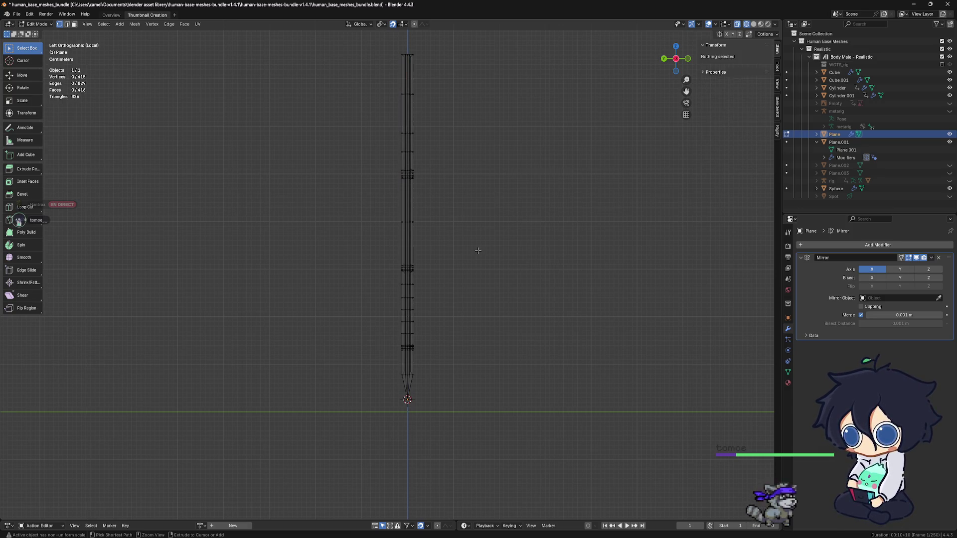
key(ctrl+z)
key(ctrl+shift+z)
key(ctrl+shift+z)
key(ctrl+z)
key(ctrl+z)
key(ctrl+z)
key(ctrl+z)
key(ctrl+z)
key(ctrl+z)
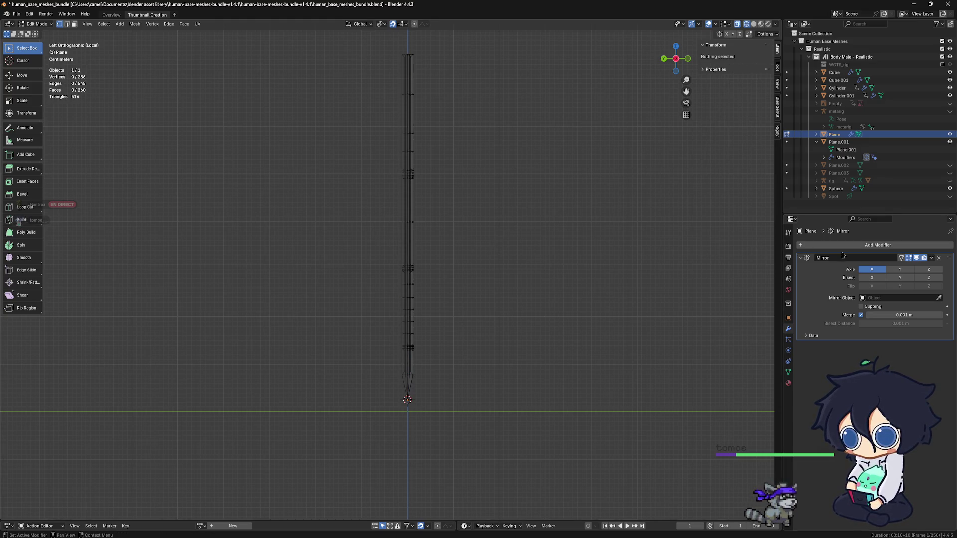
Toggle the Mirror result's edit-mode display and viewport shading, then return the blade to Object Mode.
click(918, 258)
click(918, 258)
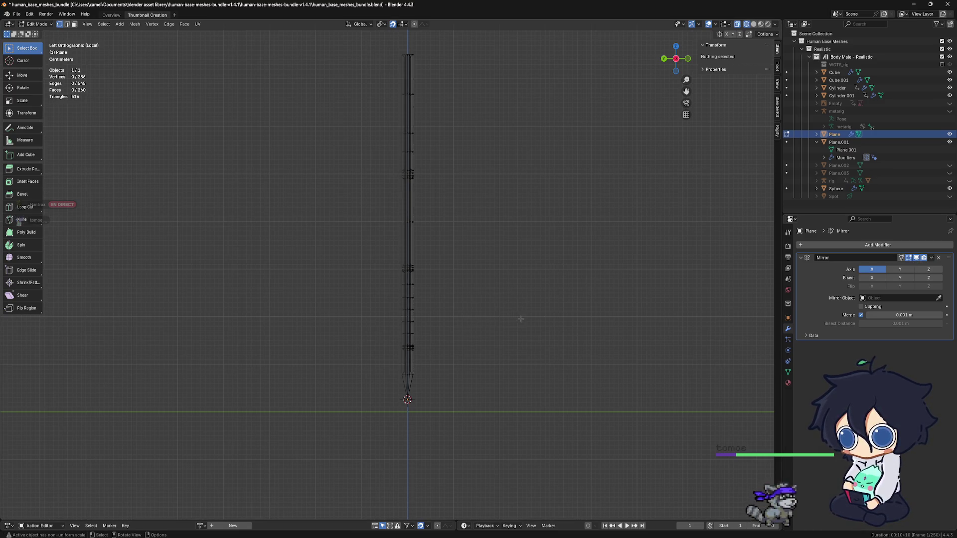
click(753, 25)
mouse_move(524, 211)
middle_down()
mouse_move(472, 227)
mouse_move(488, 237)
mouse_move(463, 237)
mouse_move(605, 235)
middle_up()
key(Tab)
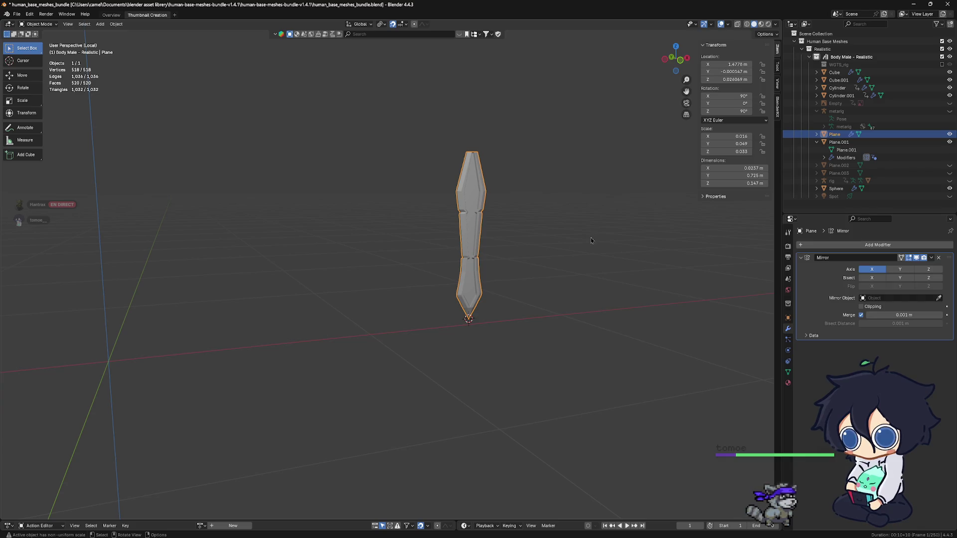
Exit Local View to Front view of the whole sword and select the oval gem on the guard.
key(KP_Divide)
key(KP_1)
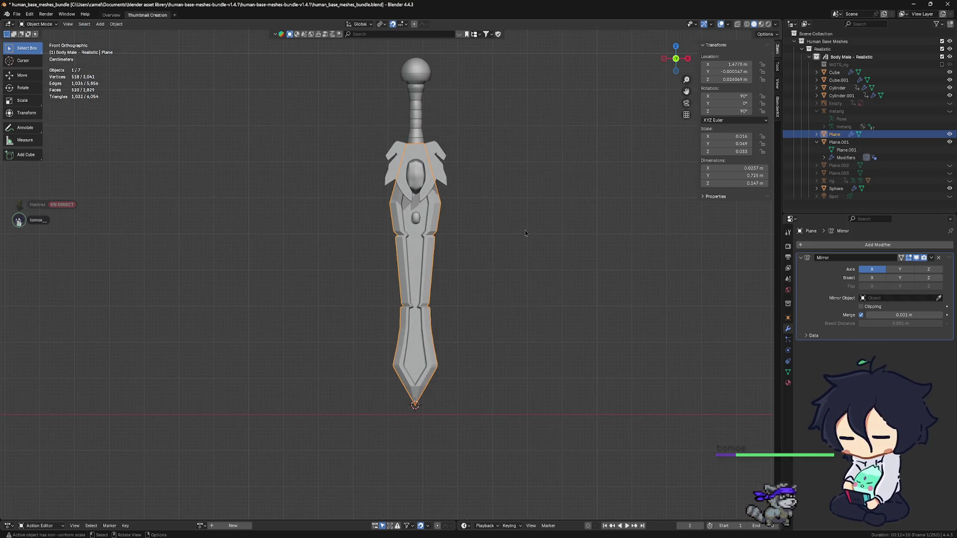
click(505, 233)
mouse_move(425, 228)
middle_down()
mouse_move(621, 229)
mouse_move(516, 230)
mouse_move(454, 254)
mouse_move(434, 217)
middle_up()
scroll(427, 199, up, 4)
click(427, 199)
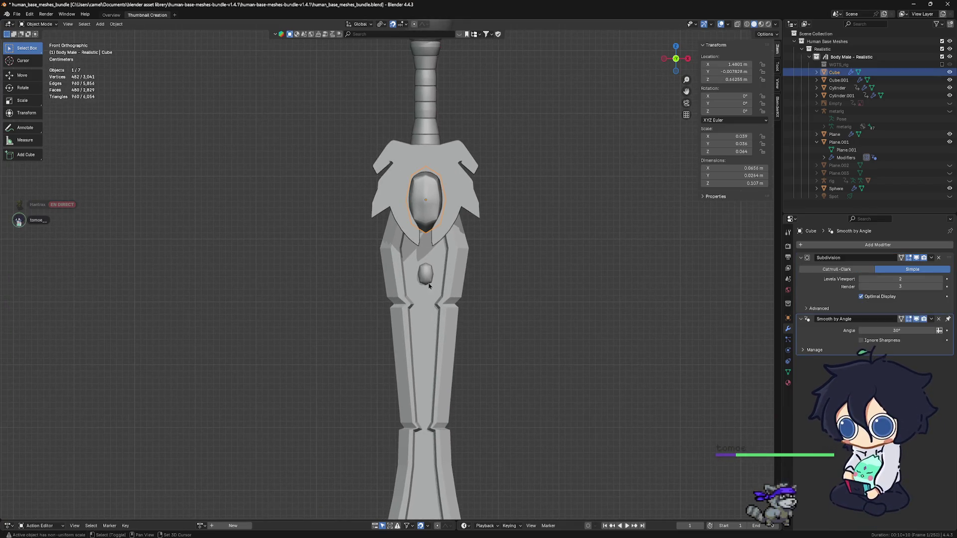
mouse_move(426, 199)
middle_down()
mouse_move(465, 236)
mouse_move(398, 227)
mouse_move(426, 228)
middle_up()
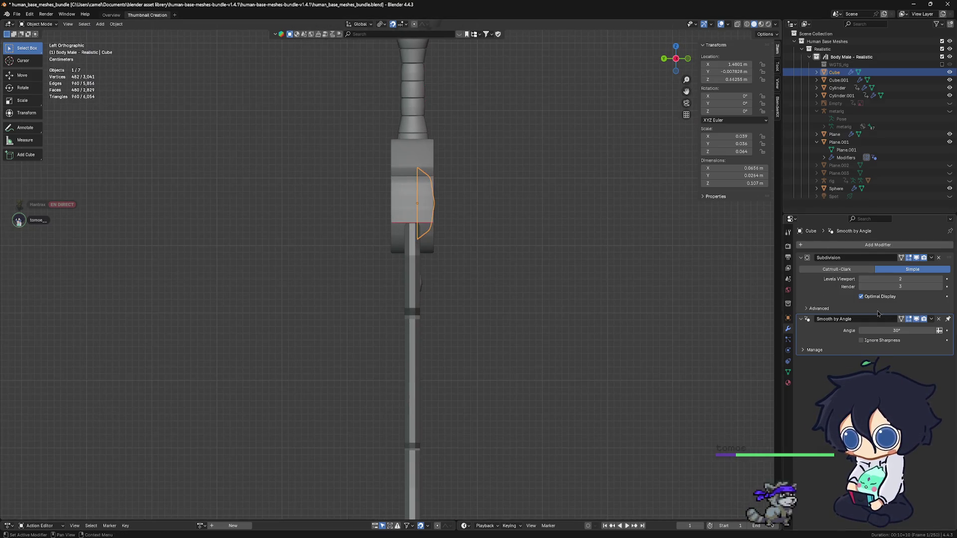
click(903, 244)
mouse_move(867, 243)
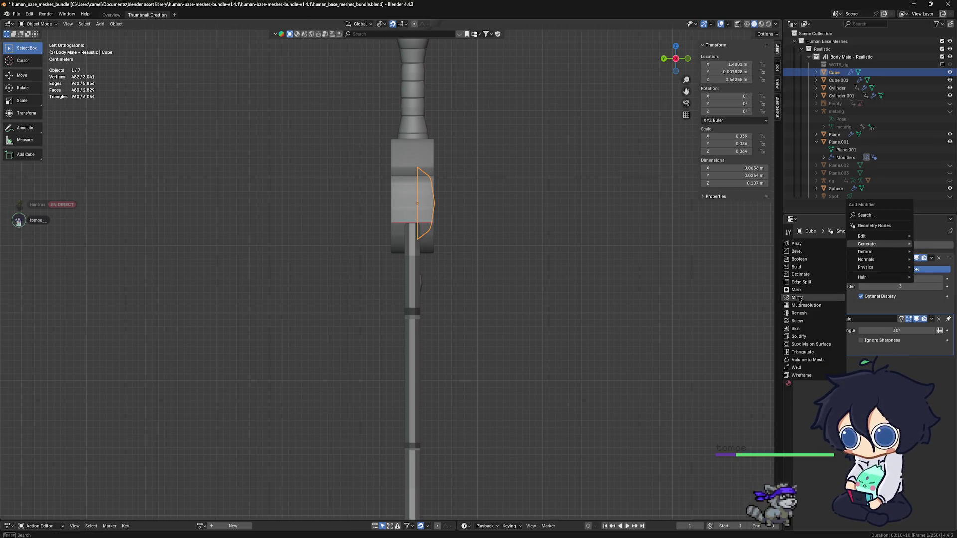
Give the gem a Mirror modifier set to mirror and bisect along Y only, not X.
click(797, 299)
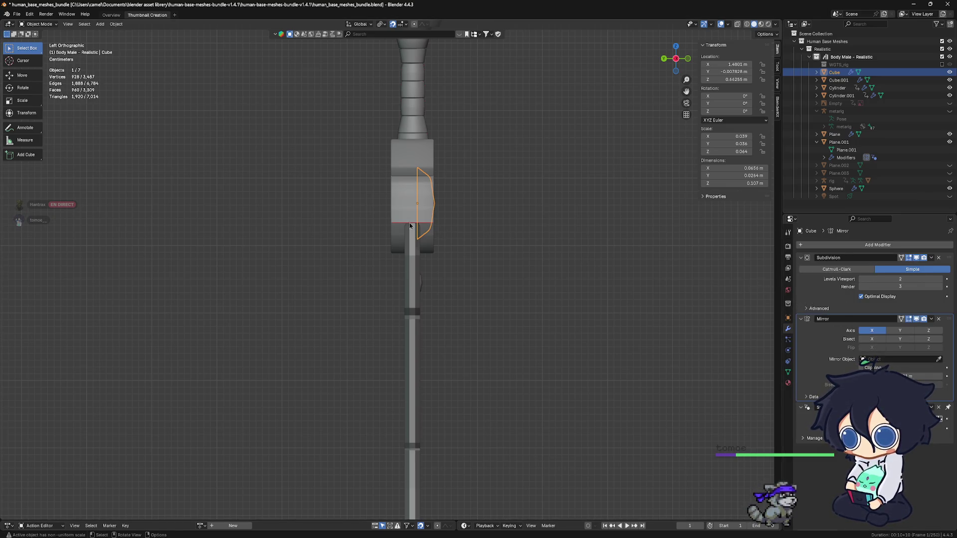
key(Tab)
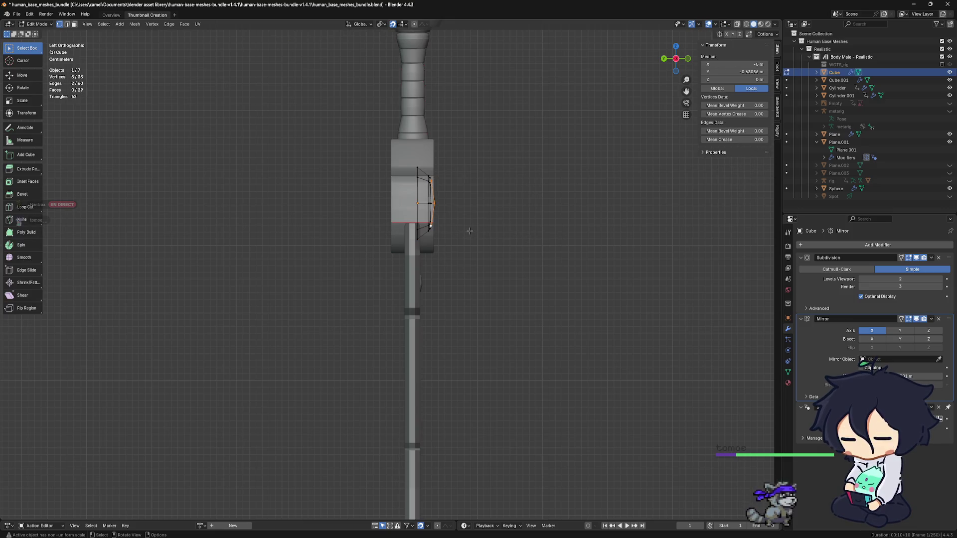
key(a)
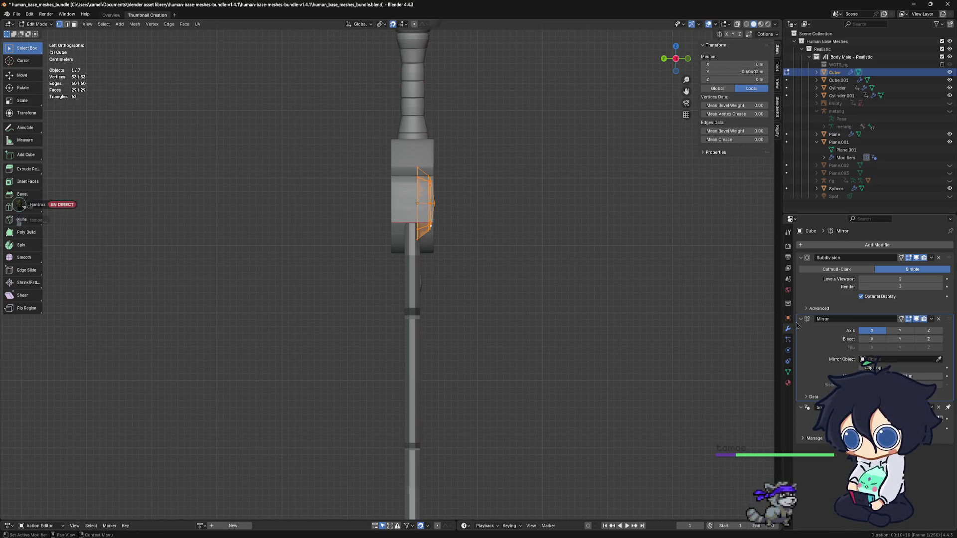
shift+middle_drag(649, 293, 674, 282)
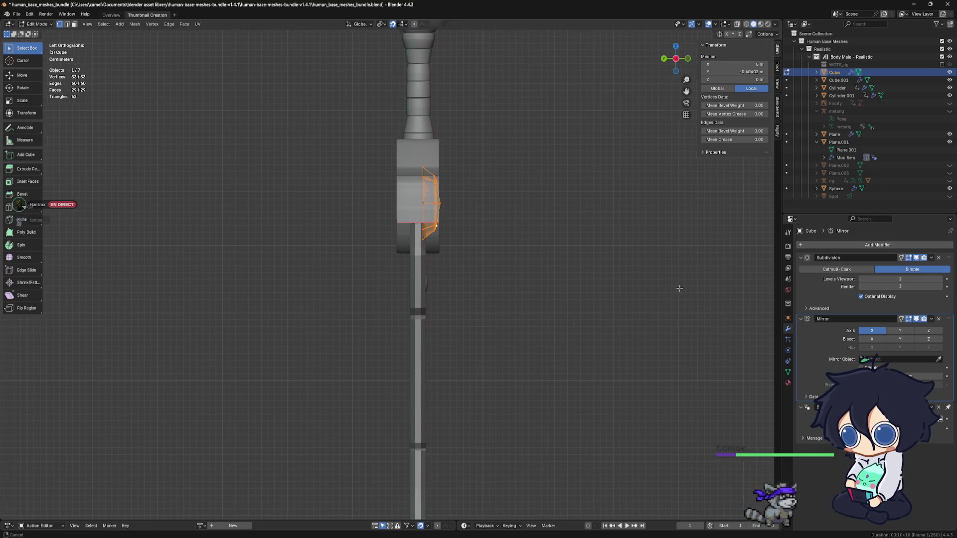
click(897, 340)
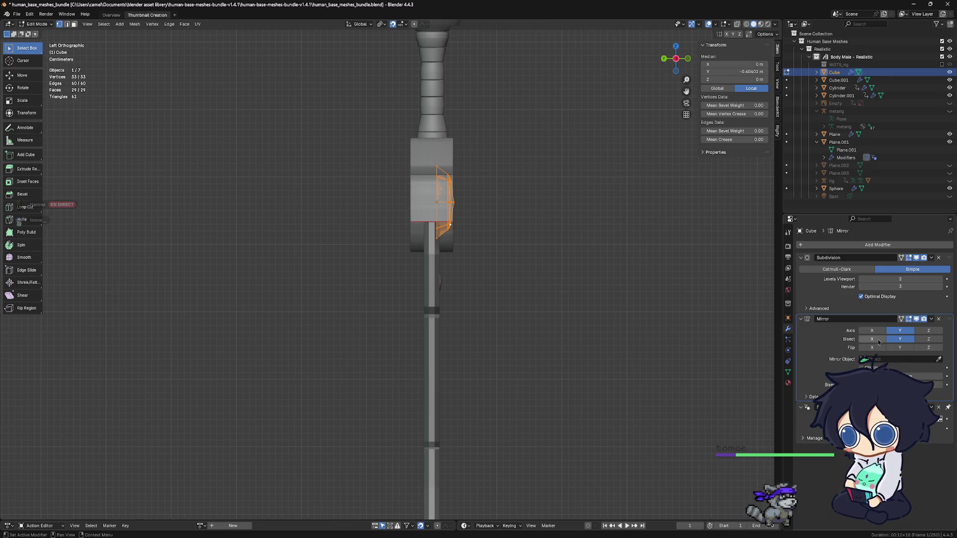
click(877, 332)
click(868, 340)
Return the gem to Object Mode and select all seven sword parts.
key(ctrl+Tab)
click(496, 270)
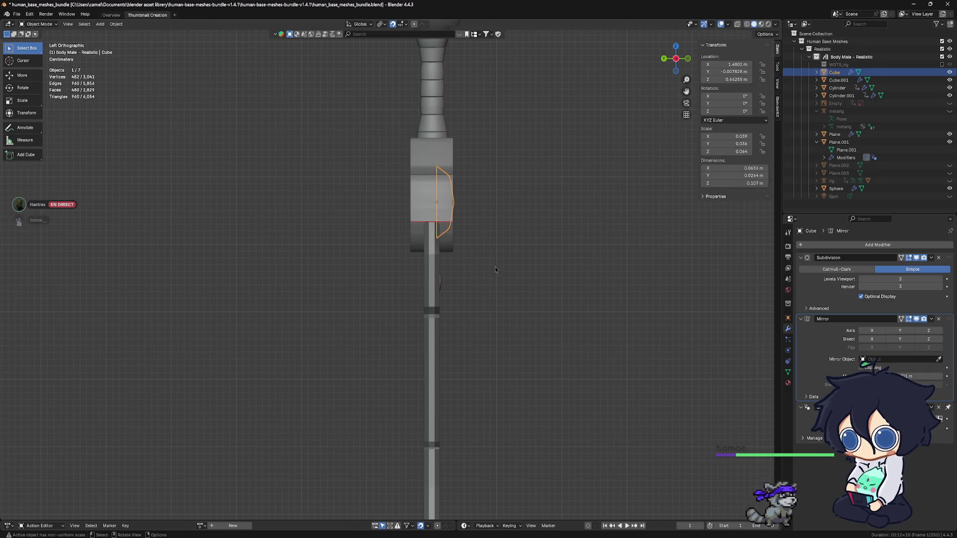
shift+middle_drag(496, 271, 540, 270)
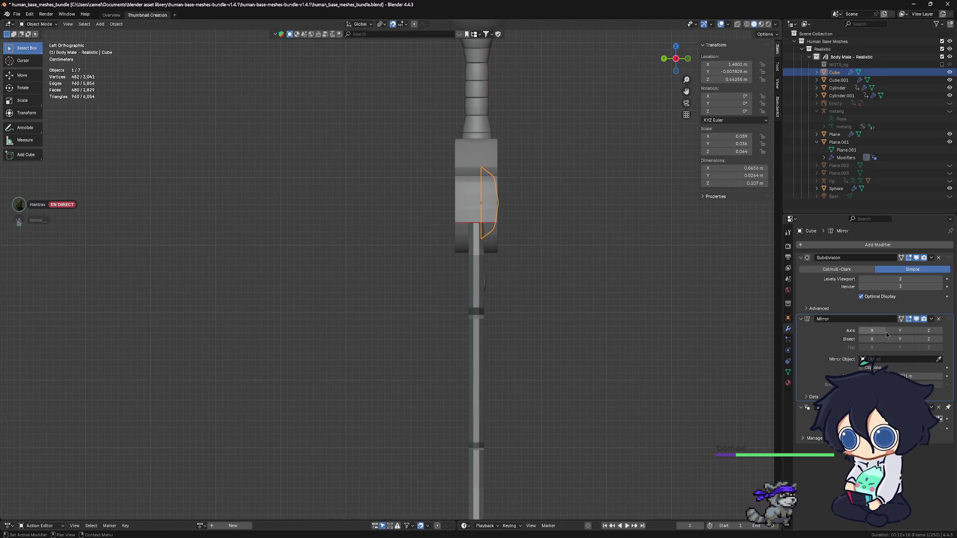
key(a)
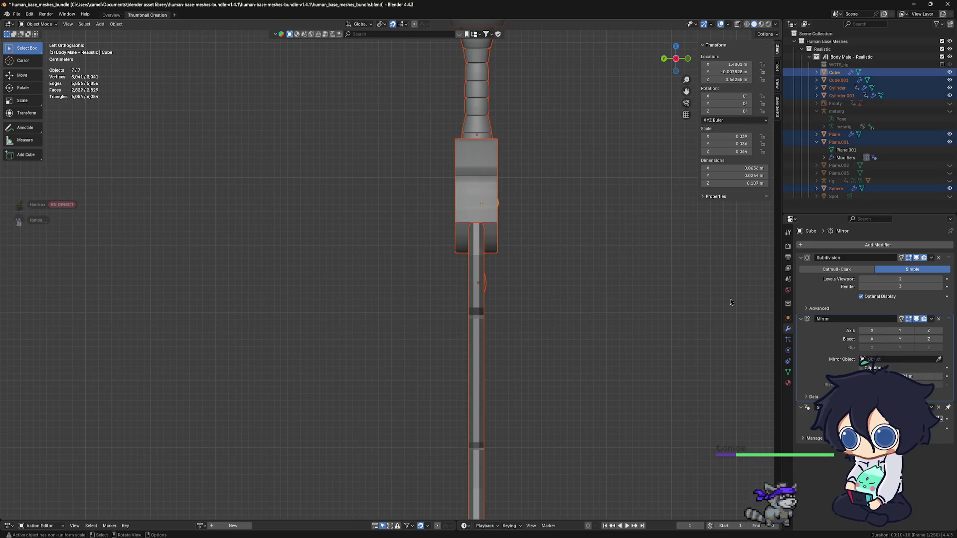
key(alt+a)
key(a)
mouse_move(541, 233)
middle_down()
mouse_move(564, 207)
mouse_move(568, 230)
mouse_move(546, 202)
middle_up()
click(563, 207)
scroll(519, 186, down, 4)
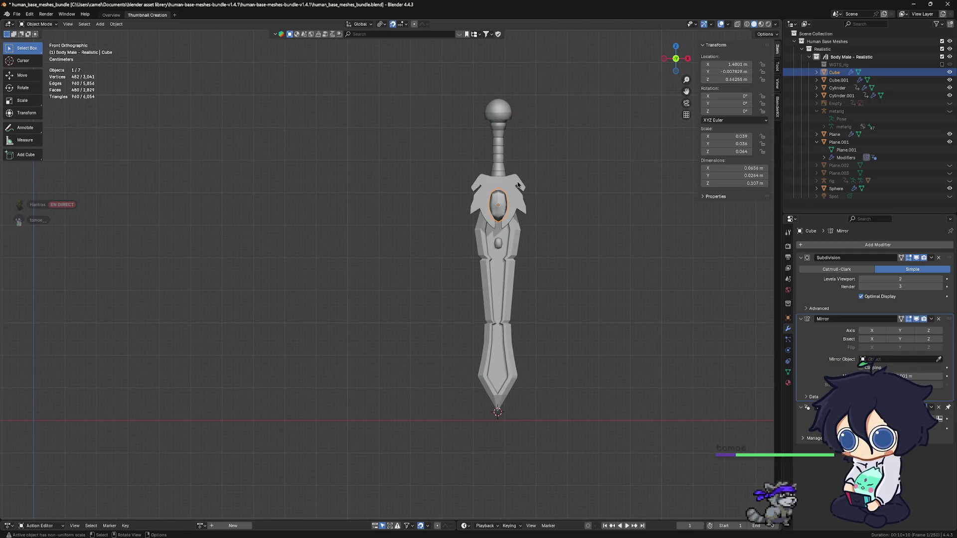
key(a)
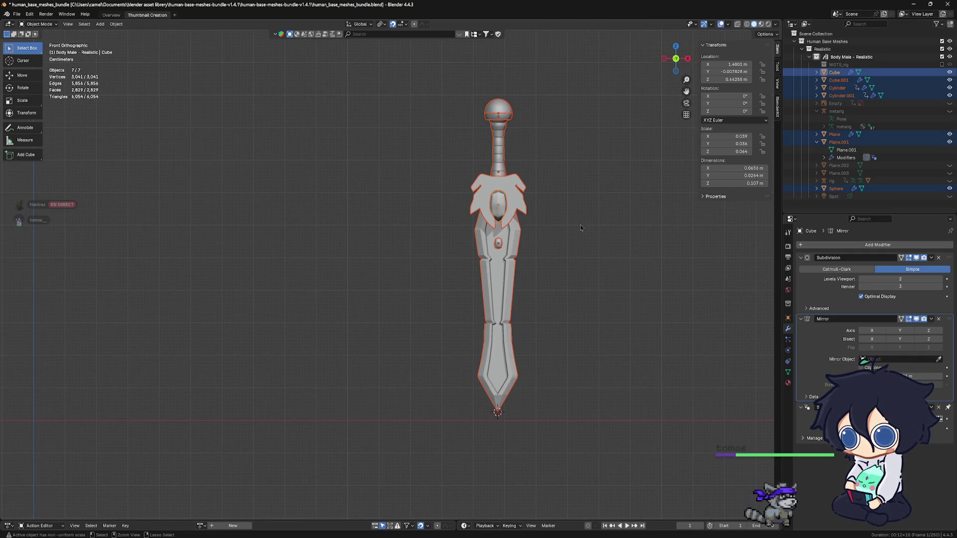
key(ctrl+a)
click(578, 225)
mouse_move(562, 227)
alt+middle_down()
mouse_move(461, 236)
mouse_move(458, 269)
mouse_move(538, 300)
mouse_move(568, 289)
mouse_move(505, 286)
mouse_move(446, 229)
alt+middle_up()
scroll(408, 237, up, 4)
click(538, 296)
key(a)
click(505, 286)
key(a)
click(444, 229)
scroll(479, 258, up, 4)
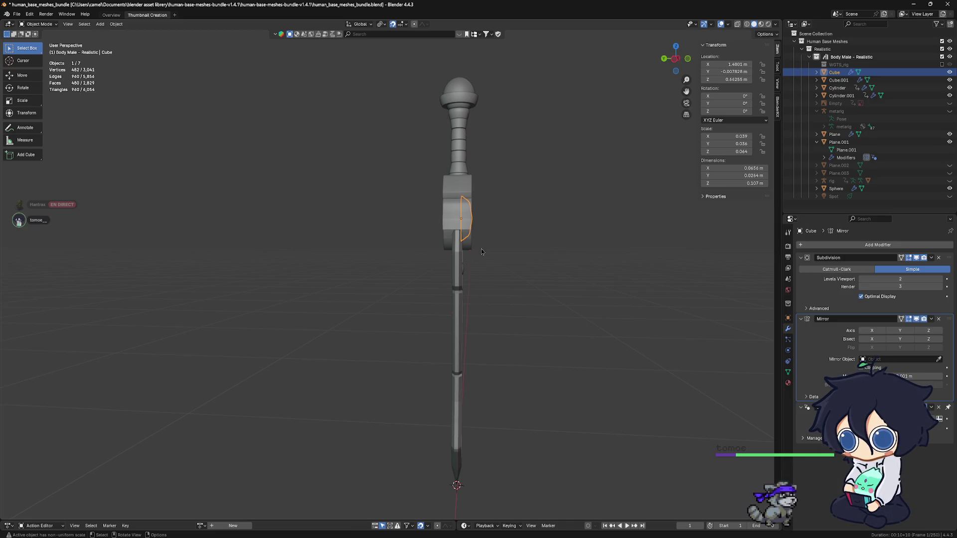
Apply All Transforms to the guard gem and set its origin to its own geometry.
key(ctrl+a)
click(480, 250)
scroll(480, 248, up, 2)
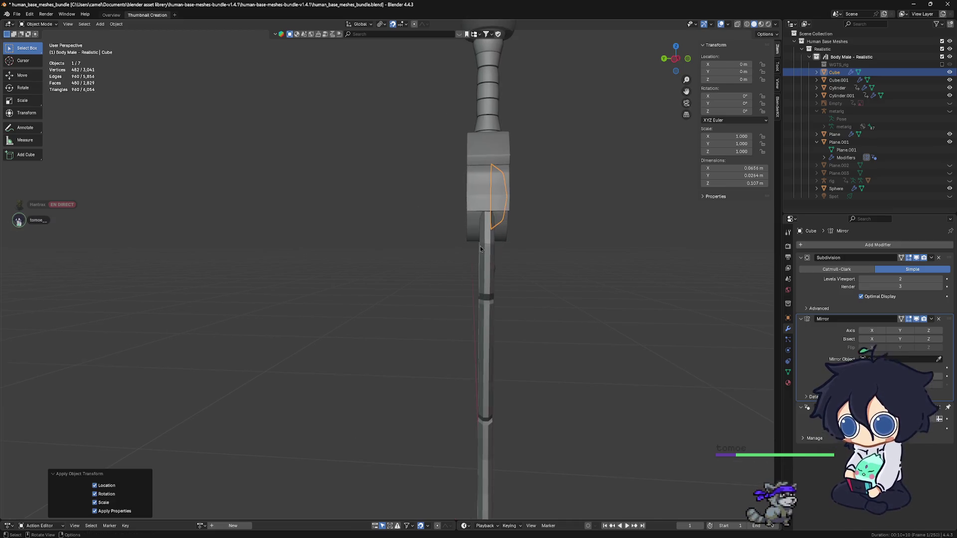
middle_drag(524, 233, 543, 240)
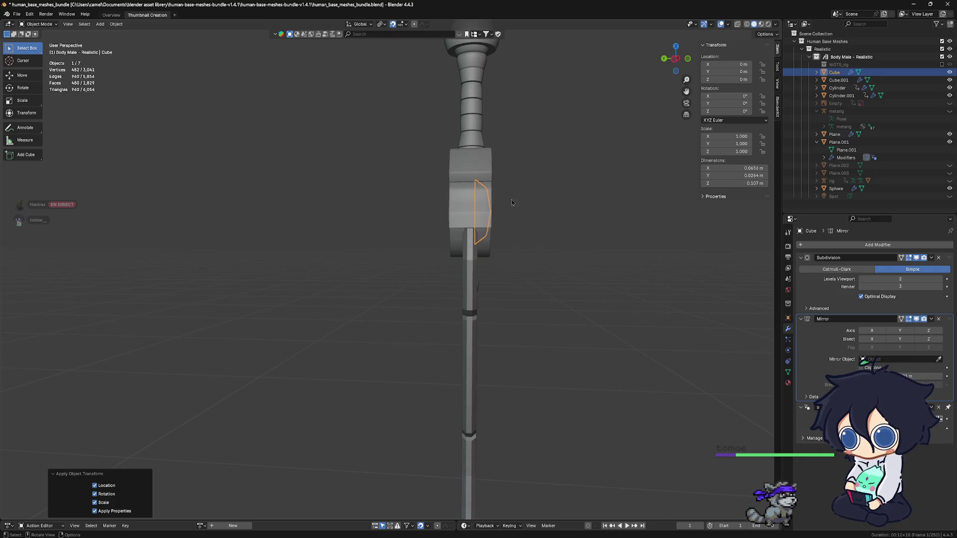
mouse_move(633, 271)
middle_down()
mouse_move(480, 252)
mouse_move(505, 216)
middle_up()
scroll(497, 216, up, 2)
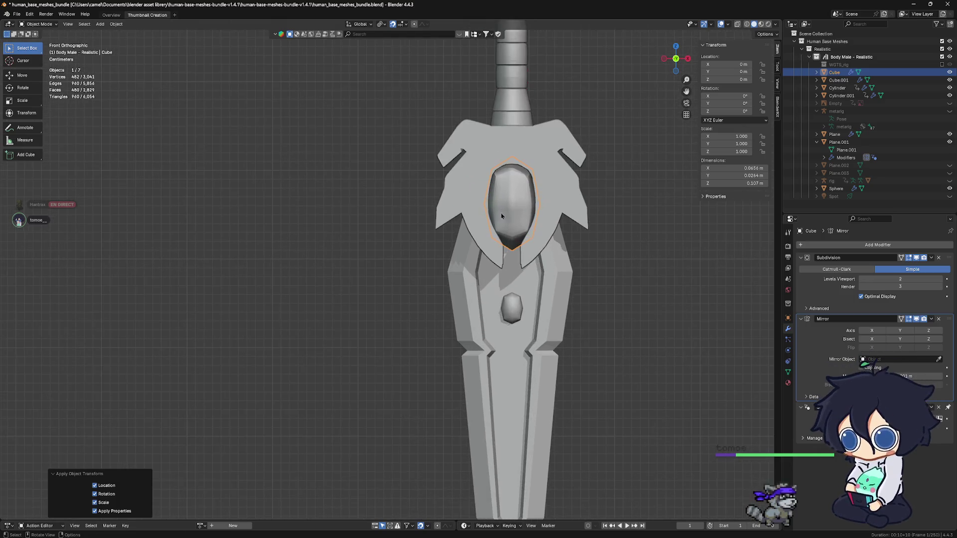
click(116, 24)
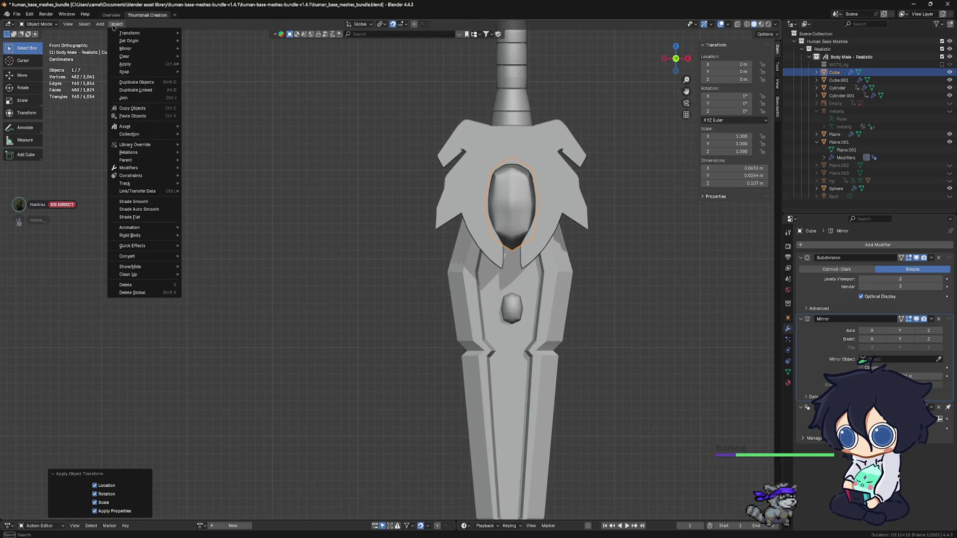
mouse_move(129, 41)
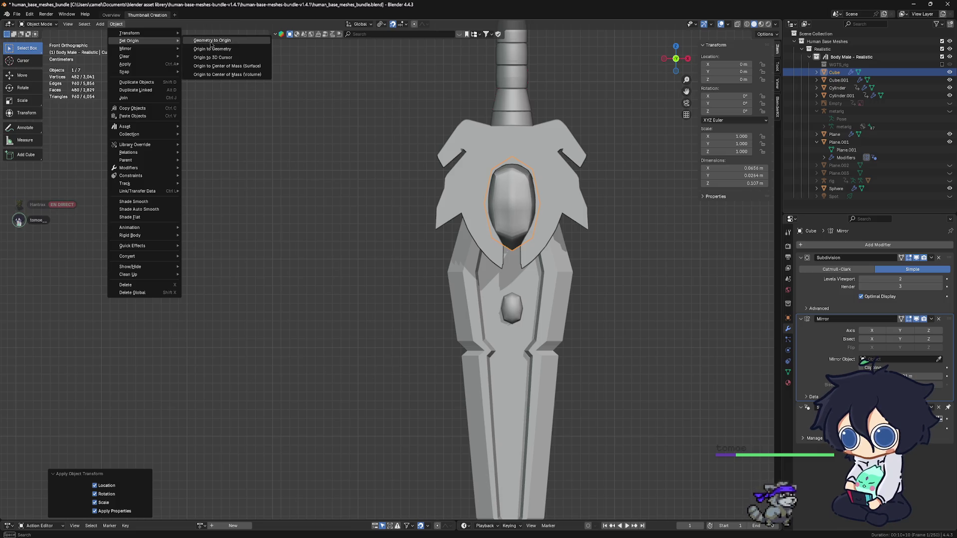
click(211, 49)
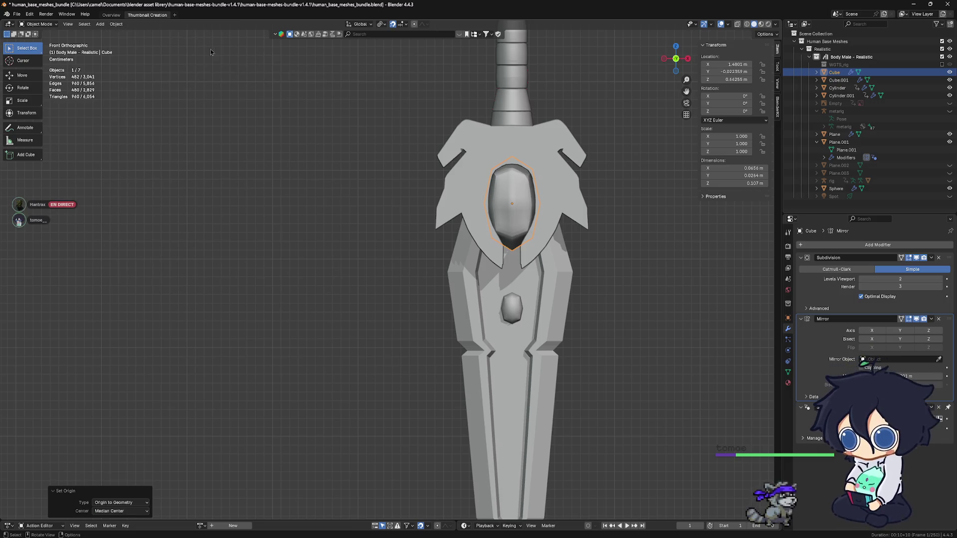
key(ctrl+KP_3)
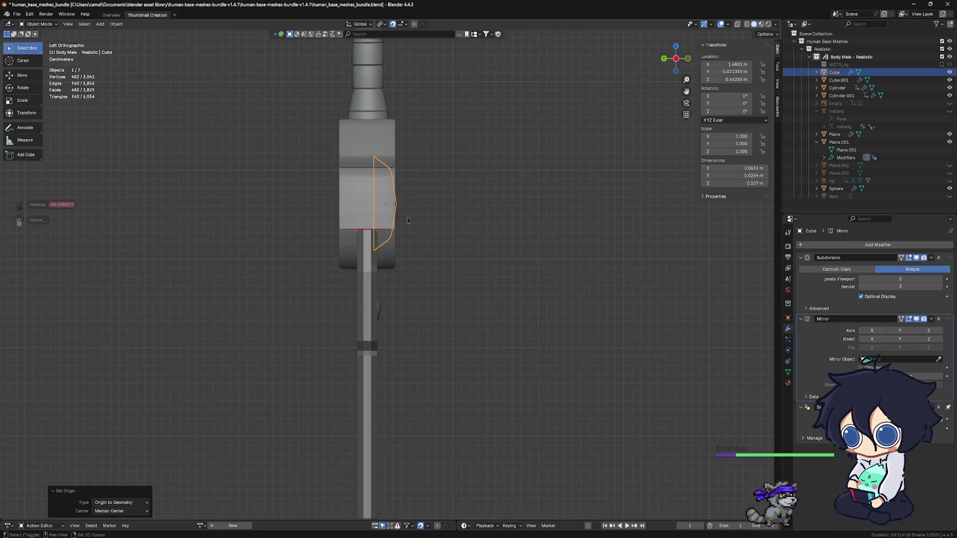
click(882, 332)
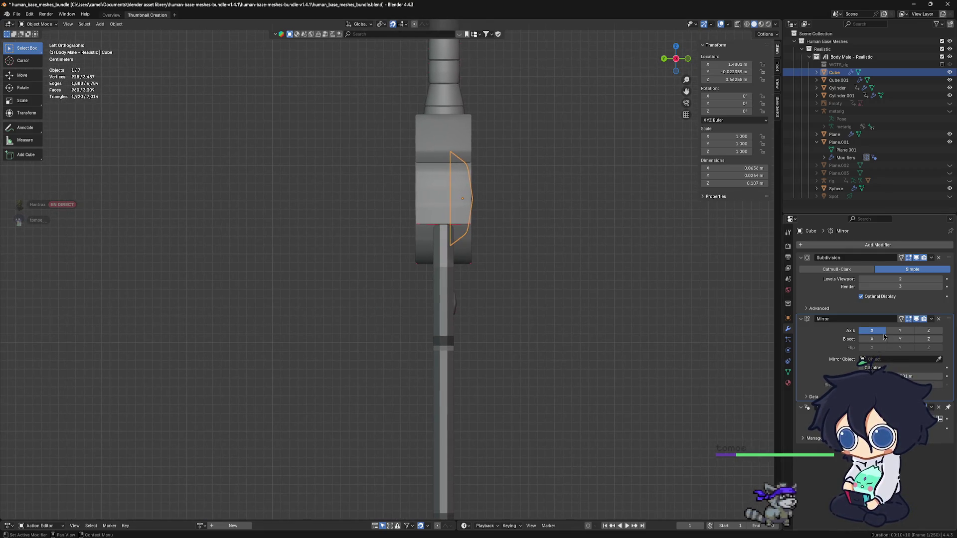
click(898, 330)
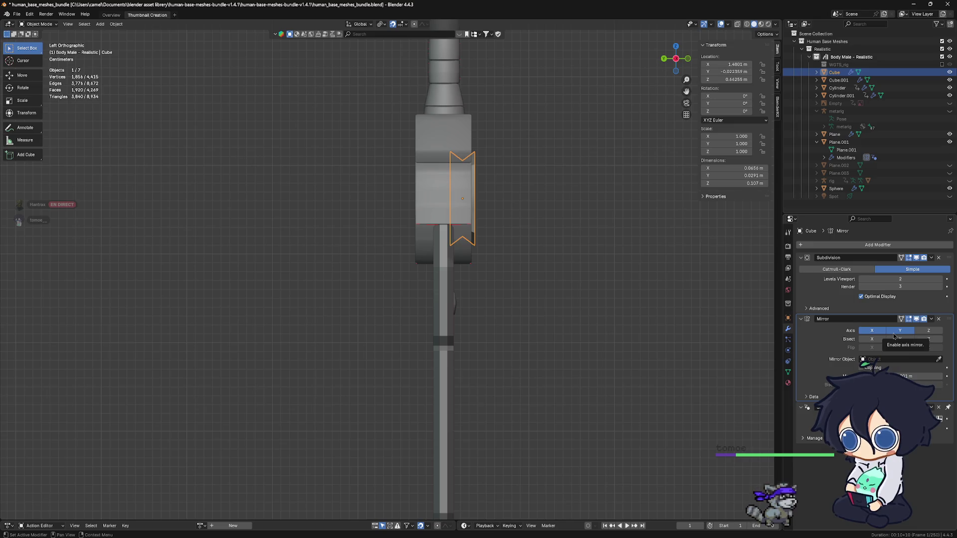
click(895, 331)
click(893, 340)
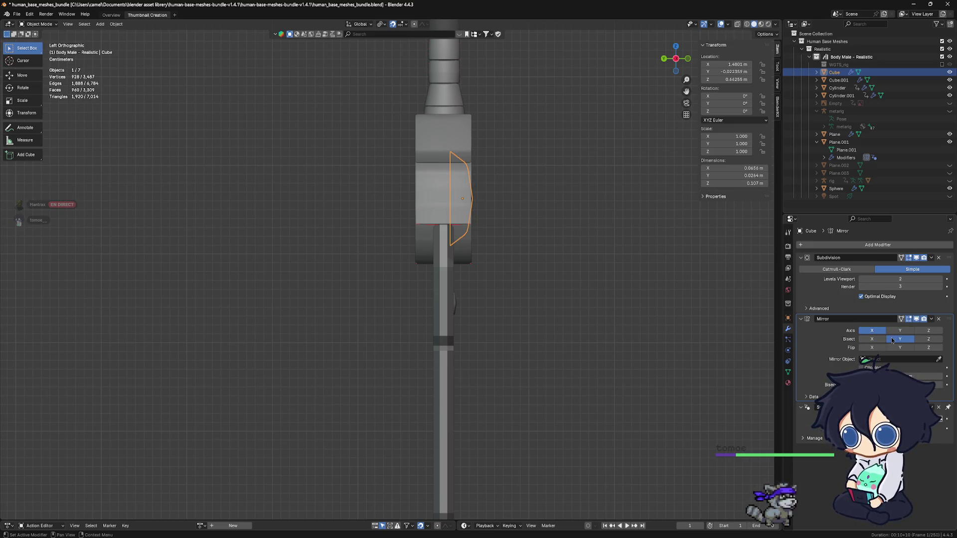
click(898, 331)
mouse_move(518, 218)
middle_down()
mouse_move(586, 237)
mouse_move(509, 220)
middle_up()
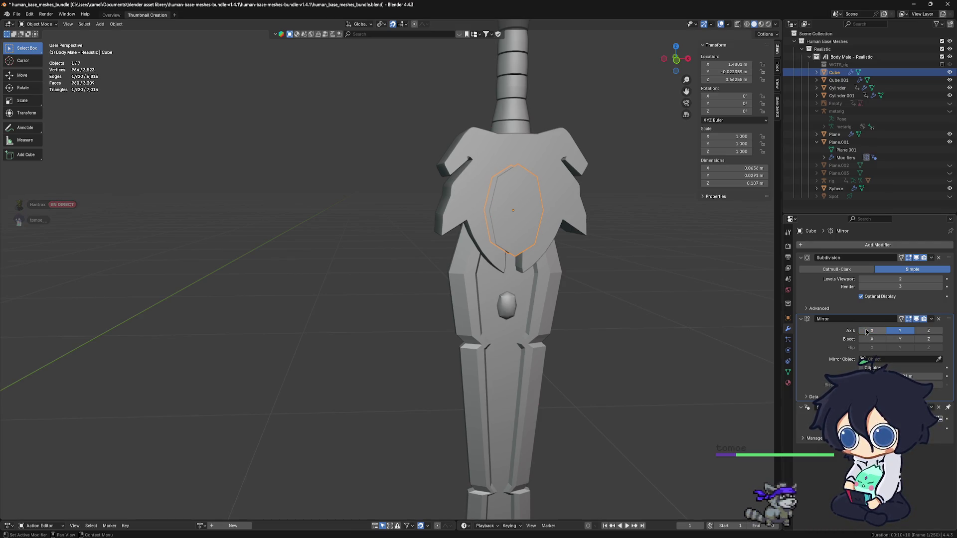
key(ctrl+KP_3)
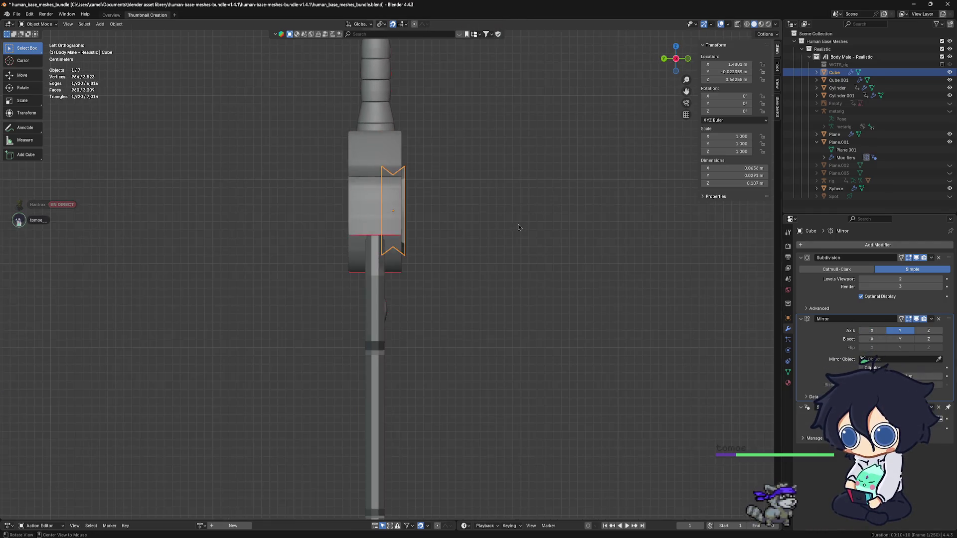
mouse_move(414, 205)
middle_down()
mouse_move(597, 207)
mouse_move(563, 237)
middle_up()
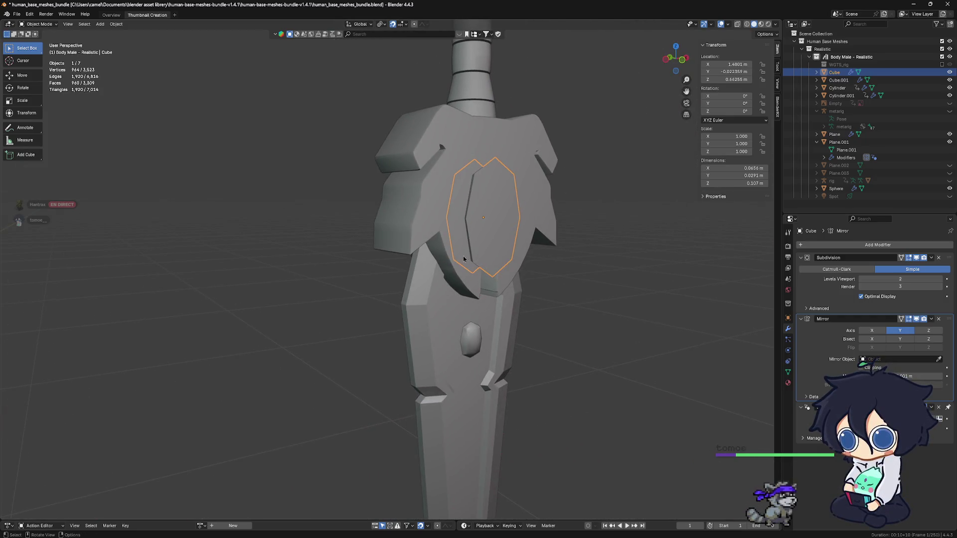
middle_drag(562, 236, 488, 254)
key(g)
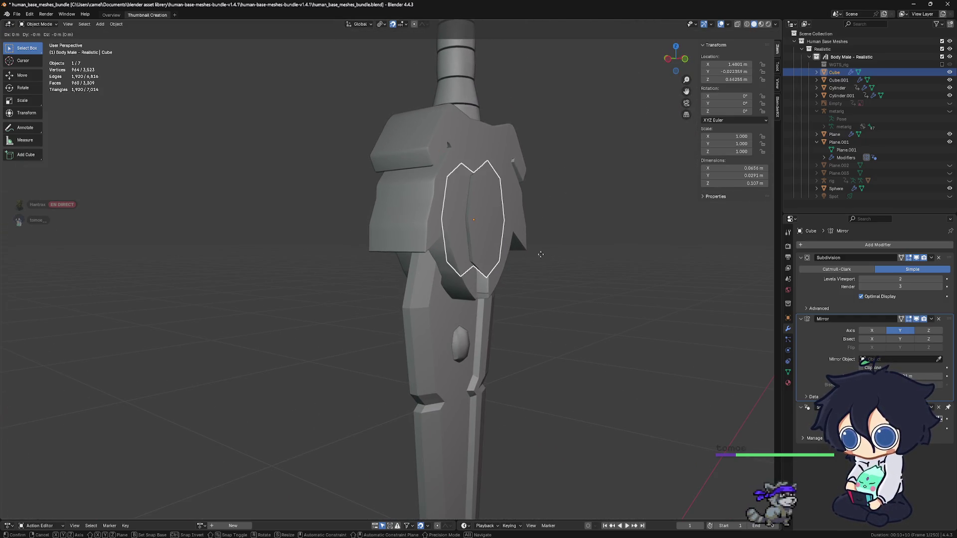
click(492, 242)
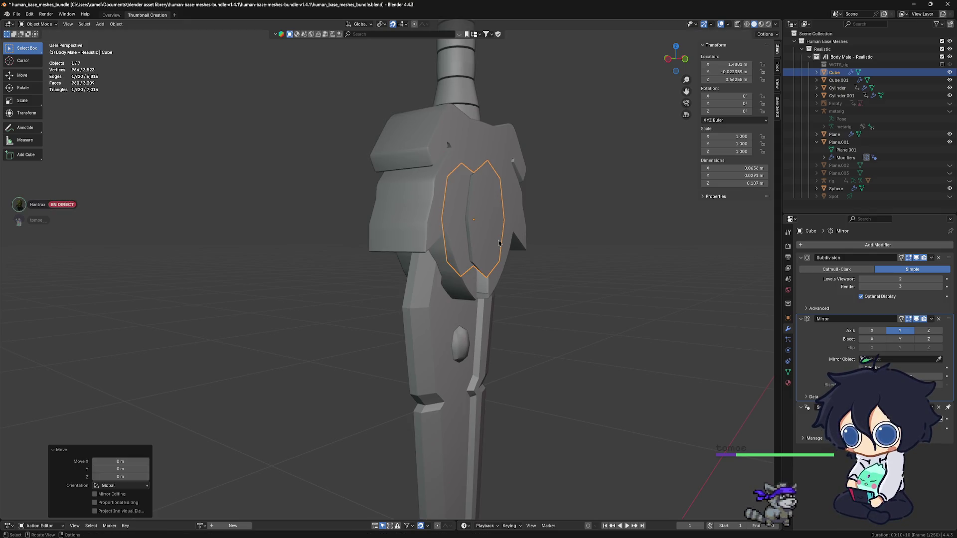
key(a)
middle_drag(500, 266, 557, 270)
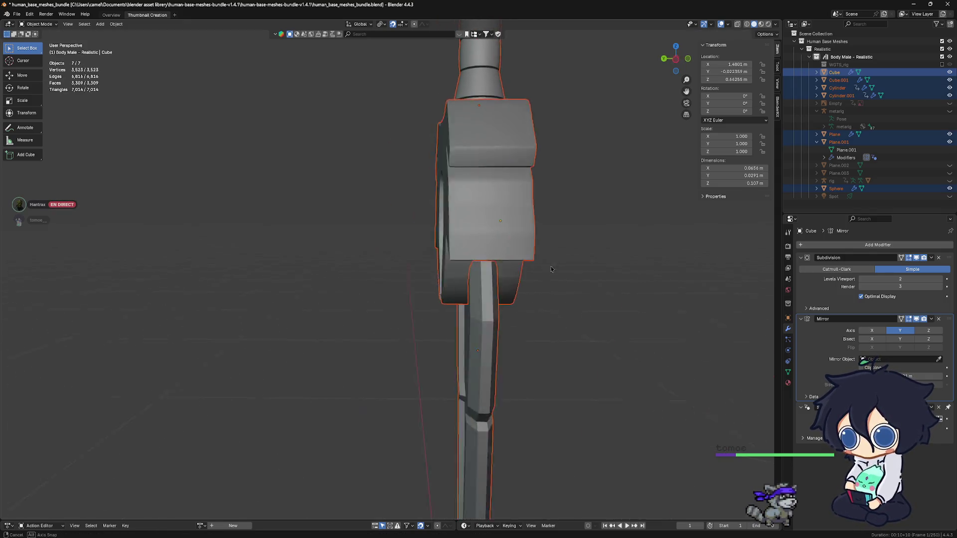
click(553, 264)
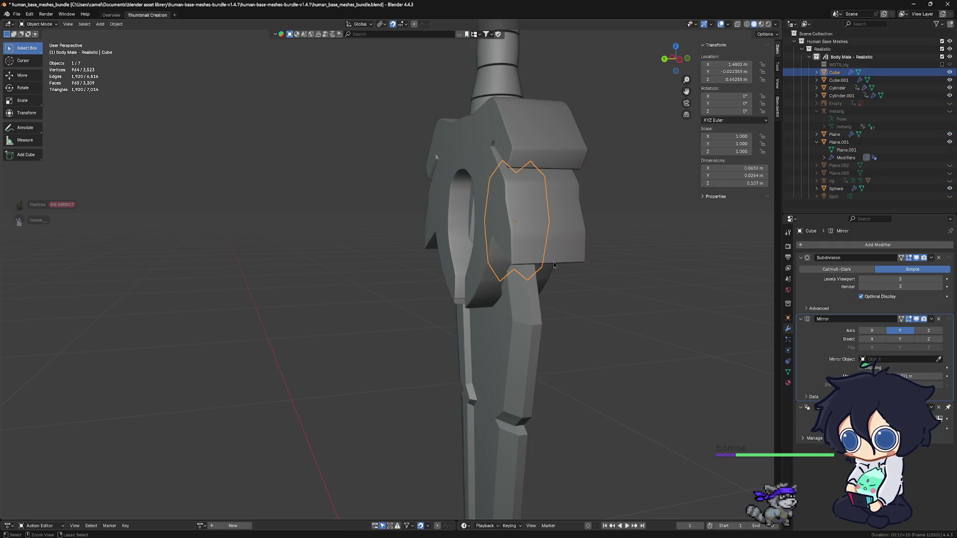
key(ctrl+shift+z)
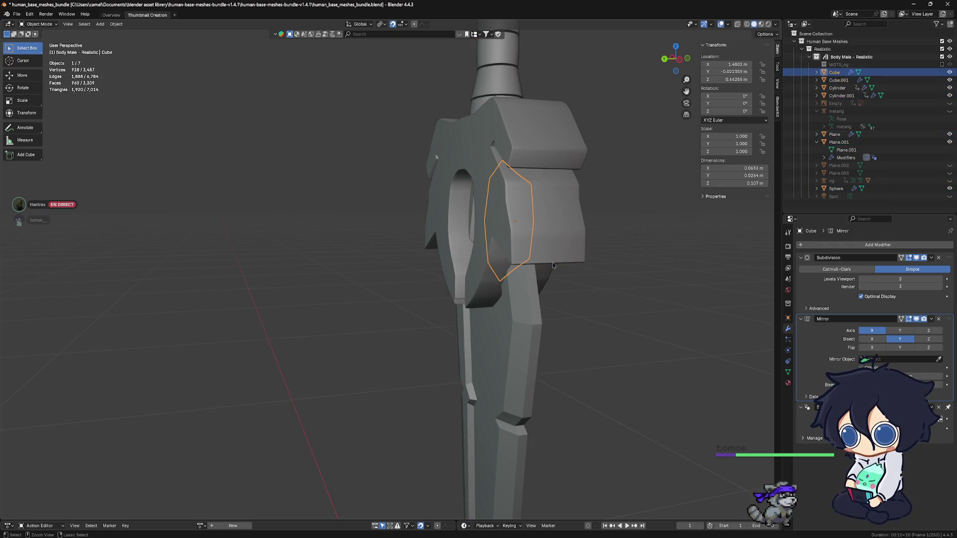
key(ctrl+z)
key(ctrl+z)
key(ctrl+z)
key(ctrl+z)
middle_drag(580, 247, 500, 196)
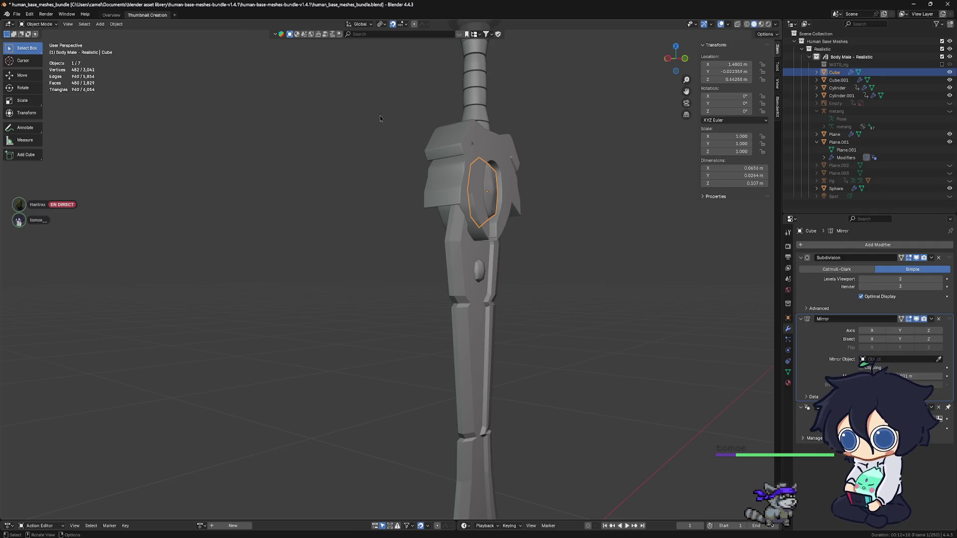
Reset the guard gem's origin to geometry, then move it to the 3D cursor at the sword tip.
click(114, 25)
mouse_move(131, 40)
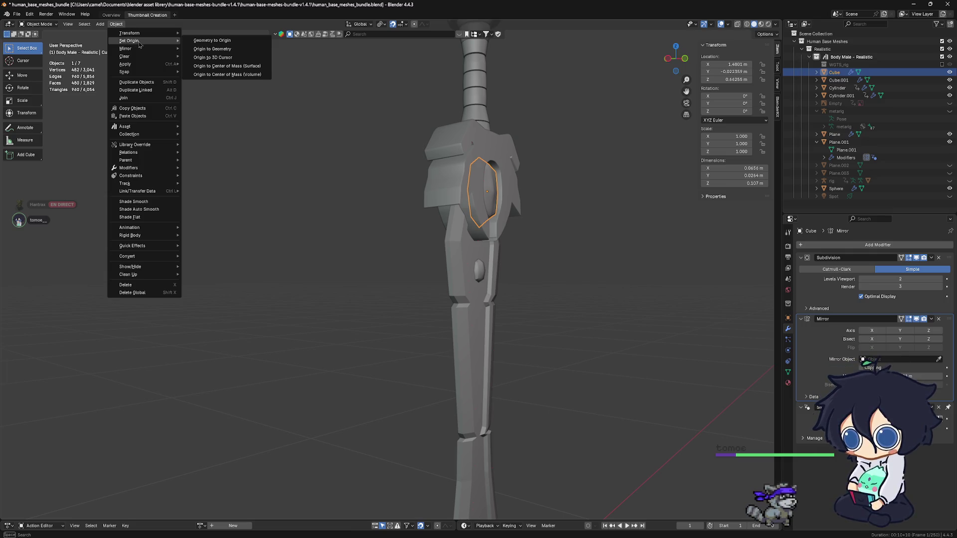
click(201, 51)
scroll(448, 277, down, 3)
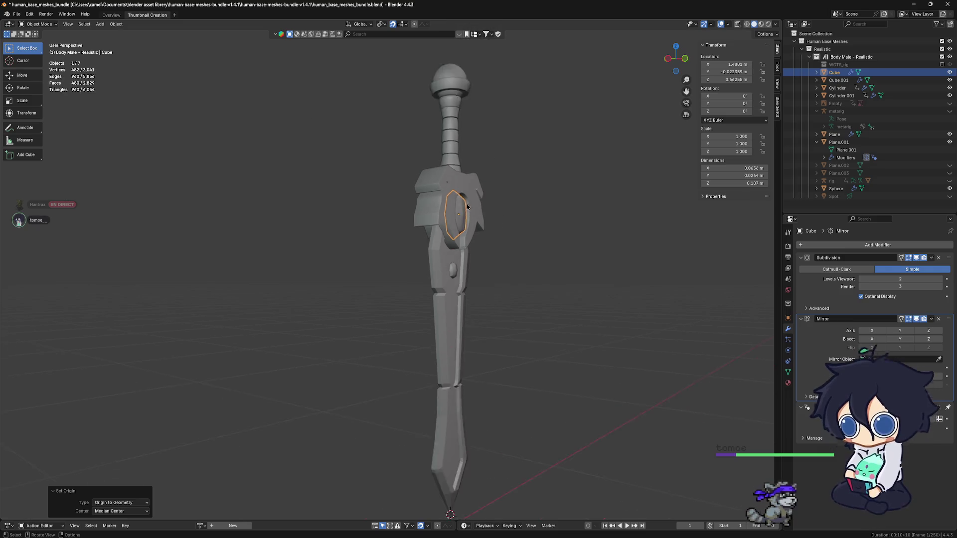
click(116, 23)
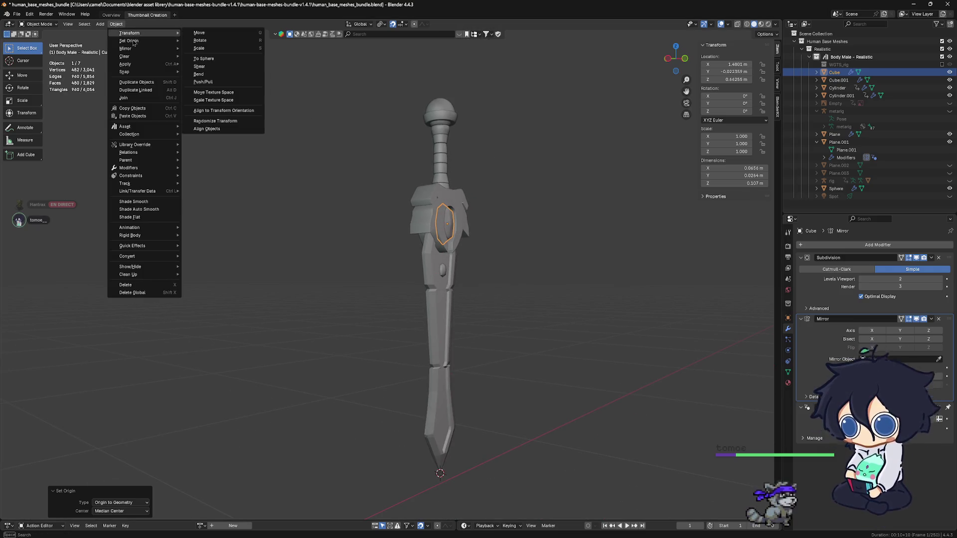
mouse_move(128, 40)
click(213, 59)
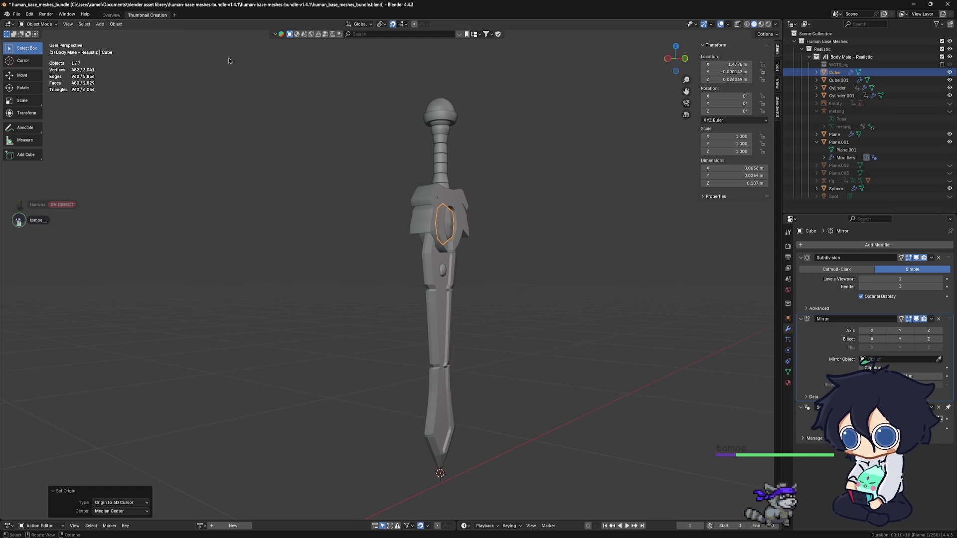
scroll(477, 167, down, 1)
scroll(448, 202, down, 3)
Enable Y in the gem's Mirror modifier so it appears on both sides, then pick the smaller gem.
alt+middle_drag(422, 230, 494, 264)
scroll(494, 263, up, 3)
scroll(494, 263, up, 2)
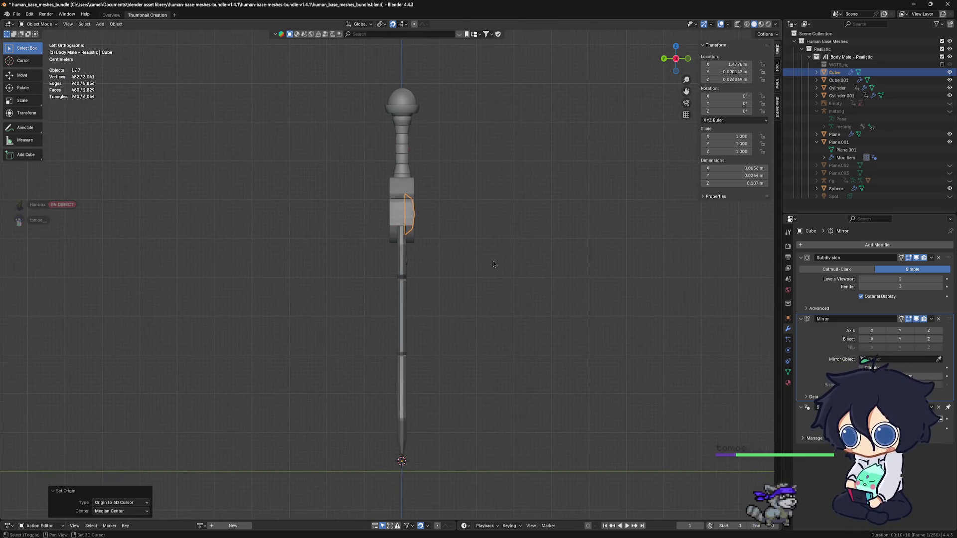
click(901, 331)
scroll(449, 247, up, 2)
scroll(448, 247, up, 2)
scroll(449, 248, up, 2)
mouse_move(449, 247)
middle_down()
mouse_move(462, 245)
mouse_move(421, 285)
mouse_move(404, 285)
middle_up()
click(438, 289)
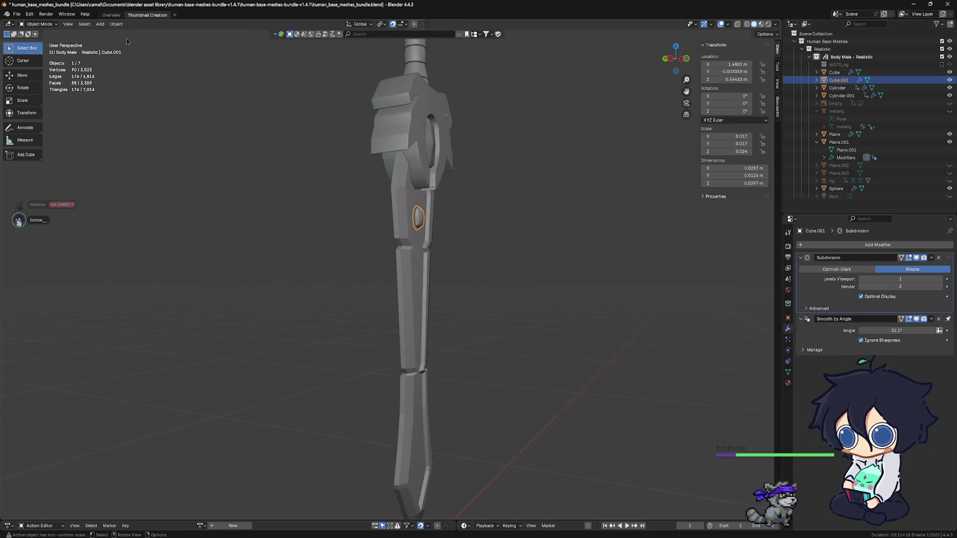
Move Cube.001's origin to the 3D cursor and switch to the Left side view.
click(117, 24)
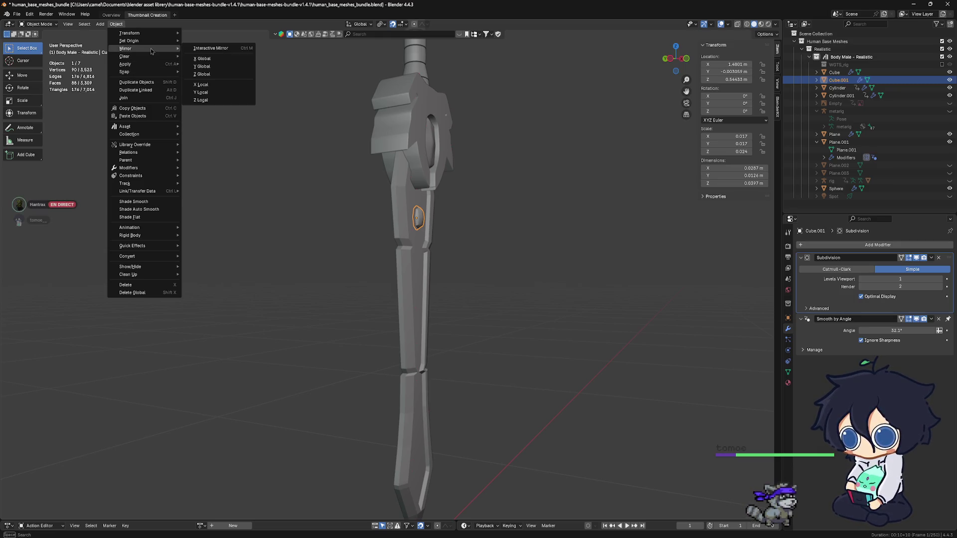
mouse_move(130, 40)
click(215, 58)
key(KP_1)
key(ctrl+KP_3)
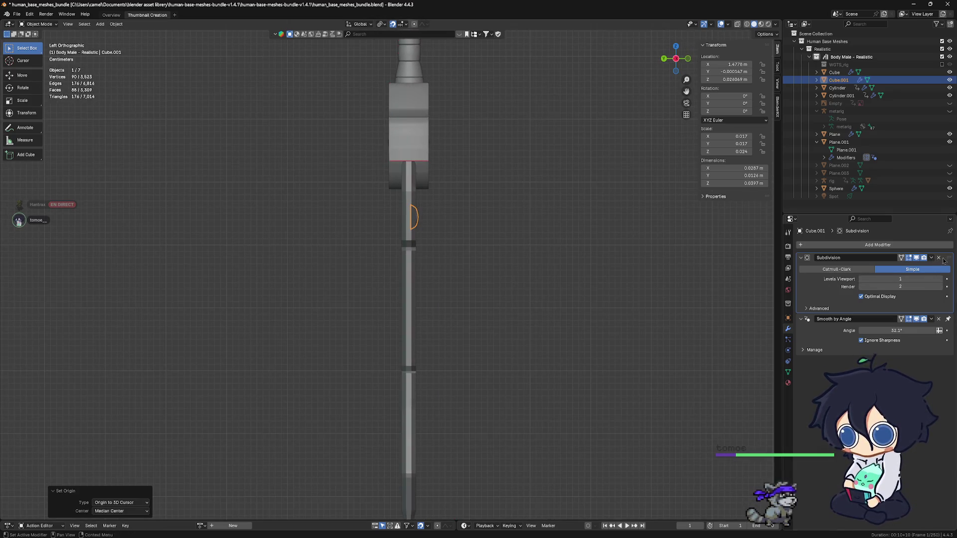
shift+middle_drag(612, 252, 625, 273)
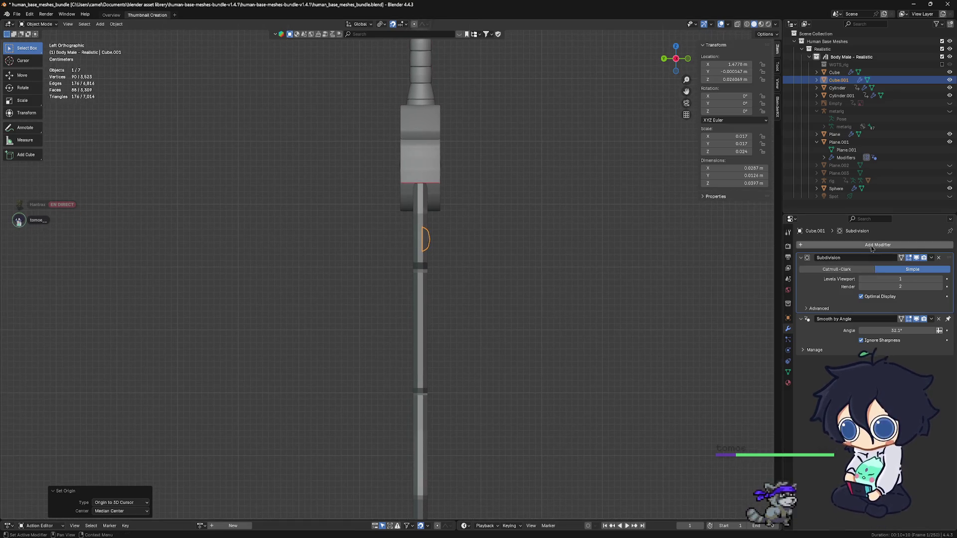
Add a Mirror modifier to Cube.001 mirroring along Y only.
click(878, 244)
mouse_move(838, 245)
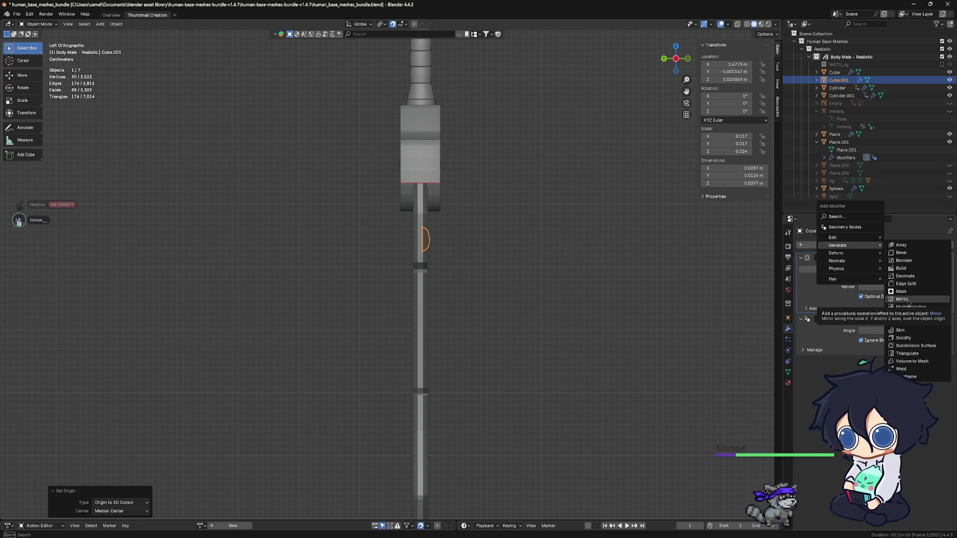
click(908, 300)
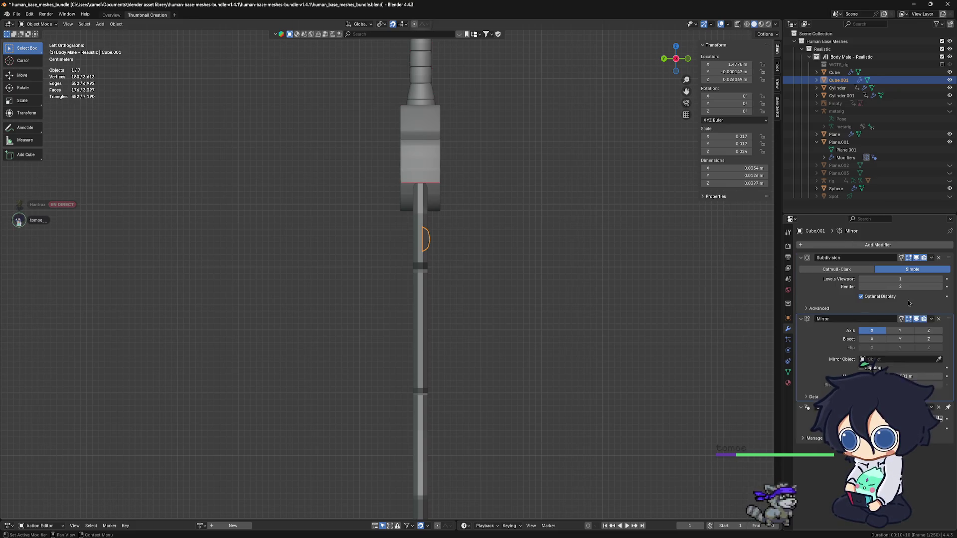
click(871, 332)
mouse_move(516, 285)
middle_down()
mouse_move(527, 286)
mouse_move(490, 231)
mouse_move(501, 221)
middle_up()
scroll(528, 287, down, 6)
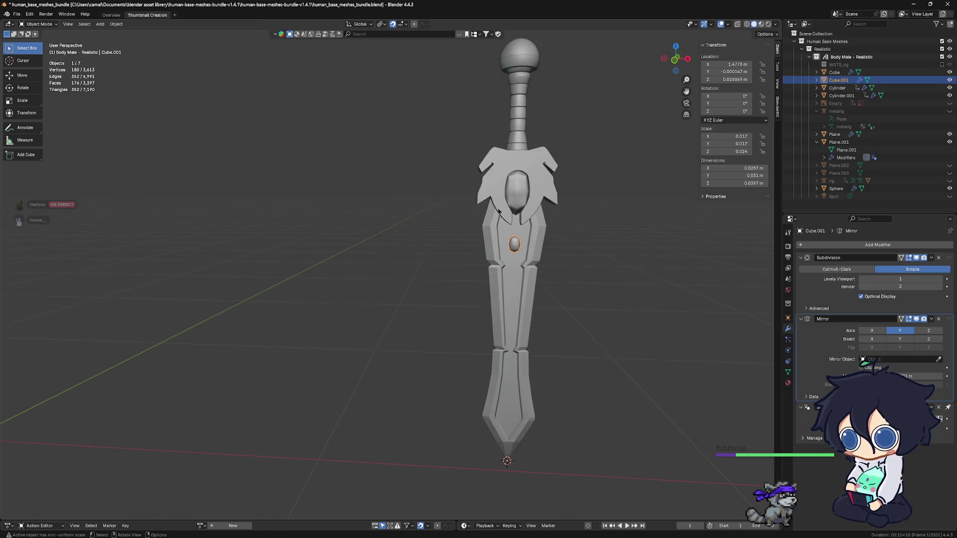
scroll(504, 214, down, 2)
Frame the sword from the front and save the file with Ctrl+S.
key(KP_3)
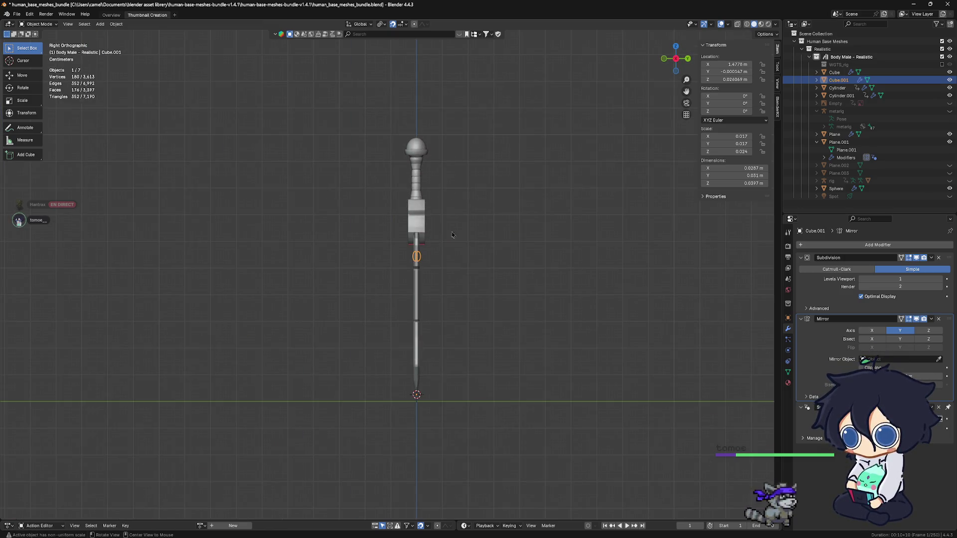
key(KP_1)
alt+middle_drag(471, 280, 434, 284)
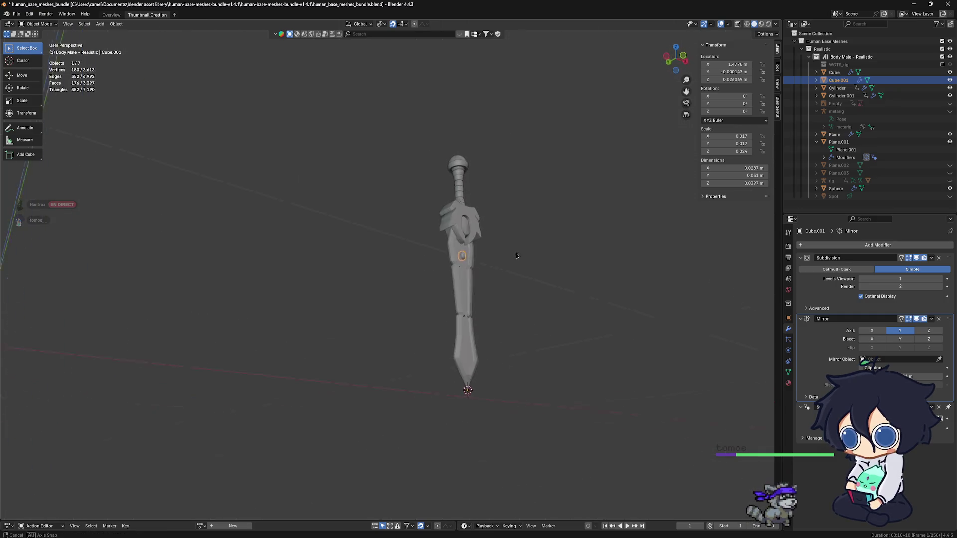
scroll(433, 285, up, 4)
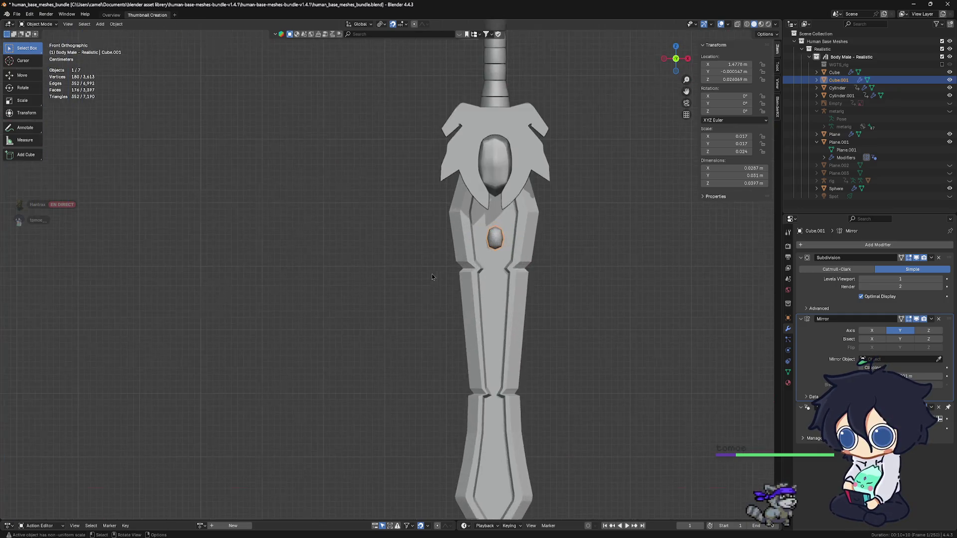
scroll(431, 274, up, 3)
scroll(482, 266, up, 2)
shift+middle_drag(482, 265, 403, 341)
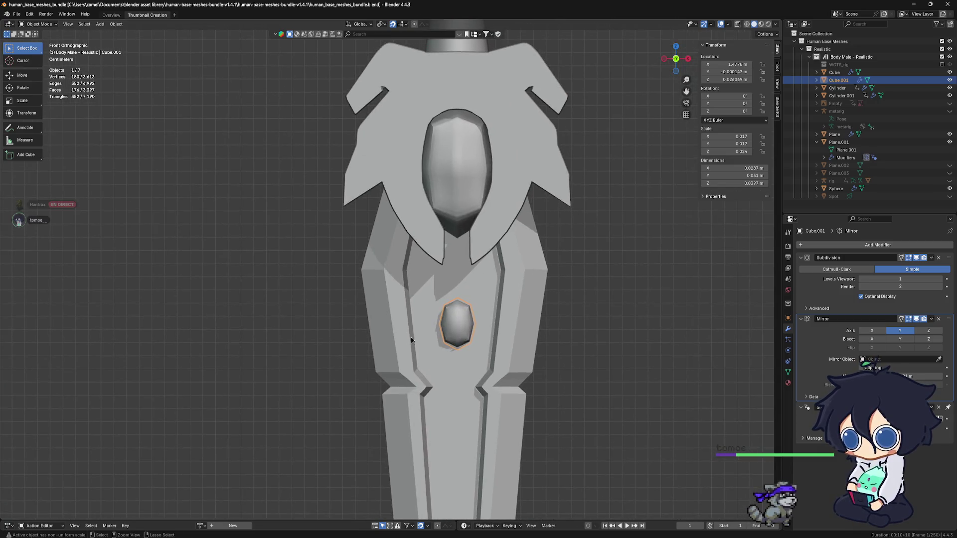
key(ctrl+s)
scroll(449, 329, down, 1)
scroll(470, 319, down, 3)
scroll(468, 304, down, 2)
Switch the viewport to Rendered shading to preview the sword.
mouse_move(469, 304)
alt+middle_down()
mouse_move(439, 300)
mouse_move(453, 300)
alt+middle_up()
alt+middle_drag(401, 328, 617, 333)
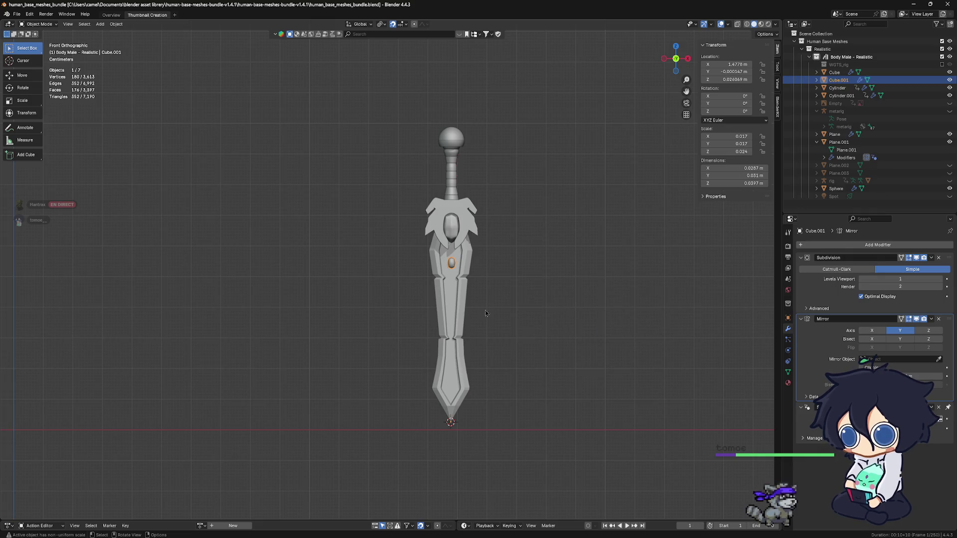
scroll(517, 288, down, 3)
key(z)
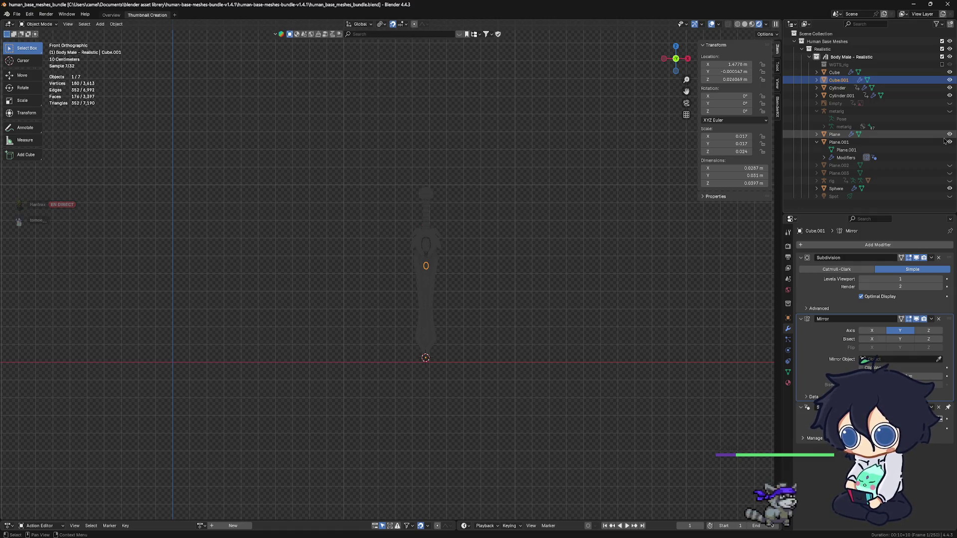
Unhide Spot, Rig, Plane.002 and Plane.003 in the Outliner for the render preview.
key(alt+a)
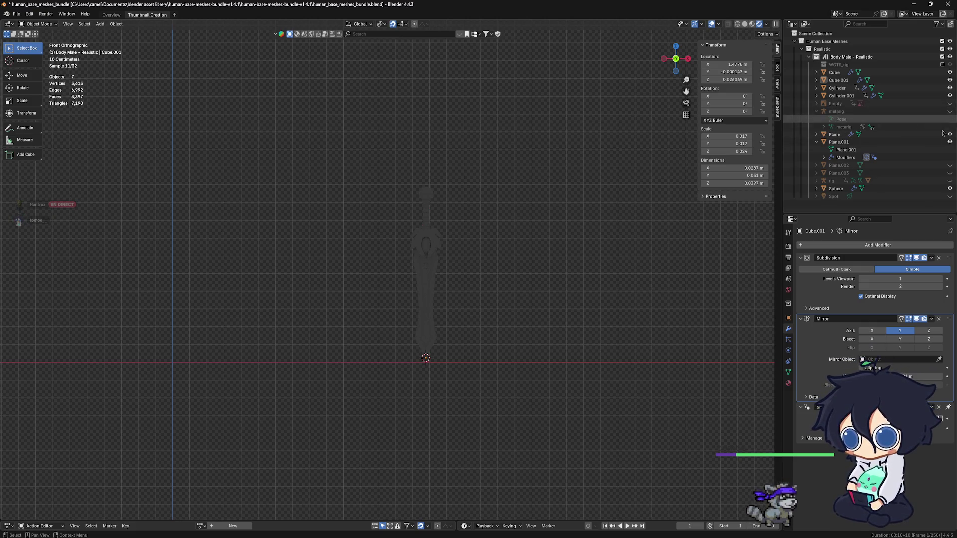
click(950, 197)
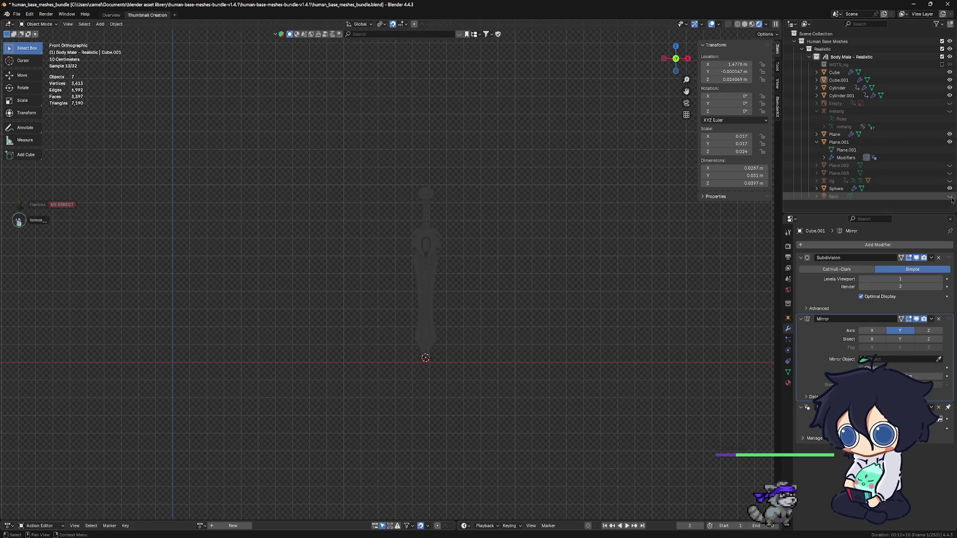
drag(951, 197, 951, 166)
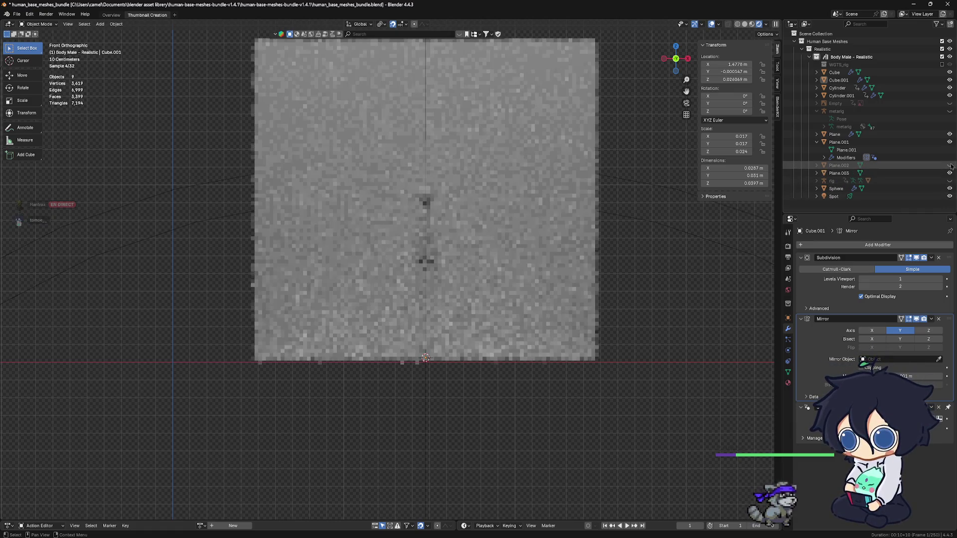
click(950, 166)
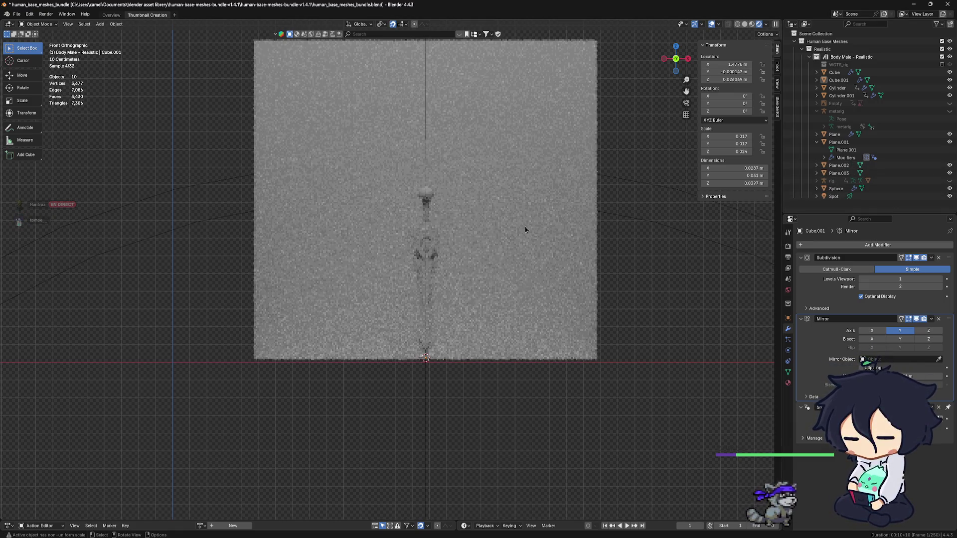
scroll(438, 261, down, 2)
scroll(440, 261, up, 2)
scroll(439, 262, up, 2)
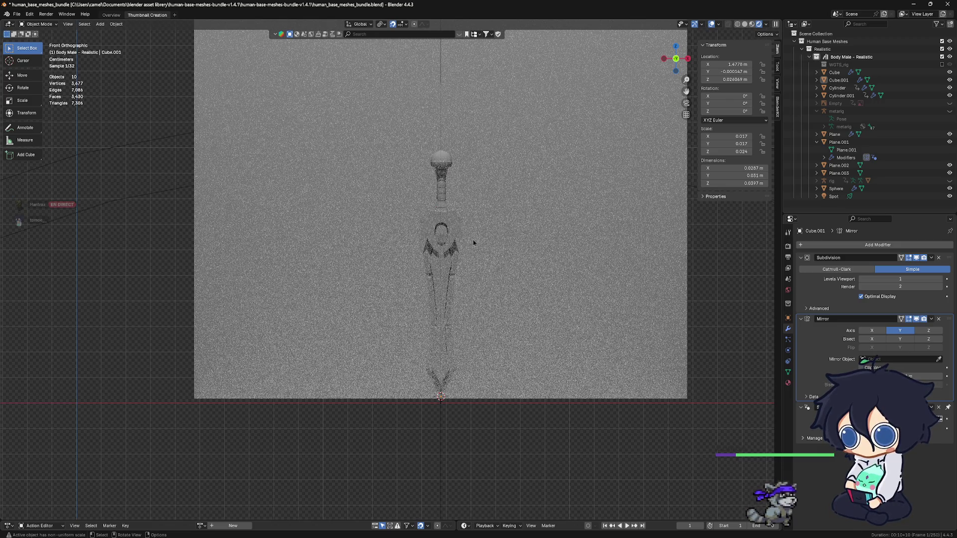
scroll(473, 242, up, 3)
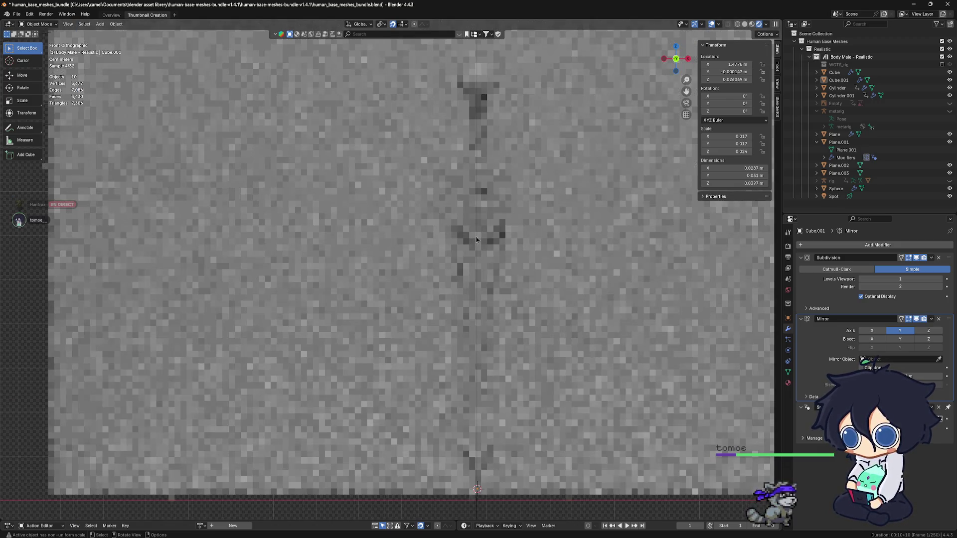
Bring up Task Manager and view the GPU performance graphs.
shift+middle_drag(477, 238, 461, 255)
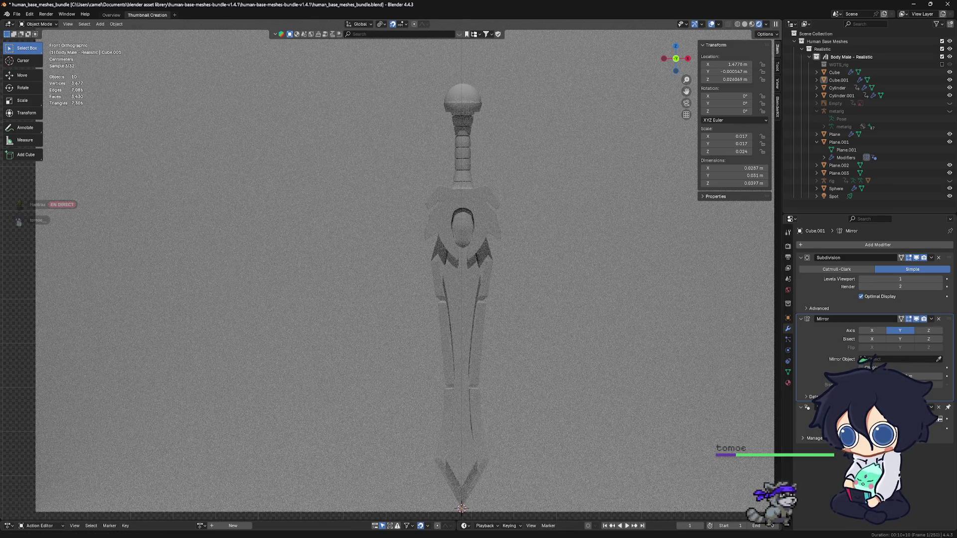
key(ctrl+shift+Escape)
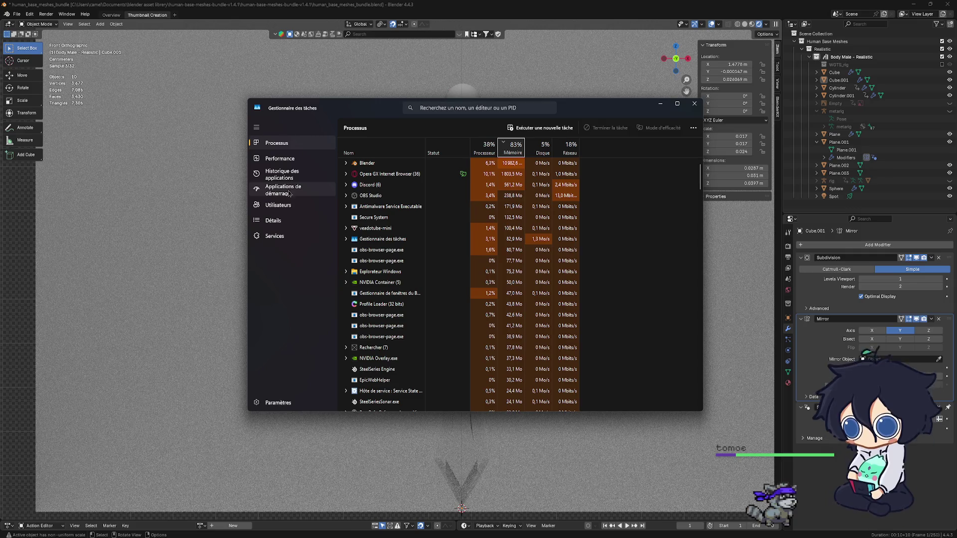
click(280, 158)
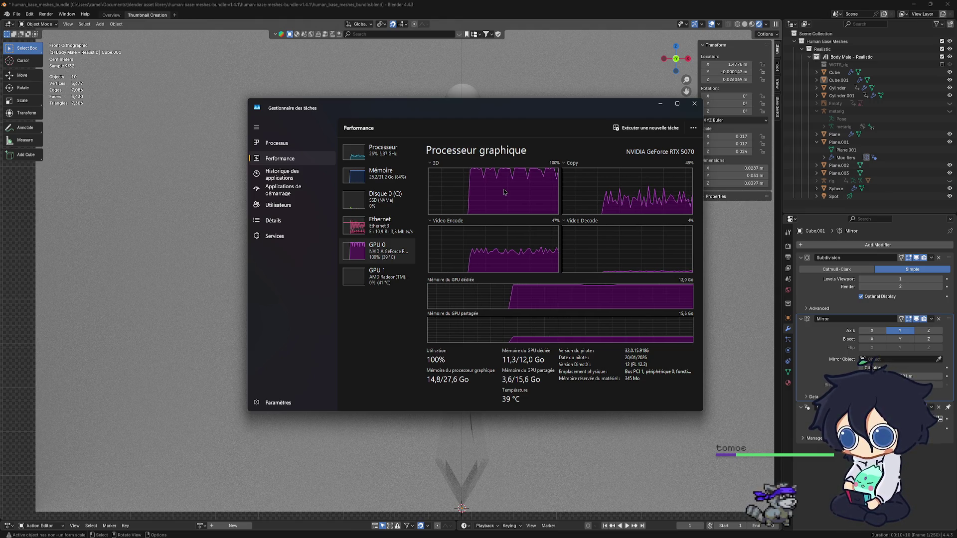
click(694, 104)
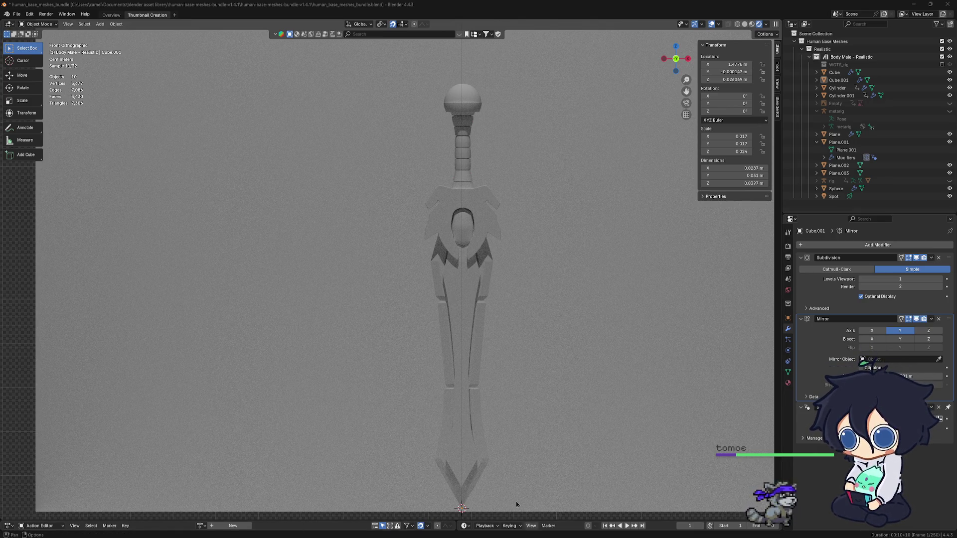
key(ctrl+shift+Escape)
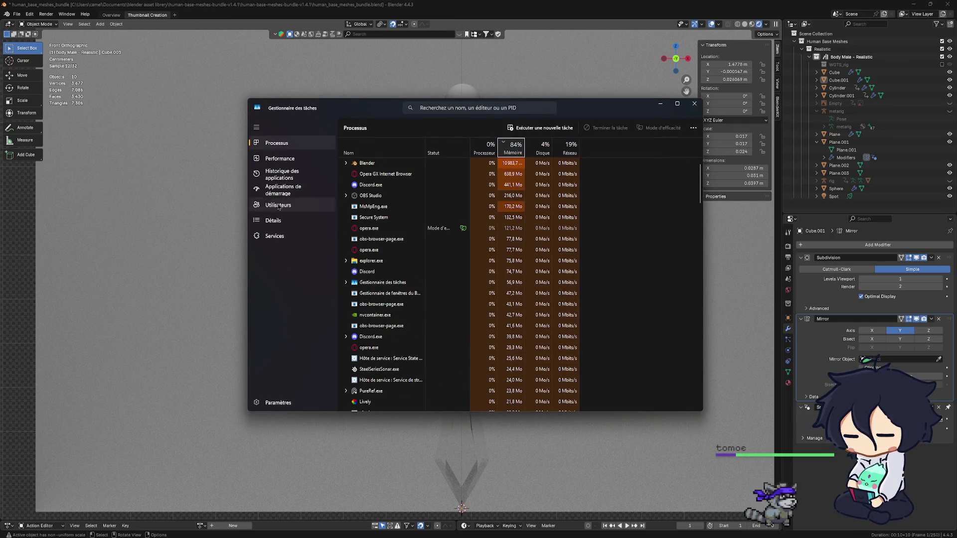
Check GPU 1, GPU 0 and processor usage under Performance, return to Processes, and close Task Manager.
click(296, 159)
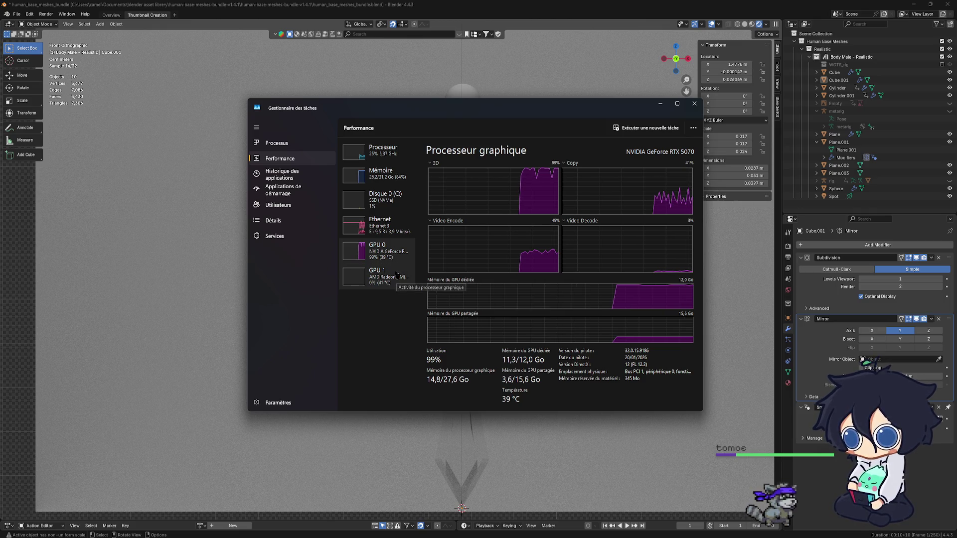
click(399, 276)
click(390, 250)
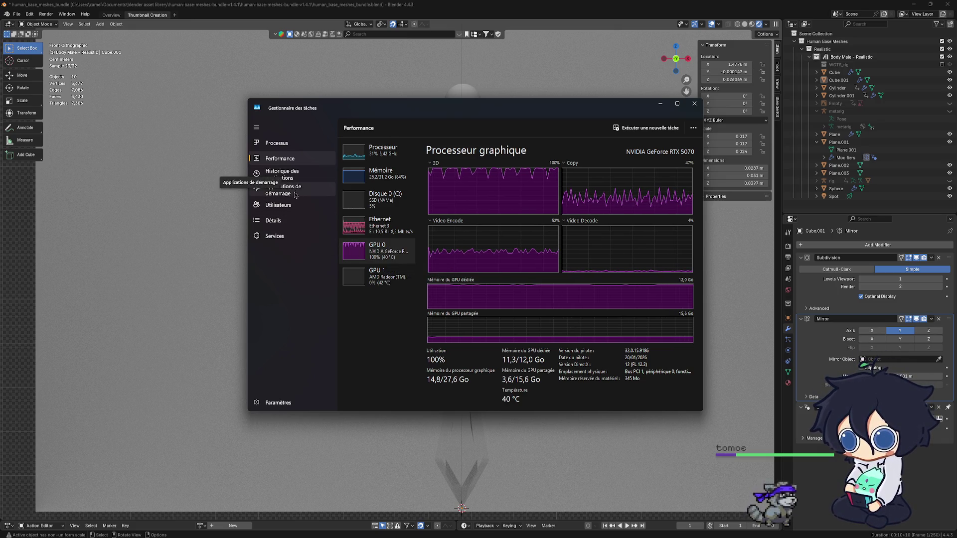
click(380, 150)
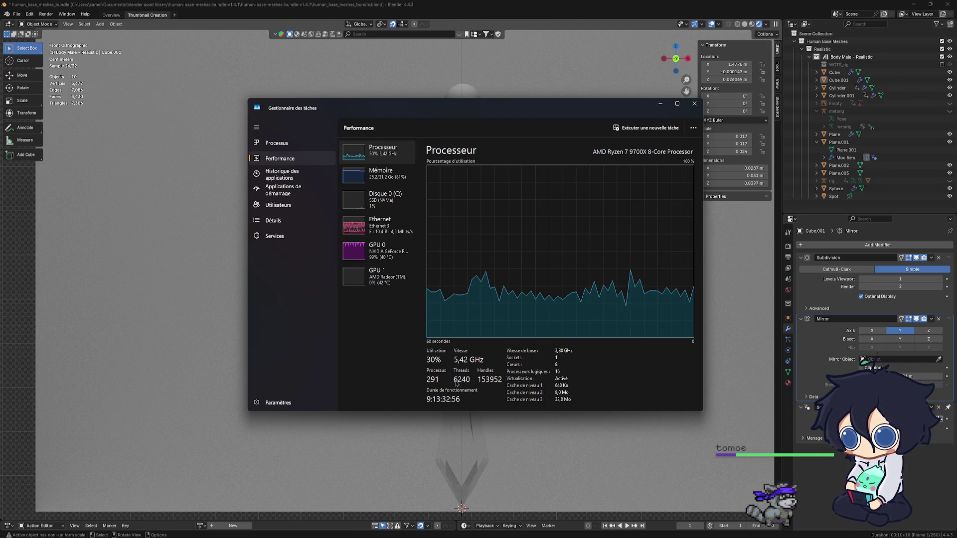
click(276, 143)
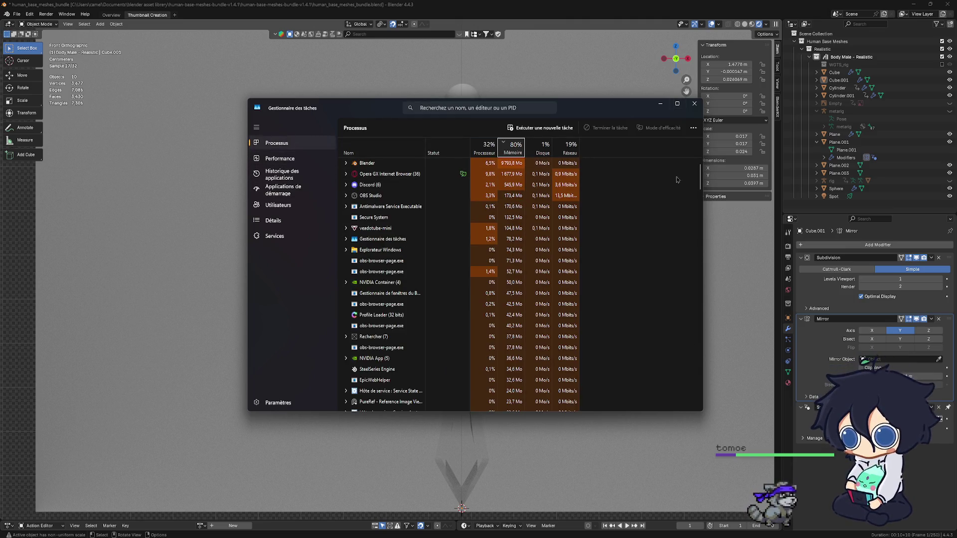
click(695, 104)
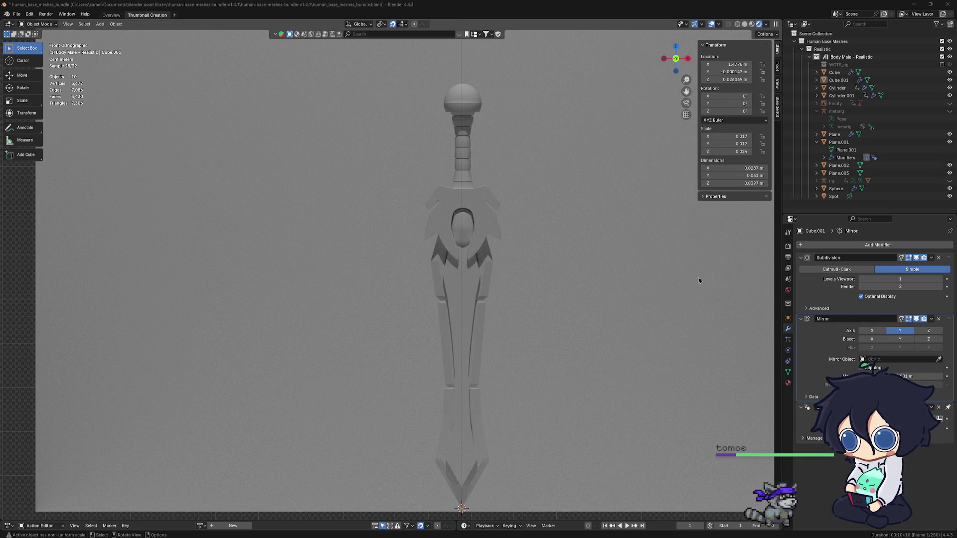
Mark a render region around the sword, clear it again, and switch the viewport to Solid shading.
key(ctrl+b)
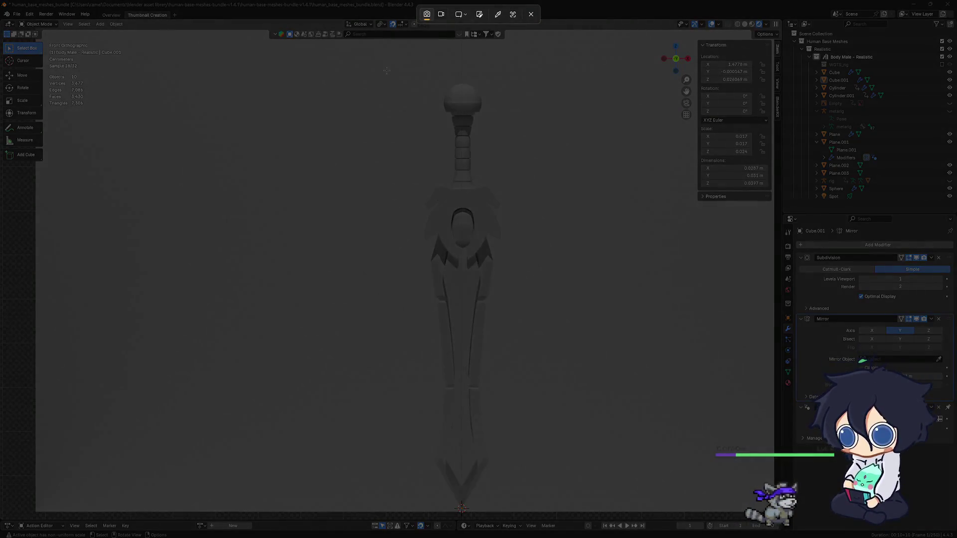
drag(387, 70, 554, 506)
key(ctrl+alt+b)
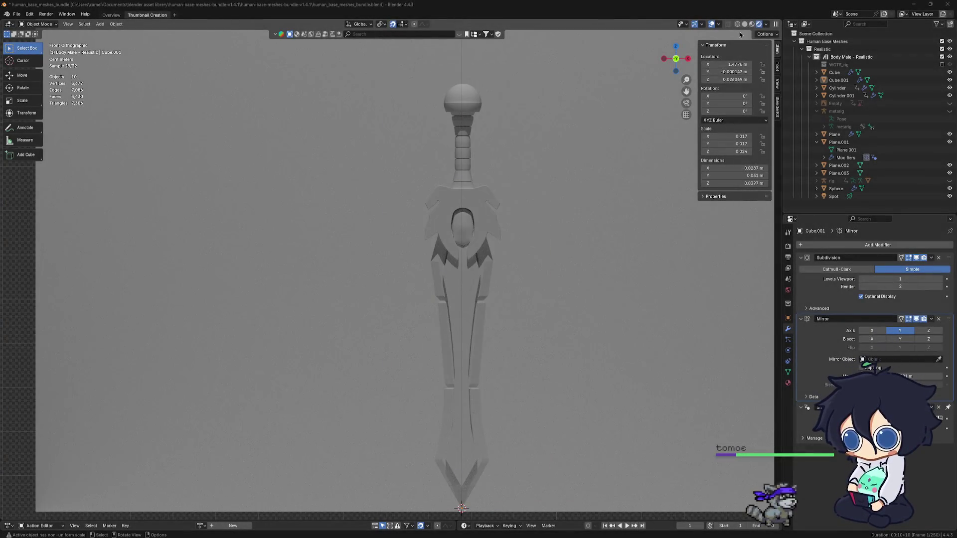
key(z)
key(8)
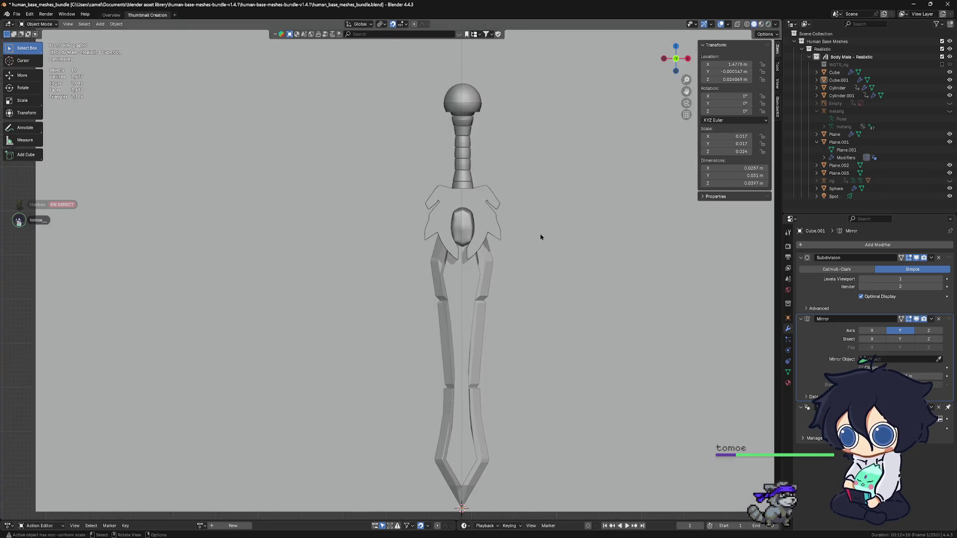
scroll(536, 236, down, 3)
Save the file and select the Plane.002 blade piece from a three-quarter view.
mouse_move(523, 235)
middle_down()
mouse_move(507, 241)
mouse_move(509, 258)
mouse_move(485, 254)
mouse_move(525, 258)
mouse_move(510, 247)
mouse_move(389, 238)
mouse_move(542, 270)
mouse_move(415, 250)
mouse_move(349, 265)
mouse_move(492, 249)
mouse_move(629, 253)
mouse_move(582, 251)
mouse_move(389, 103)
middle_up()
key(ctrl+s)
scroll(465, 264, up, 3)
scroll(465, 264, up, 3)
scroll(349, 264, up, 2)
scroll(544, 249, up, 3)
mouse_move(386, 214)
middle_down()
mouse_move(401, 193)
mouse_move(422, 196)
mouse_move(405, 196)
middle_up()
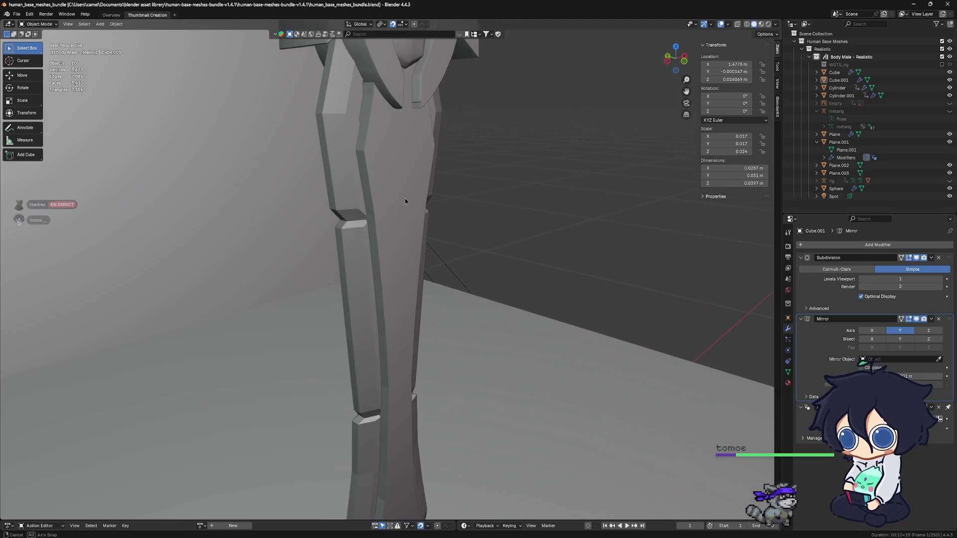
click(402, 194)
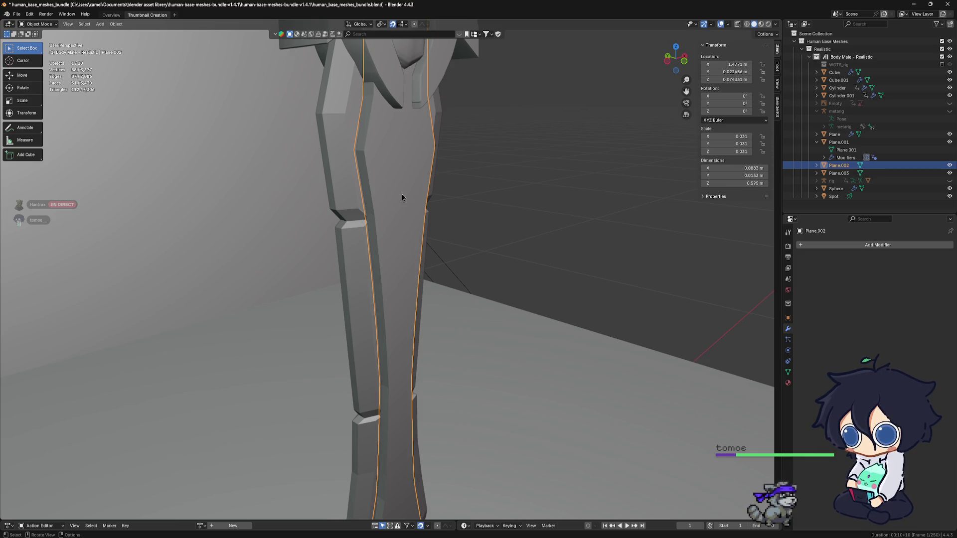
Try moving the Plane.002 blade piece, cancel it in place, and hide it in the Outliner.
key(g)
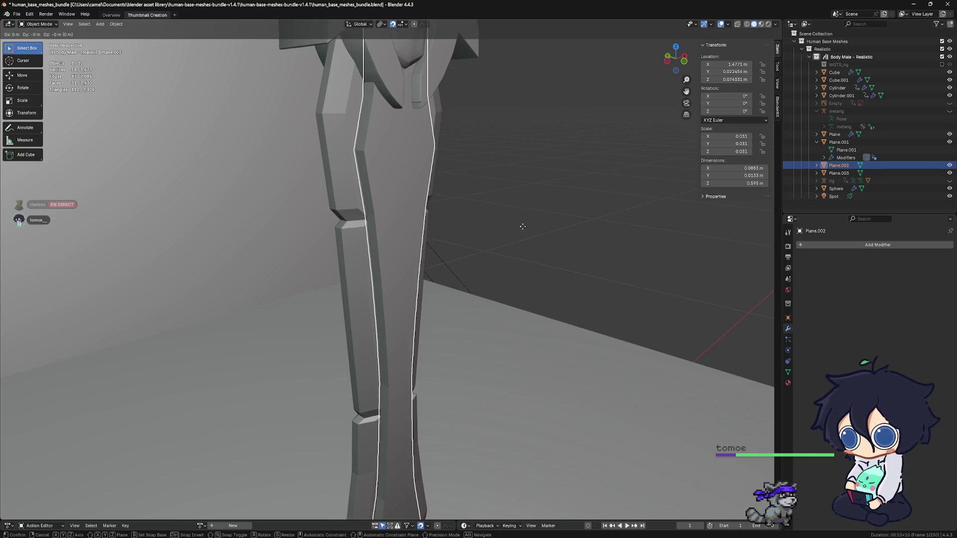
click(425, 211)
scroll(479, 223, down, 3)
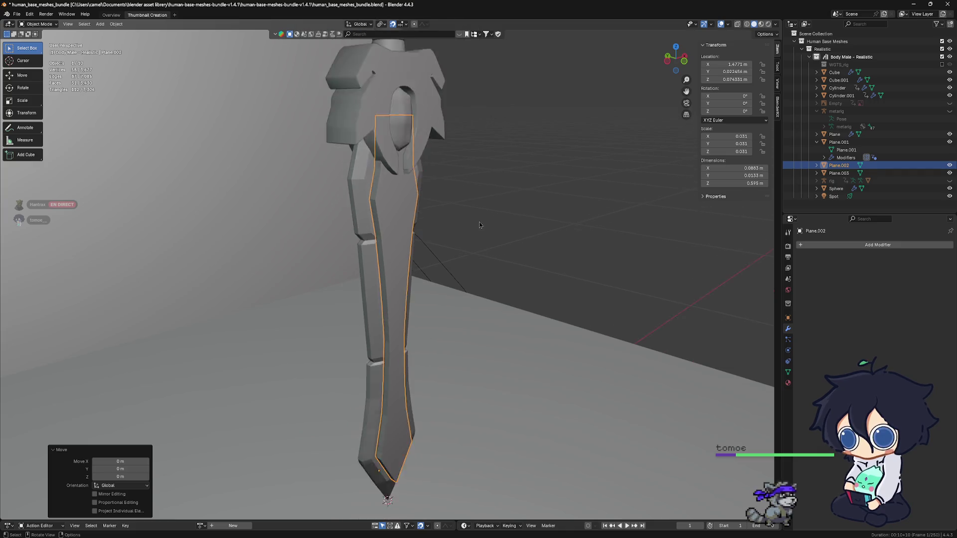
scroll(436, 225, down, 2)
key(g)
right_click(420, 256)
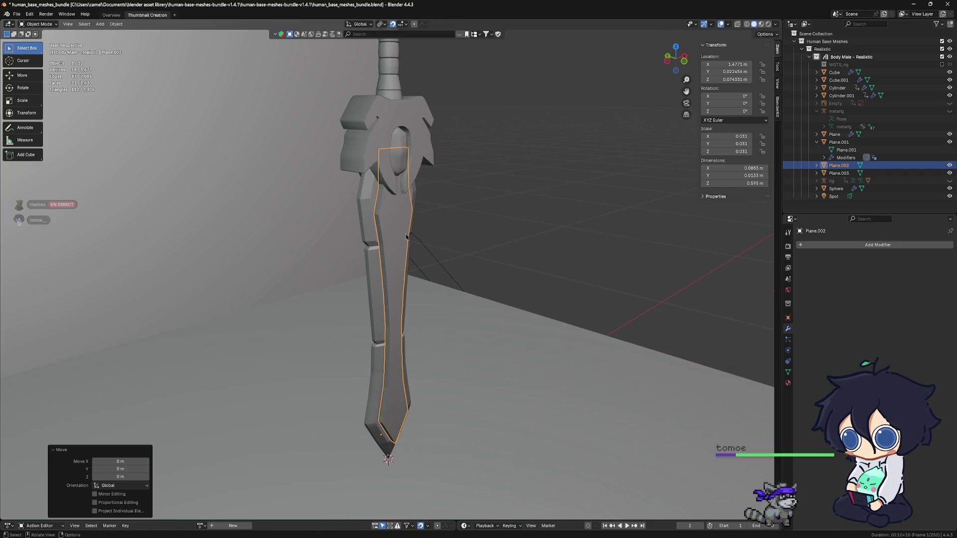
middle_drag(421, 255, 509, 259)
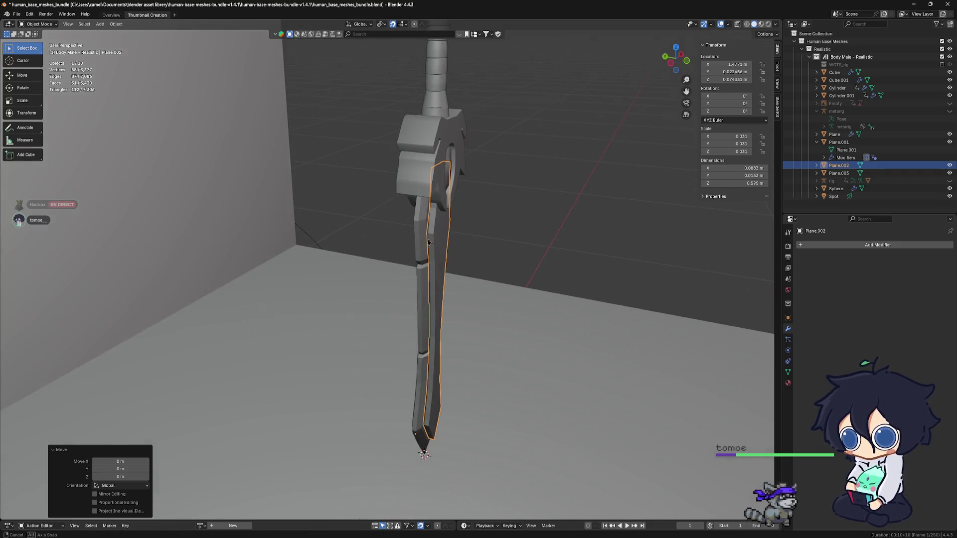
click(950, 166)
click(788, 317)
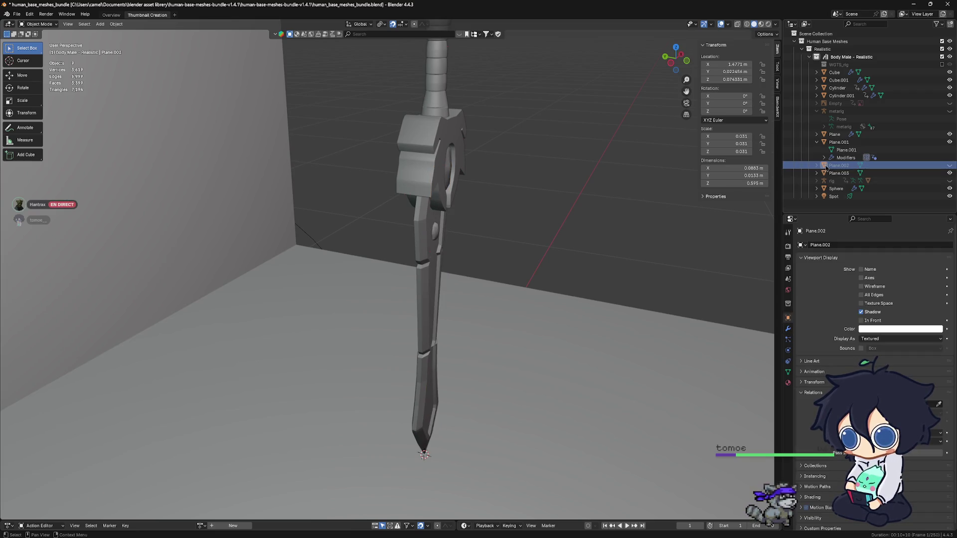
Unhide and reselect Plane.002, then delete it so the mirrored sword stands alone.
key(x)
click(521, 198)
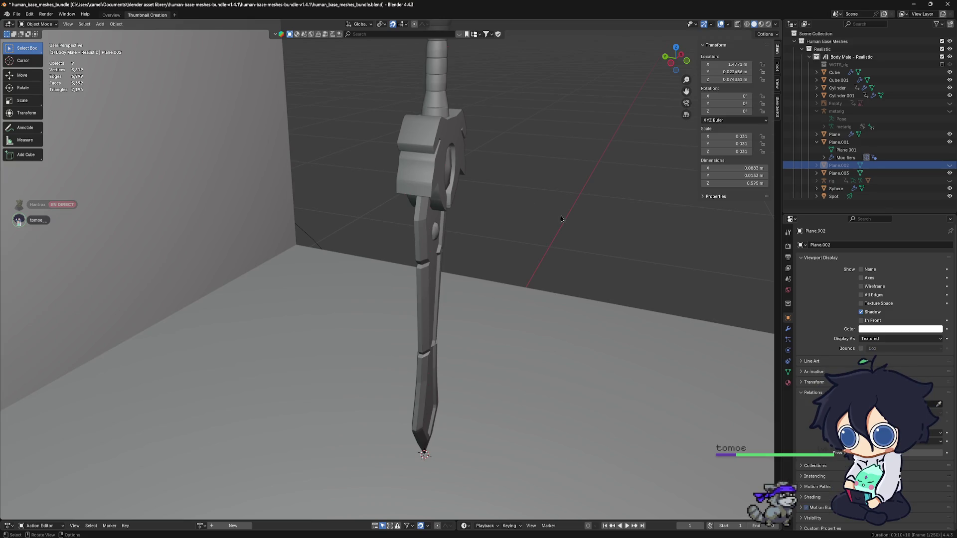
click(950, 165)
click(830, 167)
key(x)
click(524, 238)
mouse_move(525, 237)
middle_down()
mouse_move(322, 230)
mouse_move(411, 200)
mouse_move(535, 282)
mouse_move(511, 322)
middle_up()
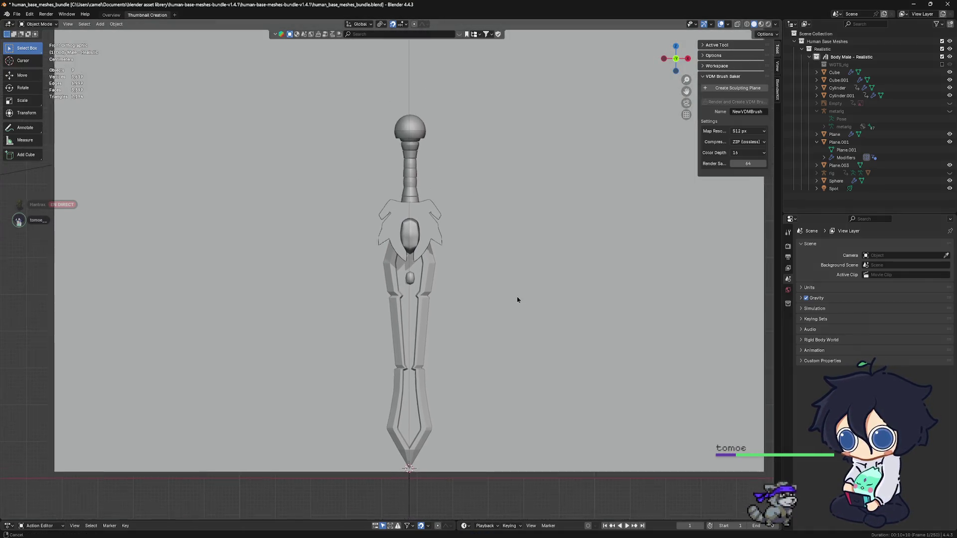
Delete the Spot light and the Plane.003 backdrop wall from the scene.
mouse_move(509, 332)
middle_down()
mouse_move(535, 346)
mouse_move(648, 351)
mouse_move(477, 270)
mouse_move(483, 268)
mouse_move(473, 282)
mouse_move(462, 265)
middle_up()
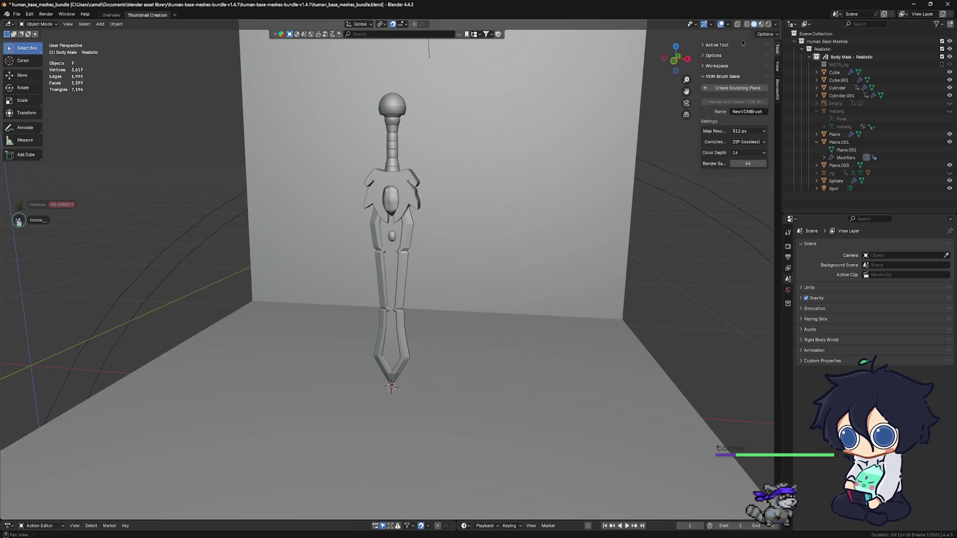
scroll(449, 179, down, 3)
scroll(449, 179, down, 3)
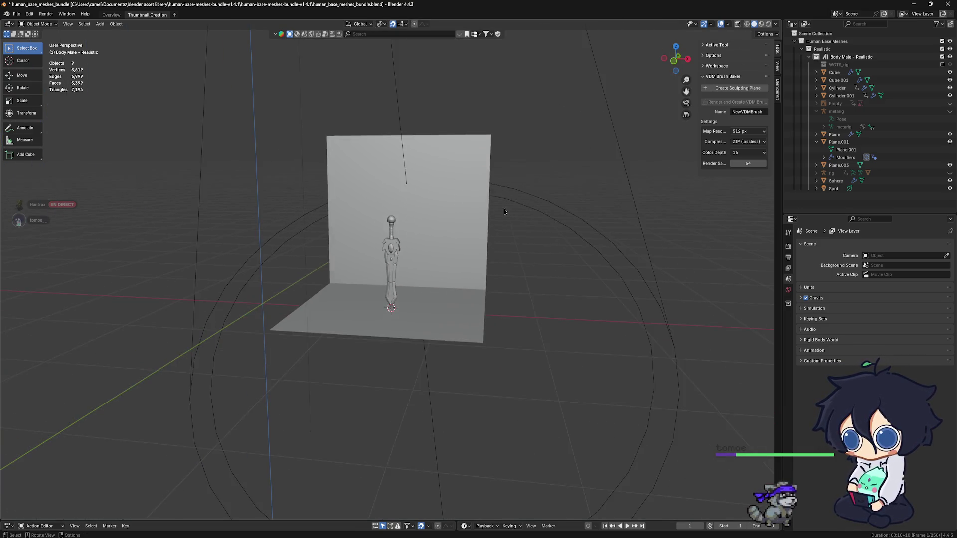
scroll(450, 179, down, 3)
scroll(450, 179, down, 2)
scroll(417, 299, down, 2)
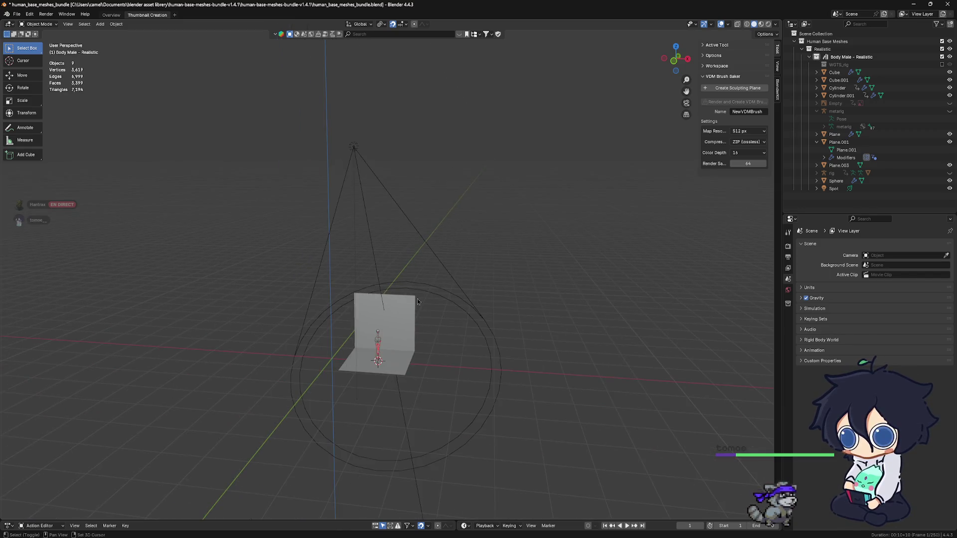
click(368, 204)
scroll(390, 193, up, 2)
key(x)
click(392, 194)
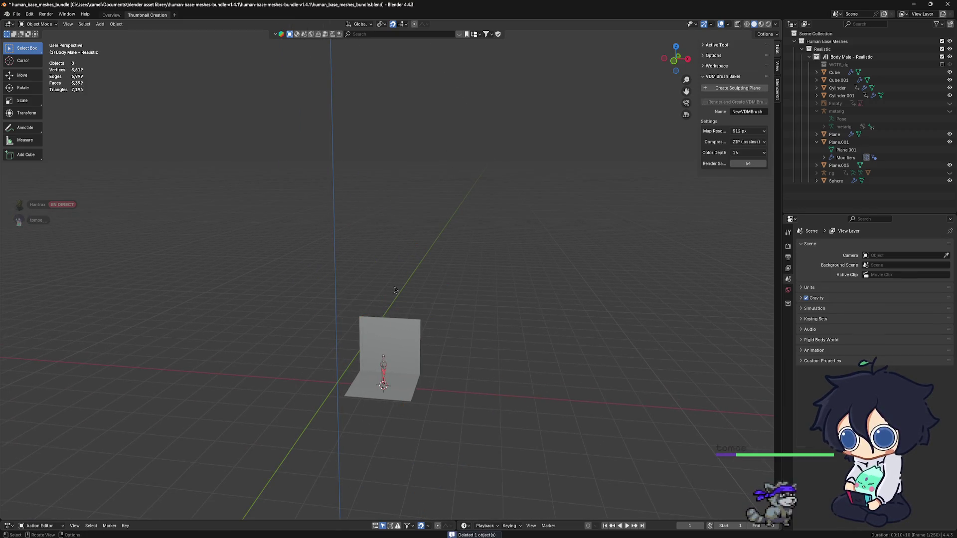
key(x)
click(396, 345)
scroll(437, 438, up, 2)
Go to front orthographic view and unhide the reference image Empty behind the sword.
middle_drag(438, 437, 479, 390)
key(KP_1)
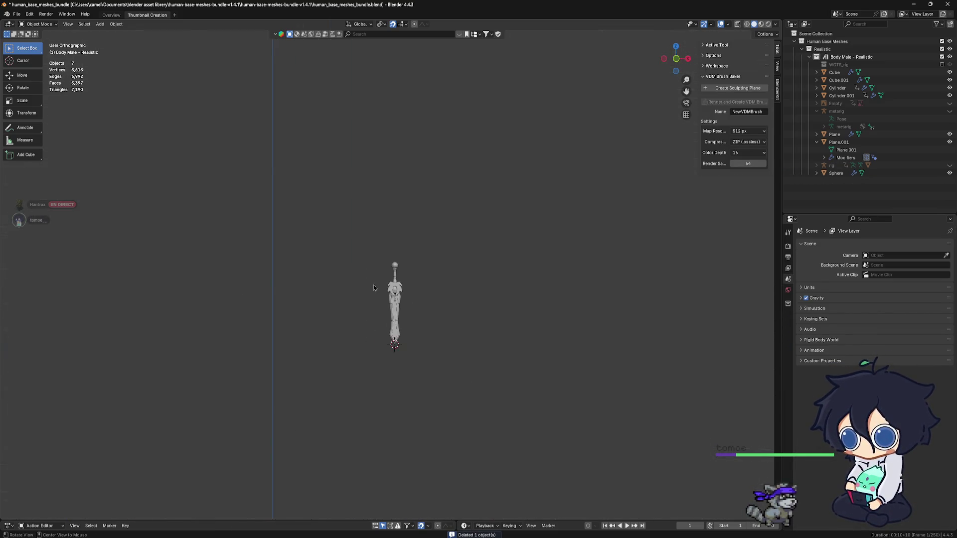
click(950, 103)
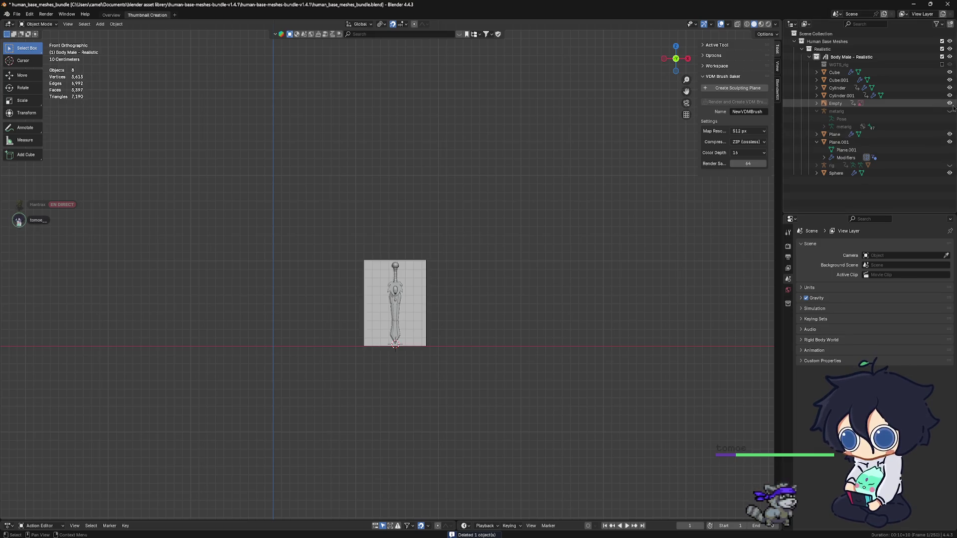
Toggle the reference image Empty's visibility, select it, hide it again, and save the file.
click(950, 104)
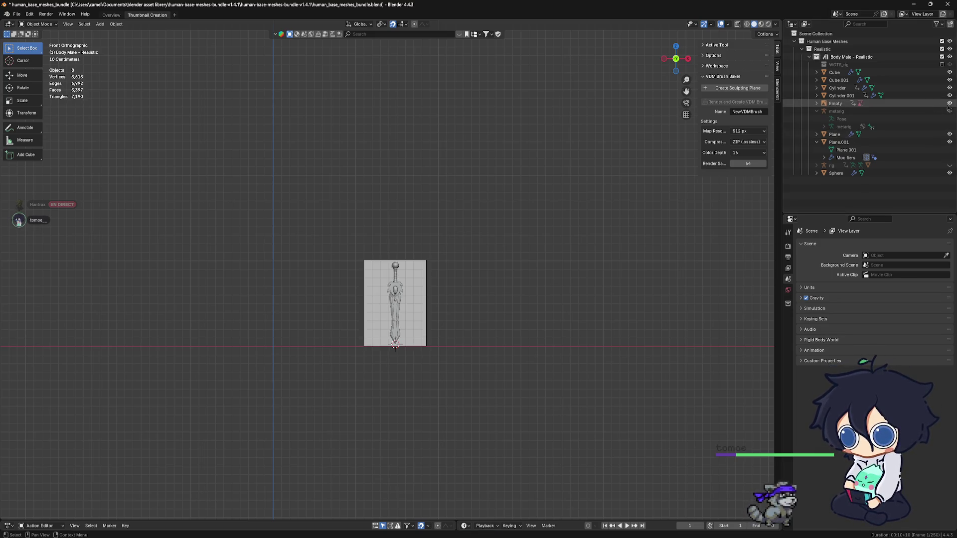
click(833, 104)
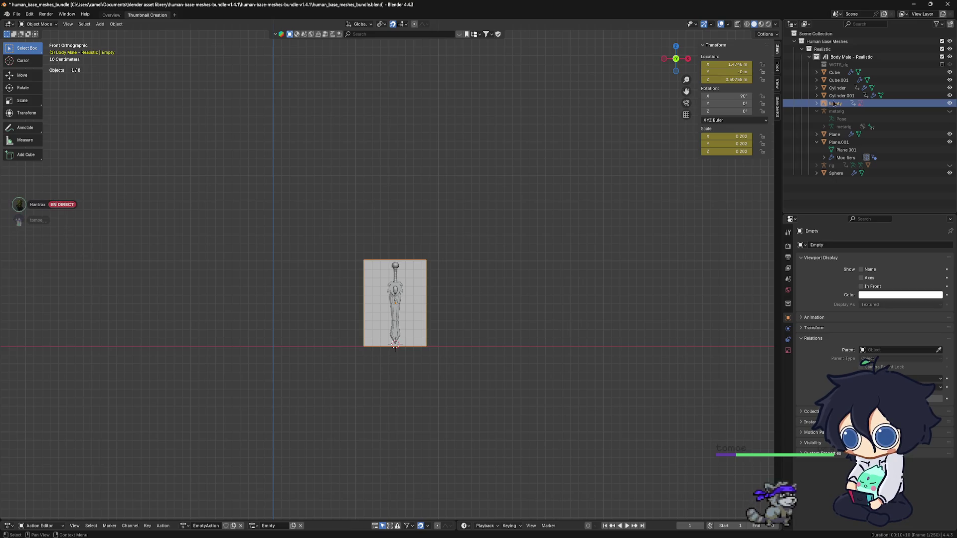
click(950, 104)
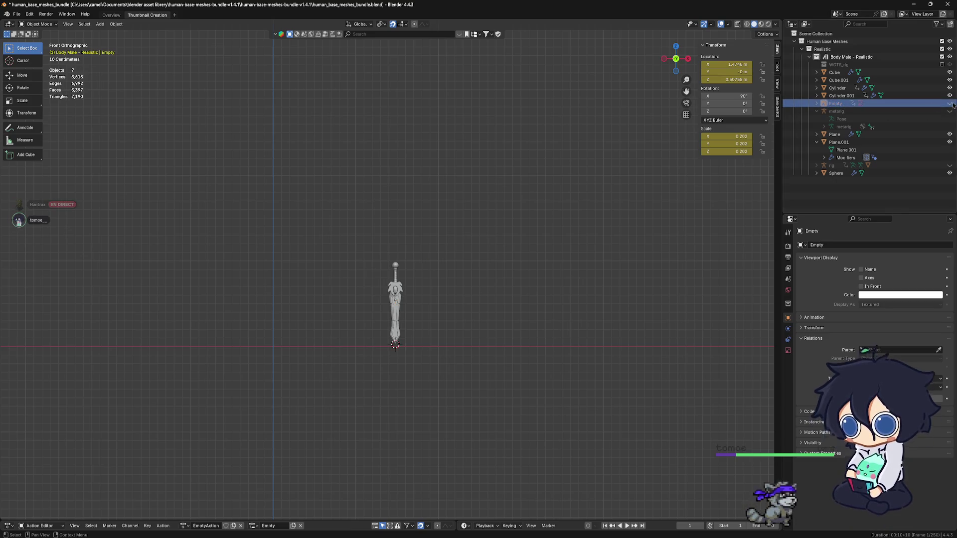
scroll(397, 299, up, 2)
scroll(359, 262, up, 2)
scroll(316, 220, up, 4)
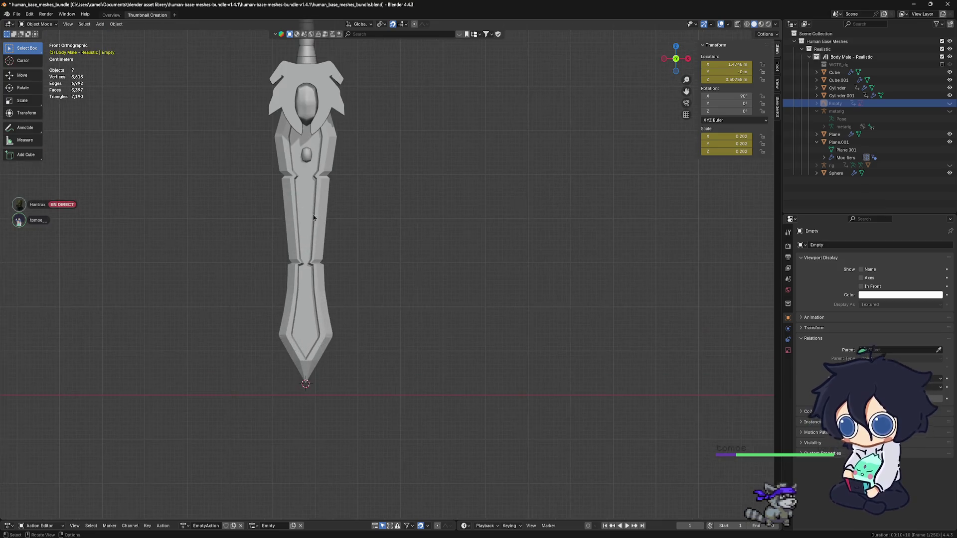
scroll(316, 221, up, 2)
shift+middle_drag(317, 220, 430, 289)
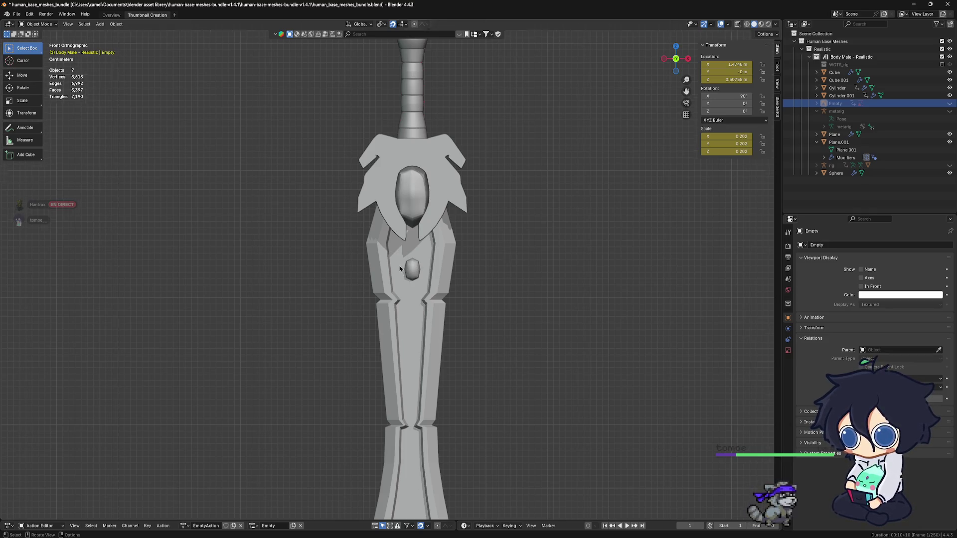
scroll(403, 270, up, 1)
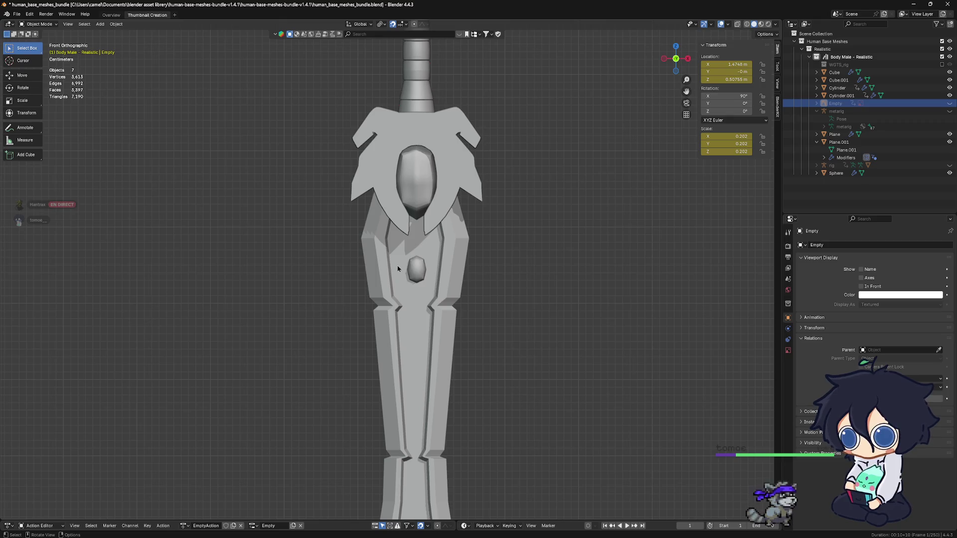
middle_drag(396, 269, 403, 278)
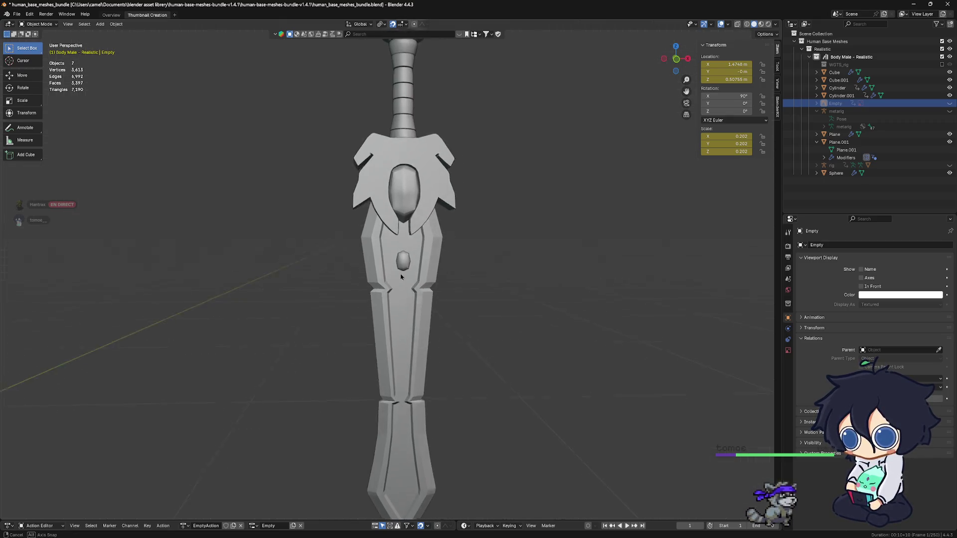
key(ctrl+s)
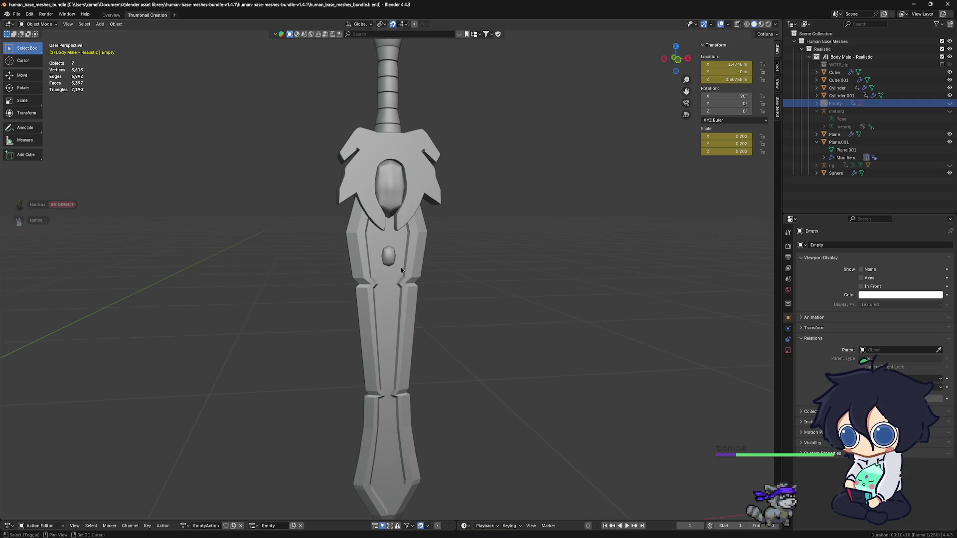
Add a plain-axes Empty at the sword's tip and scale it uniformly to 0.15.
key(shift+a)
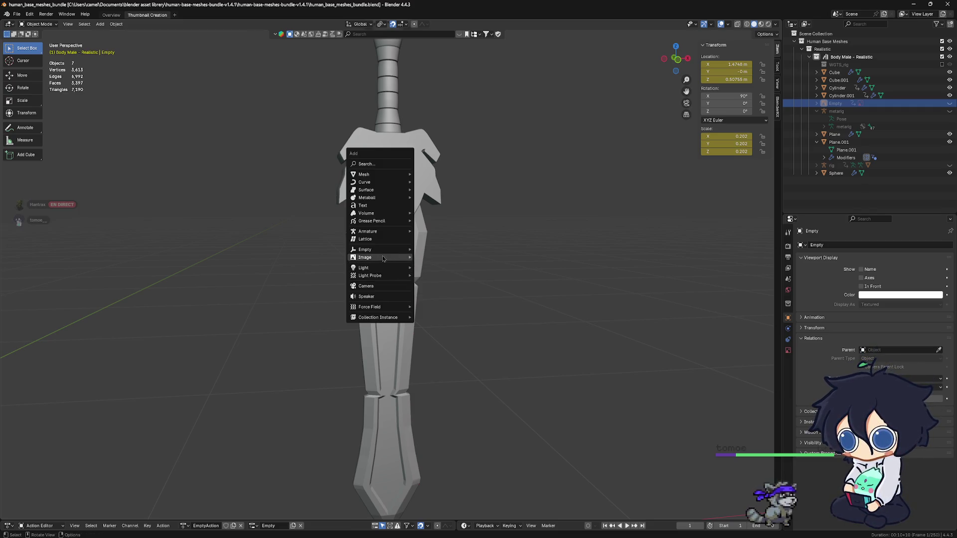
mouse_move(374, 250)
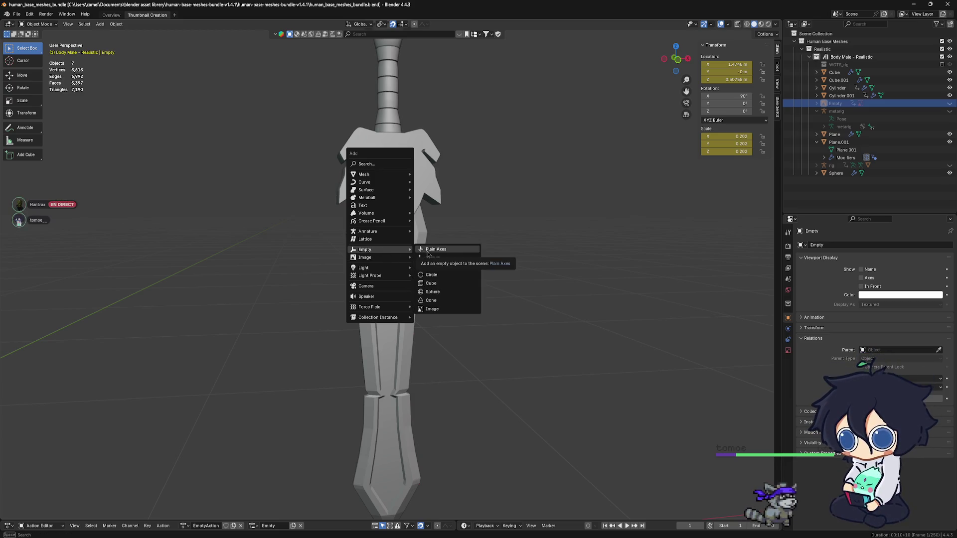
click(429, 253)
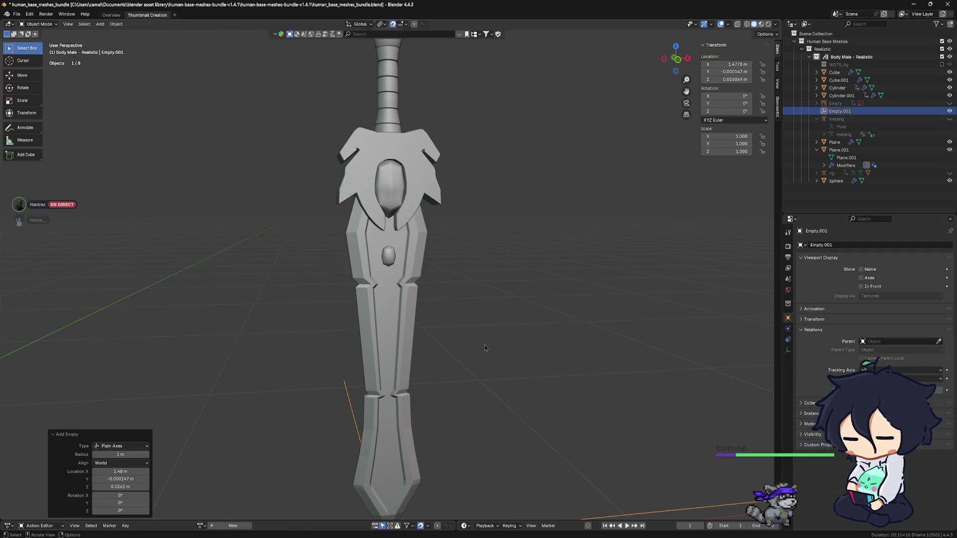
key(KP_1)
scroll(494, 322, down, 3)
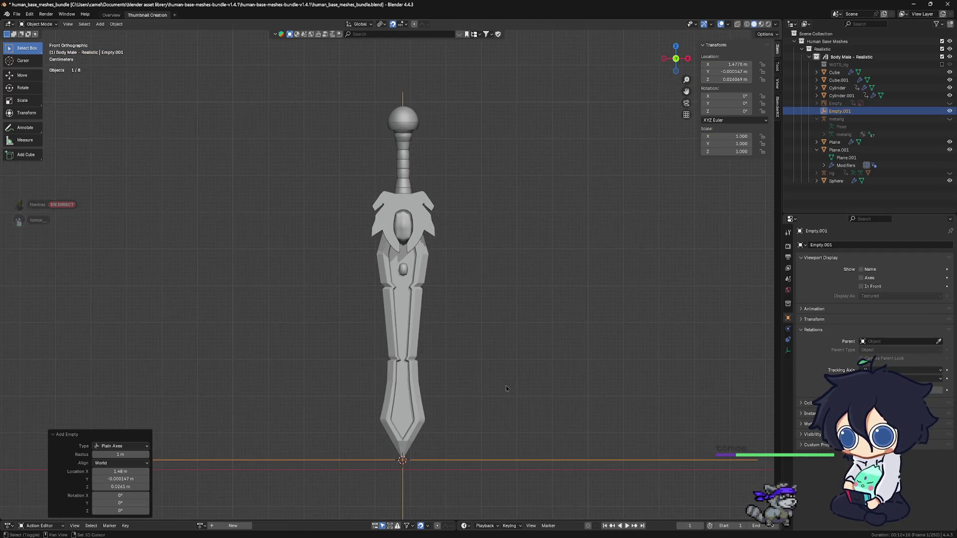
scroll(504, 291, up, 2)
scroll(481, 300, up, 3)
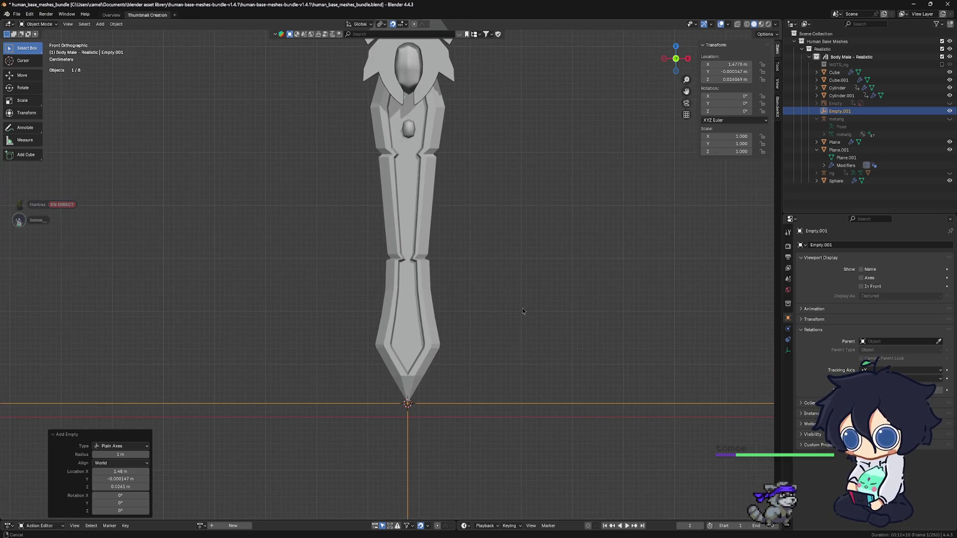
scroll(509, 337, down, 1)
scroll(524, 360, down, 1)
scroll(525, 358, down, 1)
scroll(524, 358, down, 1)
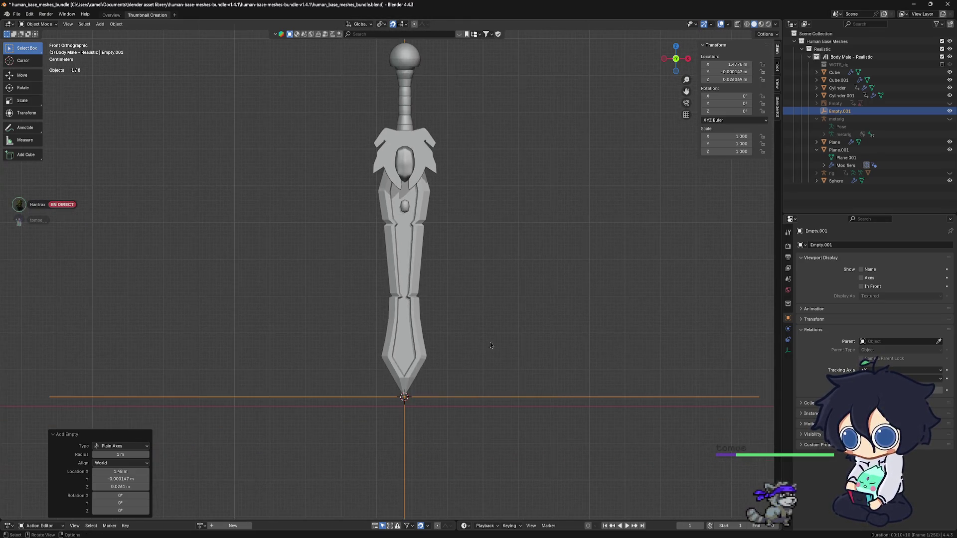
key(s)
click(449, 393)
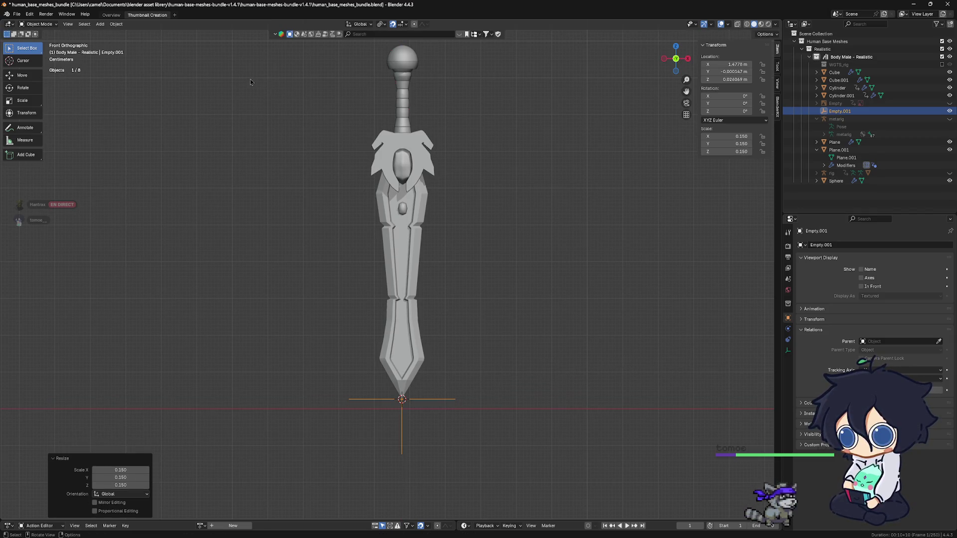
Box-select all the sword parts in the viewport.
shift+middle_drag(366, 196, 361, 256)
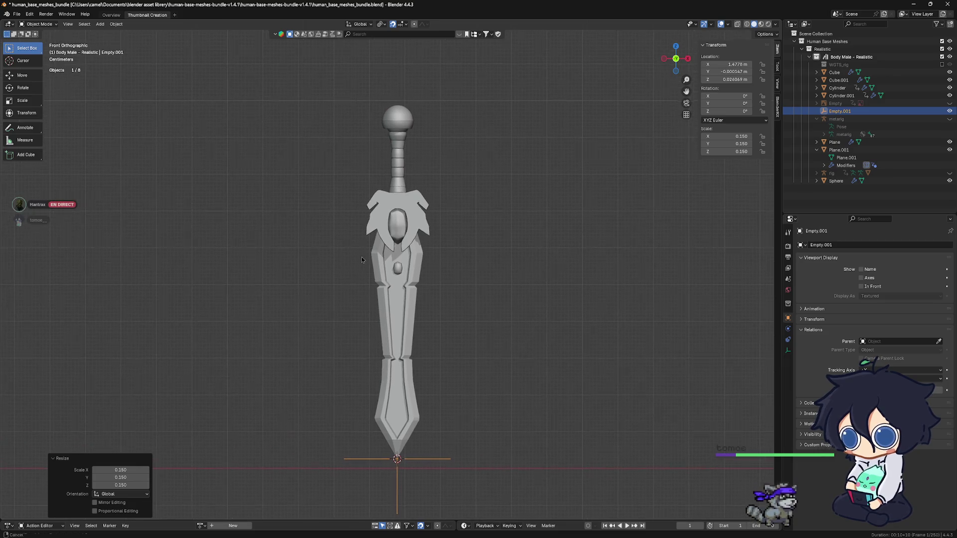
shift+middle_drag(489, 281, 482, 265)
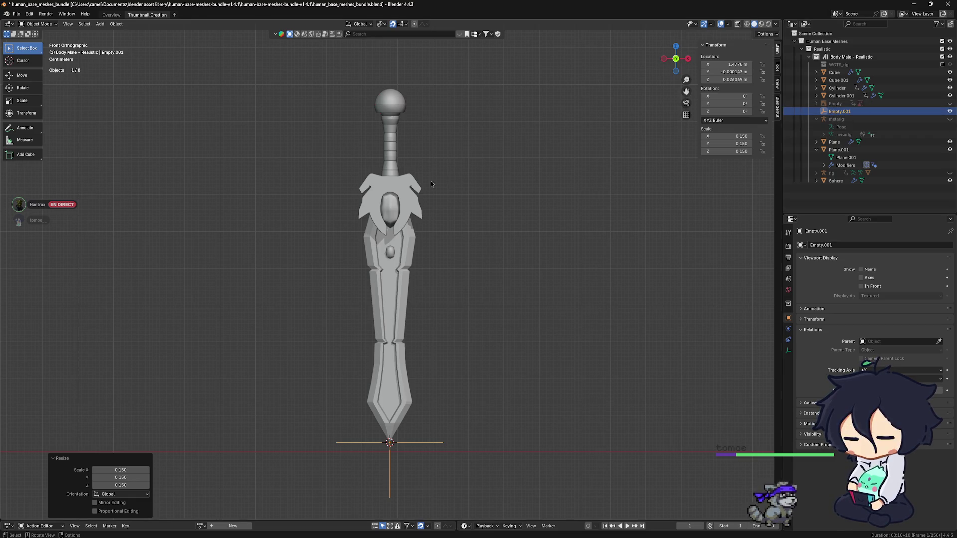
drag(345, 88, 460, 303)
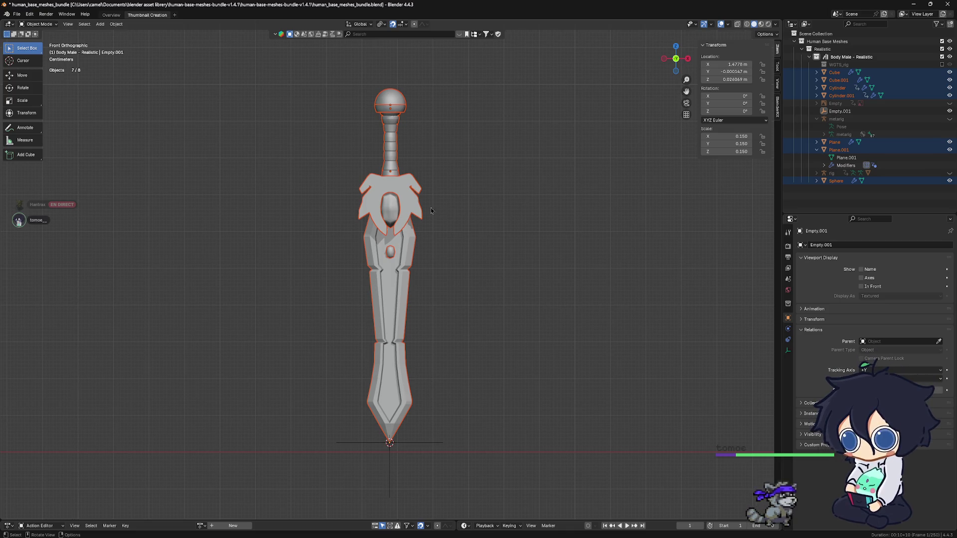
Move the selected sword parts into a new collection named epee.
key(m)
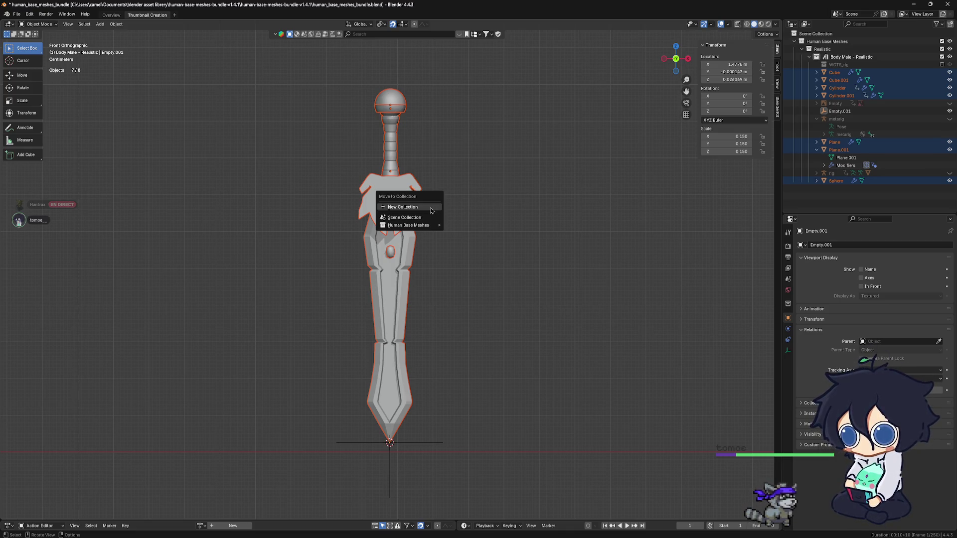
click(431, 207)
text(s)
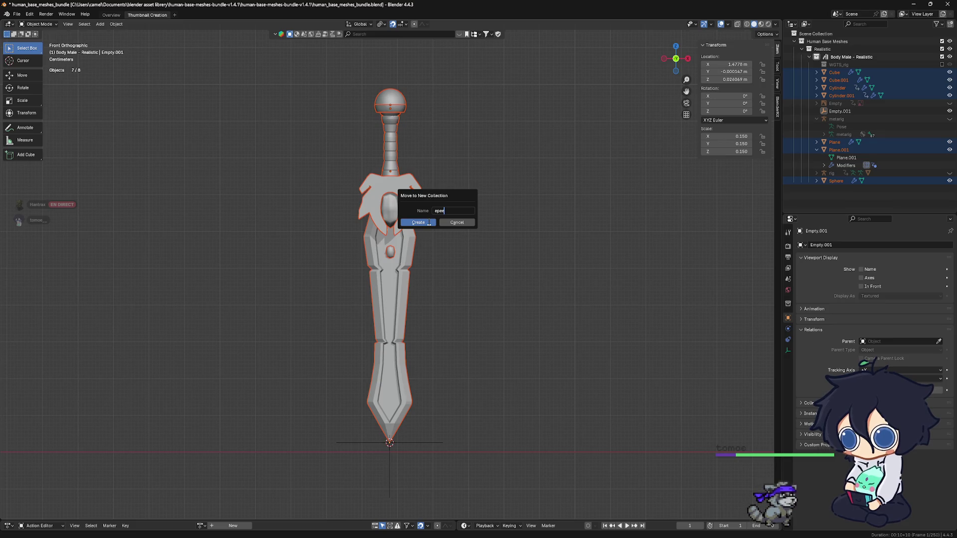
click(428, 222)
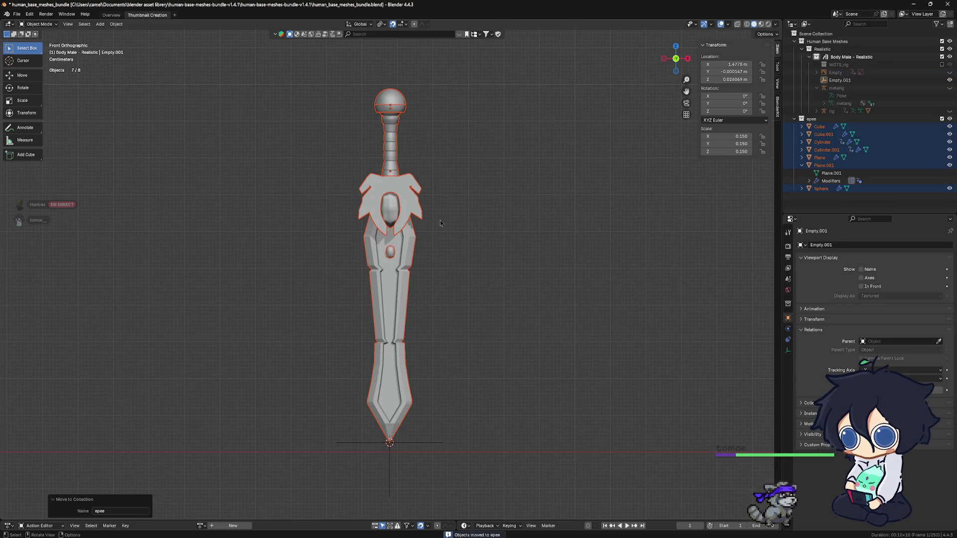
Move the tip Empty.001 into epee too, then collapse, hide and expand the collection to check it.
click(417, 449)
key(m)
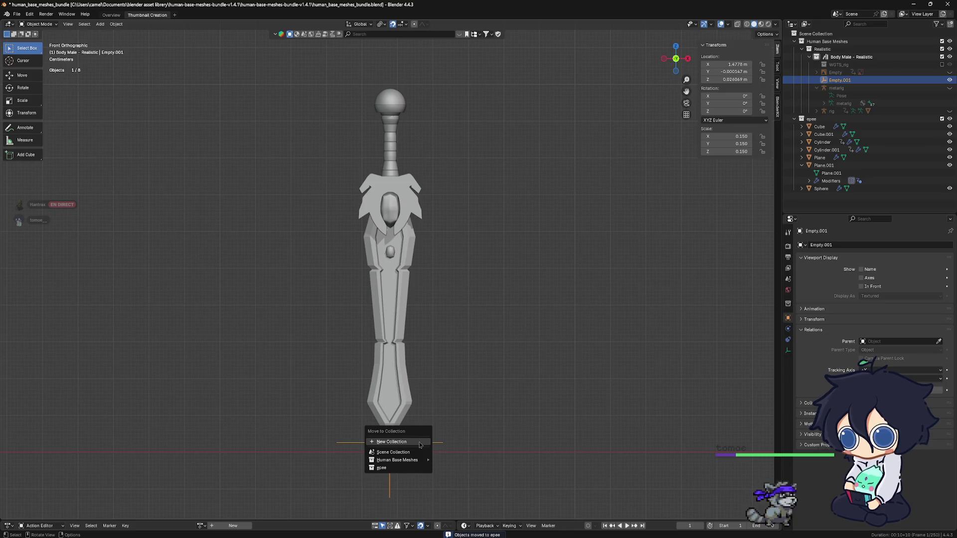
click(415, 467)
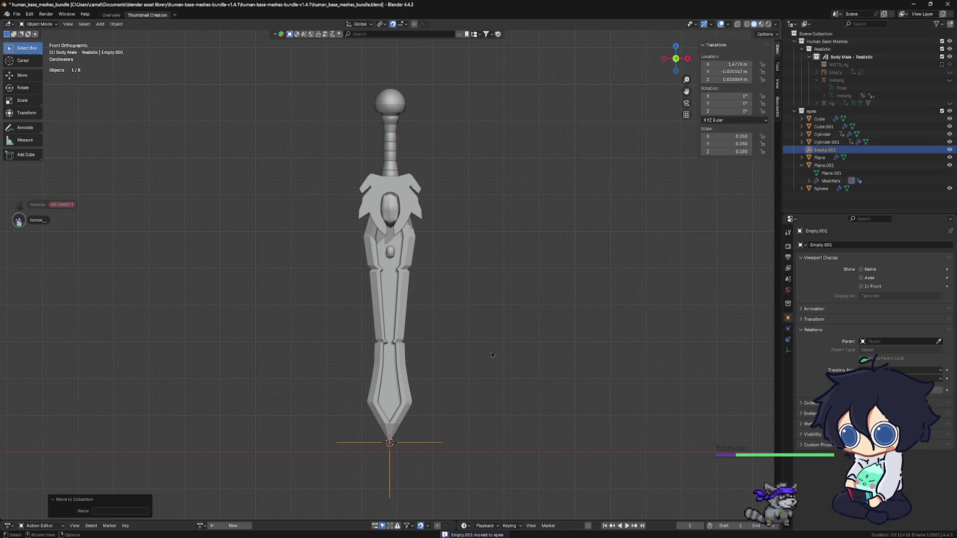
click(796, 111)
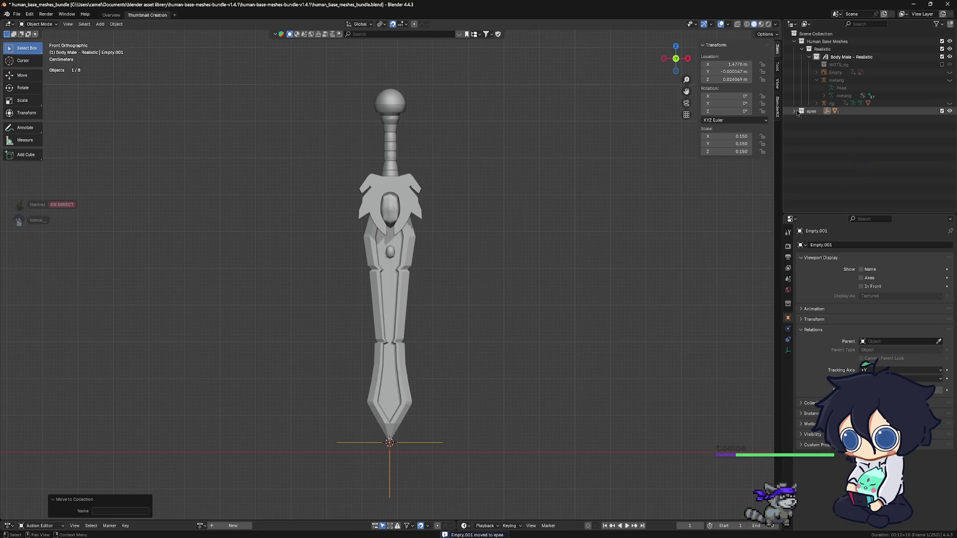
click(950, 112)
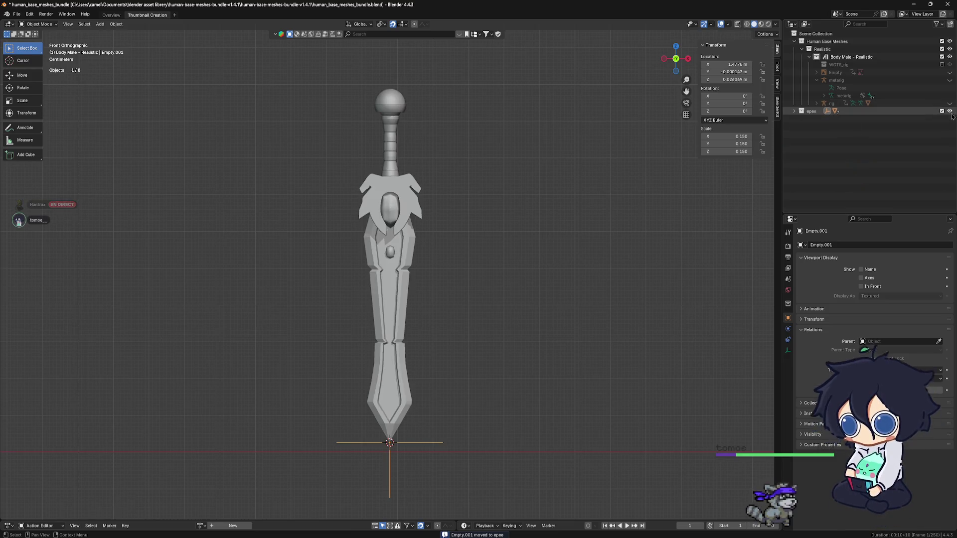
click(796, 111)
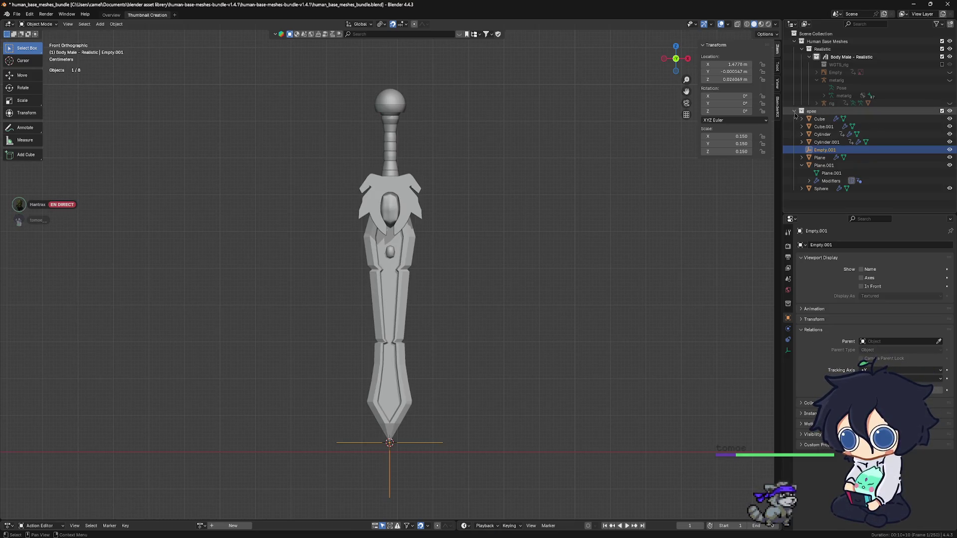
Box-select every sword part and Shift-add the tip Empty.001 as the active object.
click(808, 165)
click(389, 101)
drag(343, 88, 535, 404)
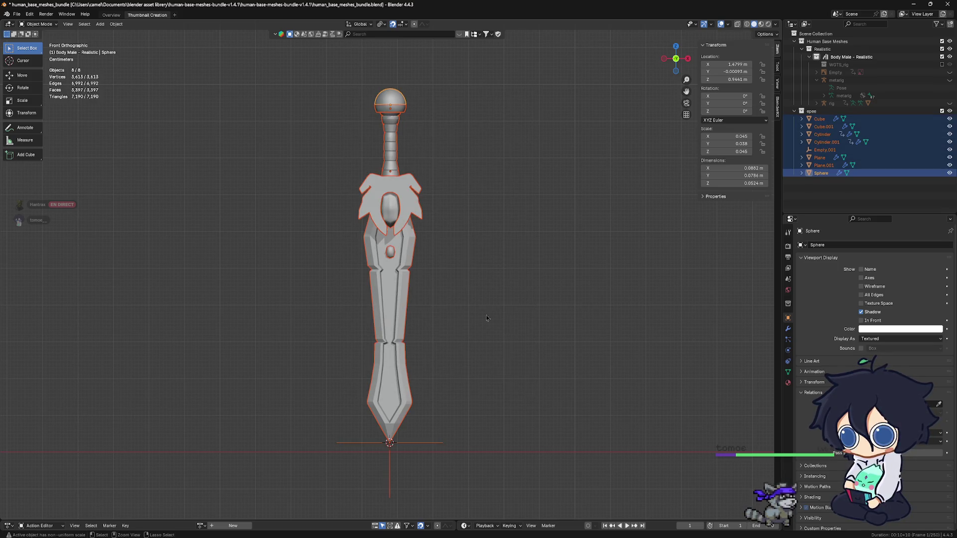
click(514, 314)
drag(330, 88, 525, 380)
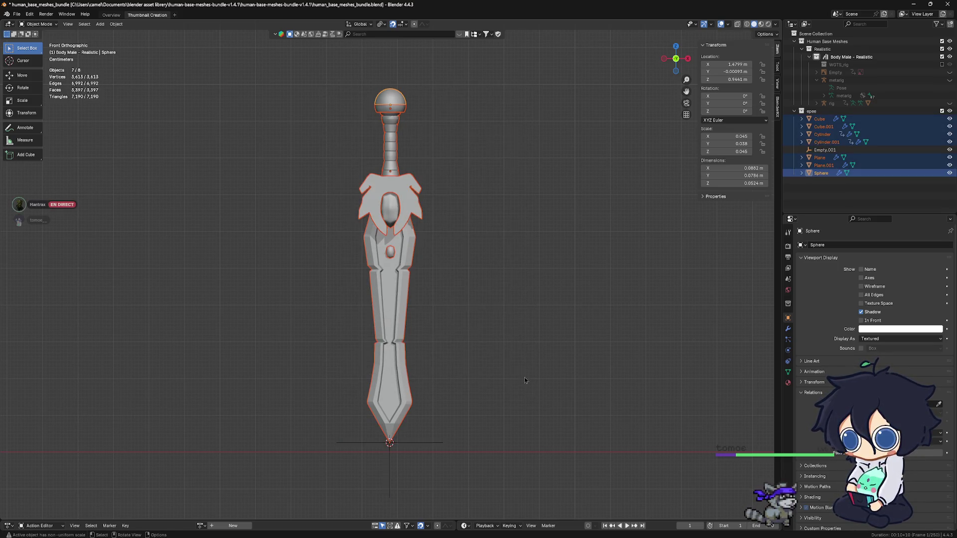
scroll(493, 361, up, 2)
shift+middle_drag(493, 362, 475, 326)
scroll(458, 357, up, 3)
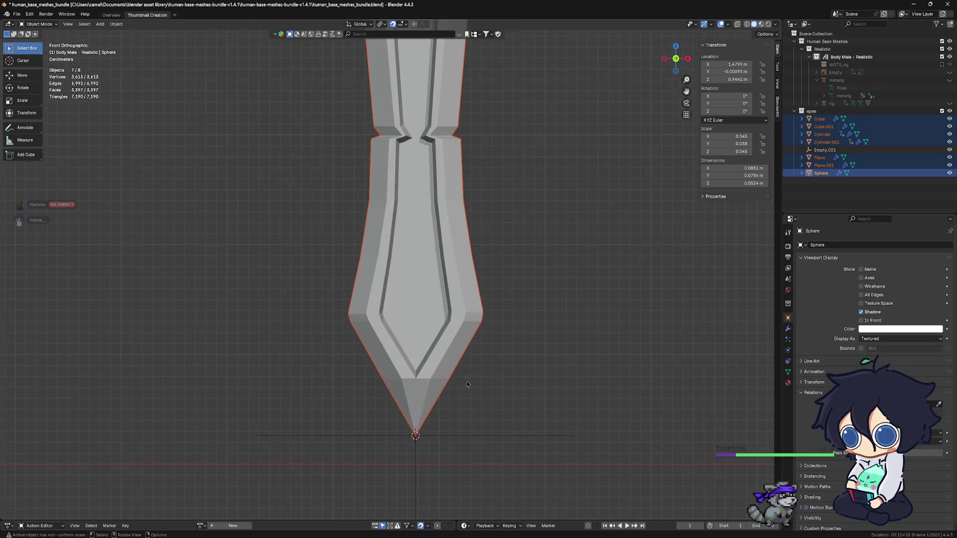
scroll(464, 374, up, 1)
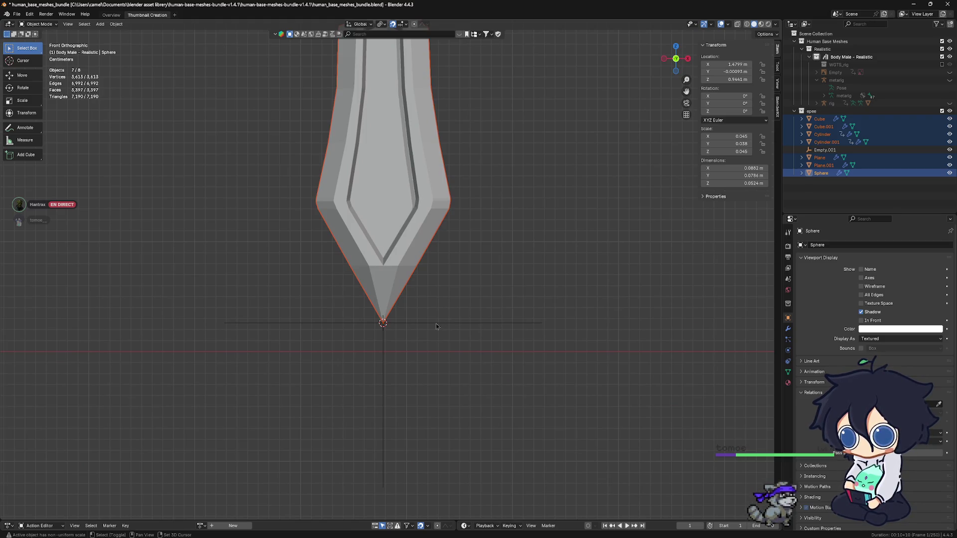
shift+click(437, 323)
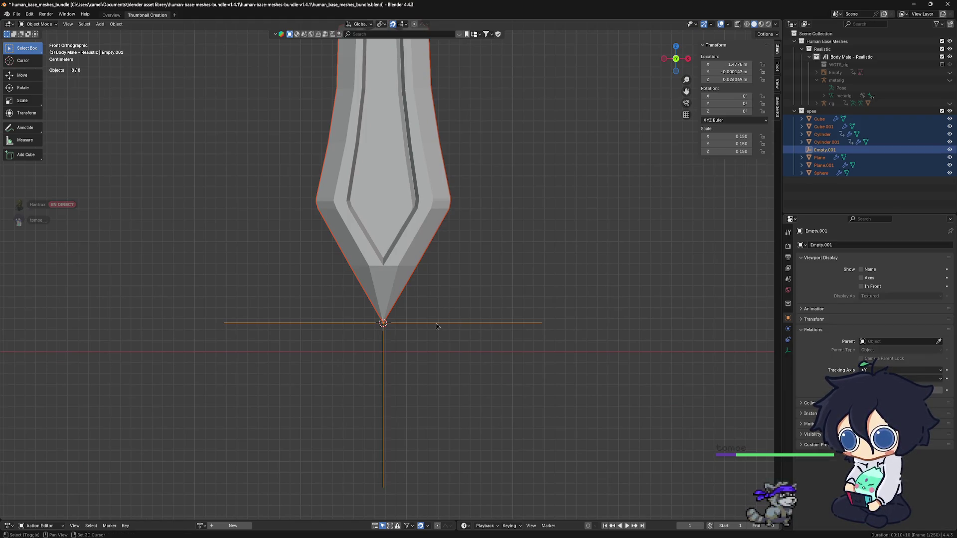
scroll(445, 331, down, 3)
Parent the sword parts to the Empty with Object (Keep Transform).
shift+middle_drag(458, 305, 492, 443)
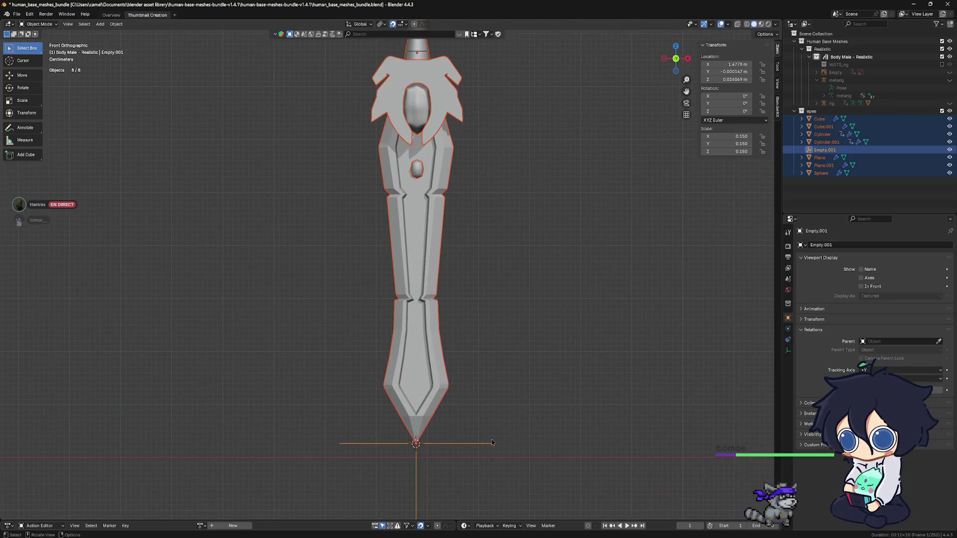
scroll(491, 441, up, 2)
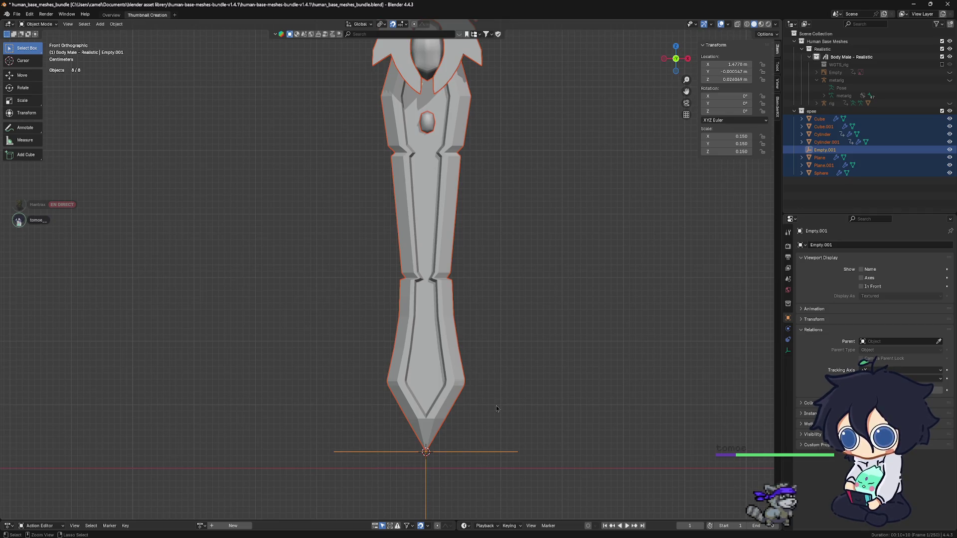
key(ctrl+p)
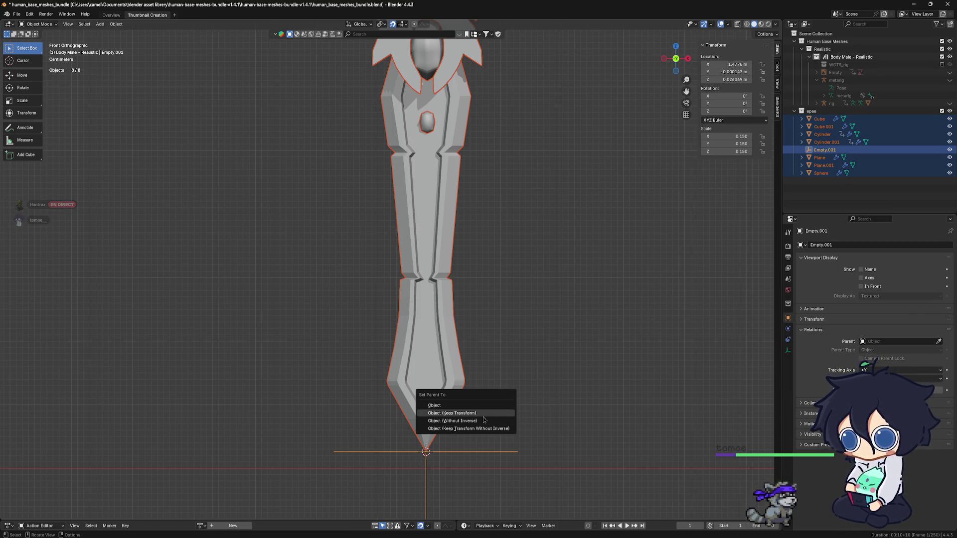
click(484, 415)
scroll(494, 449, down, 2)
scroll(501, 471, down, 1)
scroll(513, 501, down, 1)
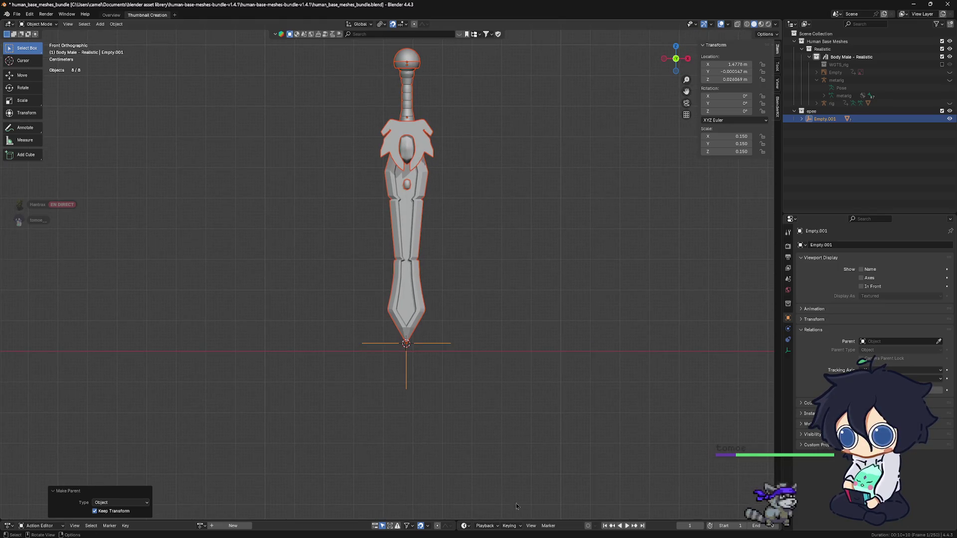
Enlarge the timeline area, switch to tweak selection, and move the sword via its Empty.
drag(515, 522, 517, 436)
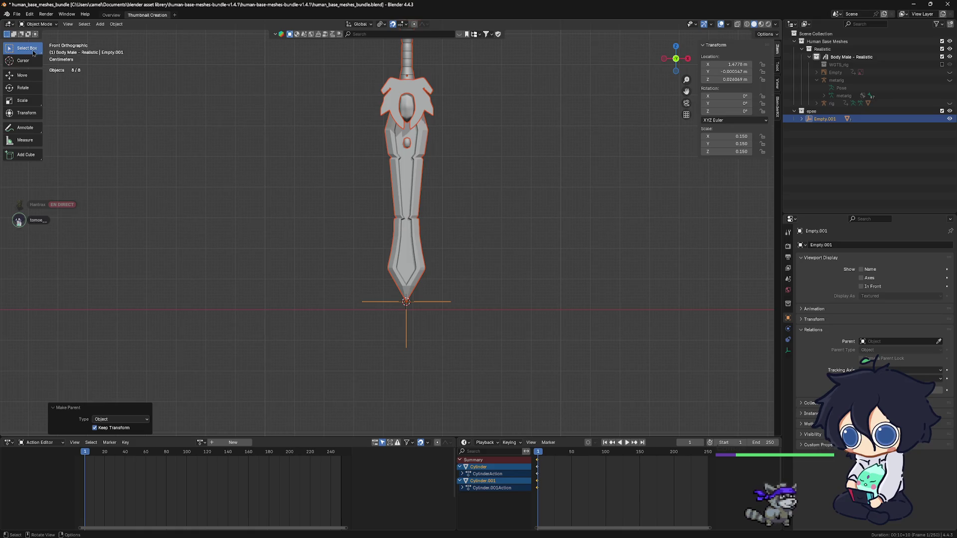
drag(22, 48, 31, 69)
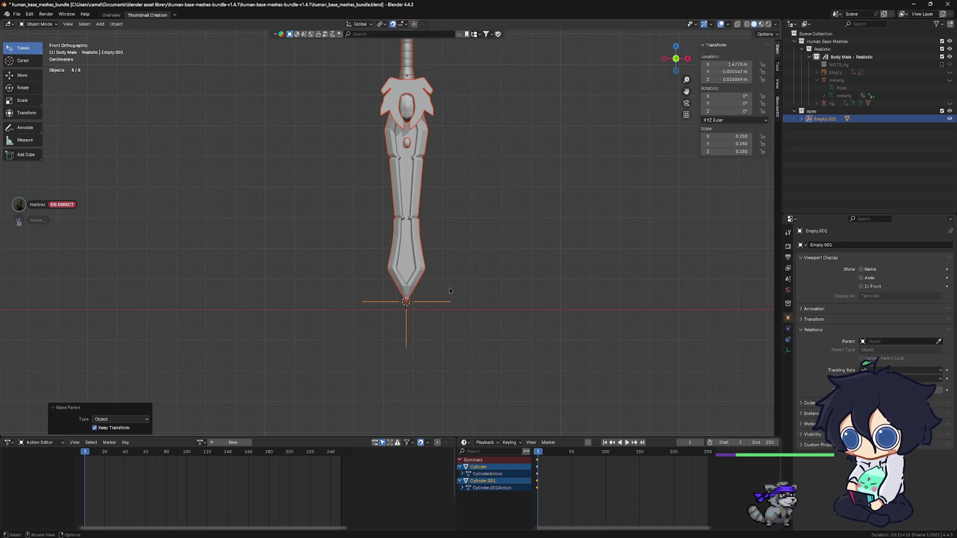
scroll(421, 289, down, 1)
scroll(388, 259, down, 3)
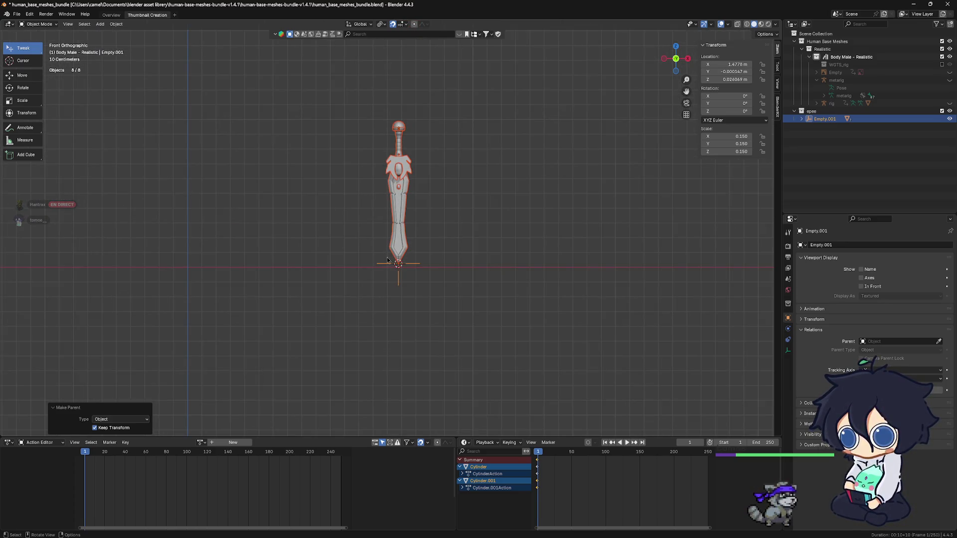
key(g)
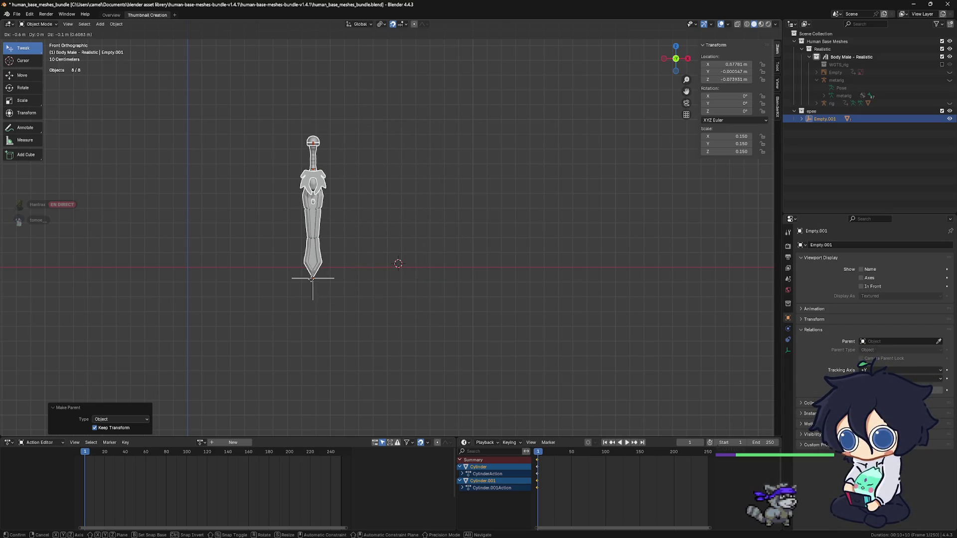
click(354, 139)
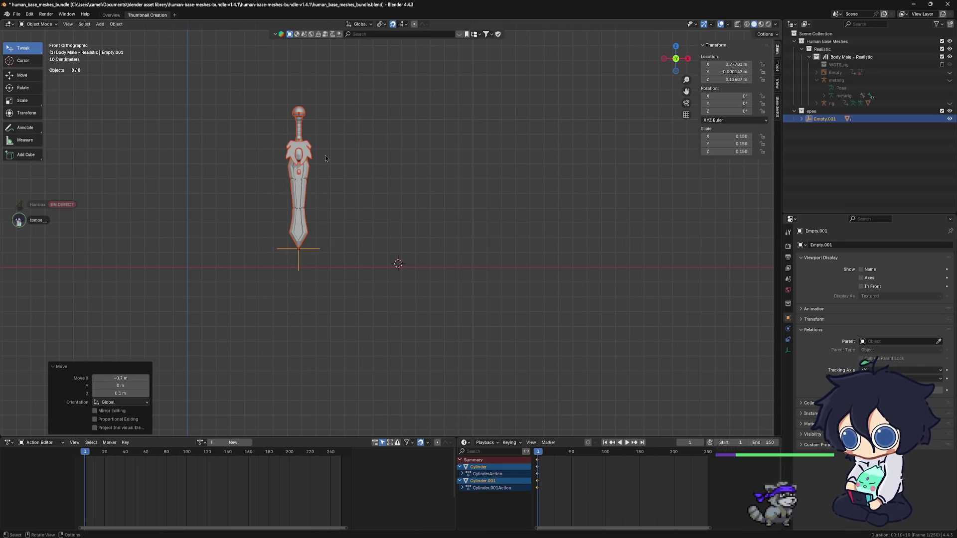
scroll(328, 151, down, 3)
scroll(375, 261, down, 2)
Place the sword 0.6 m along X, turn off snapping, reposition it freely, and view it in perspective.
key(g)
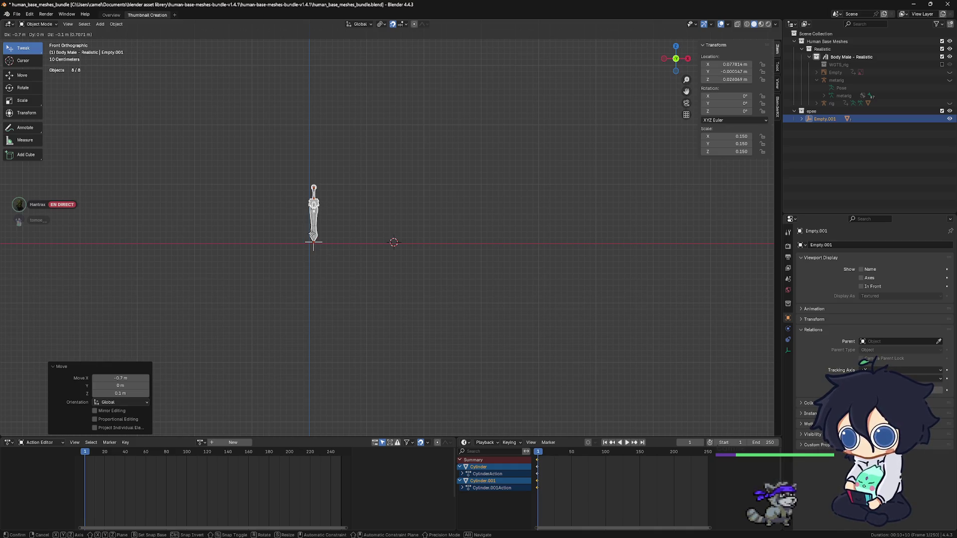
click(382, 234)
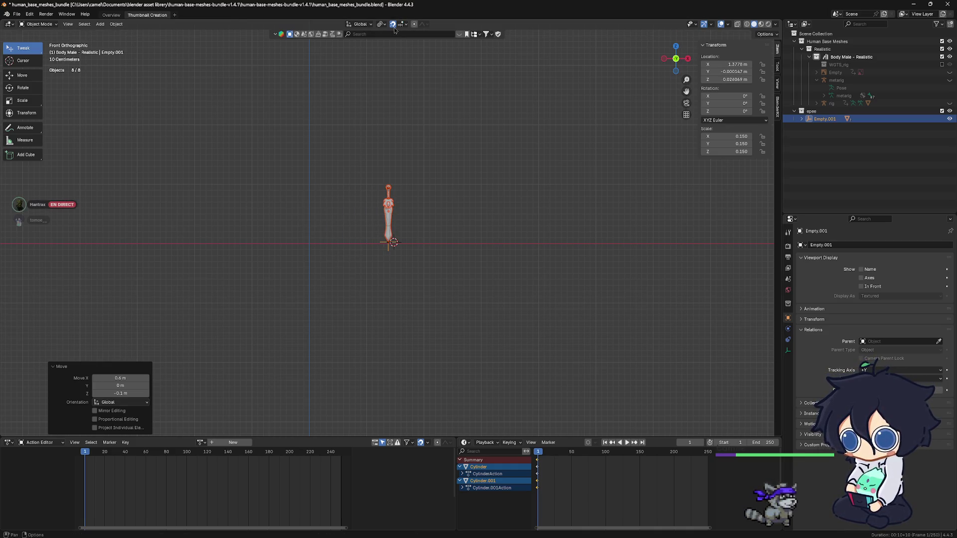
click(392, 24)
key(g)
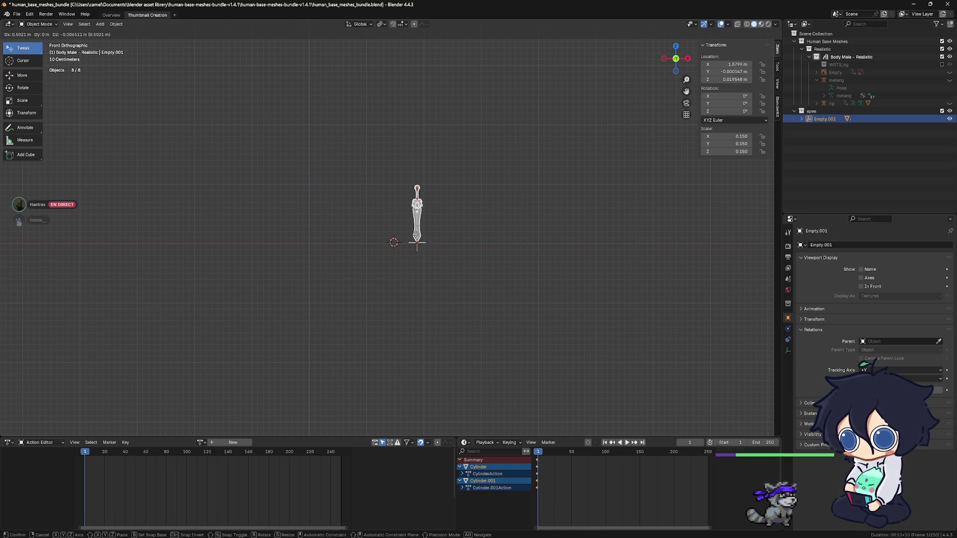
click(418, 243)
scroll(420, 246, up, 2)
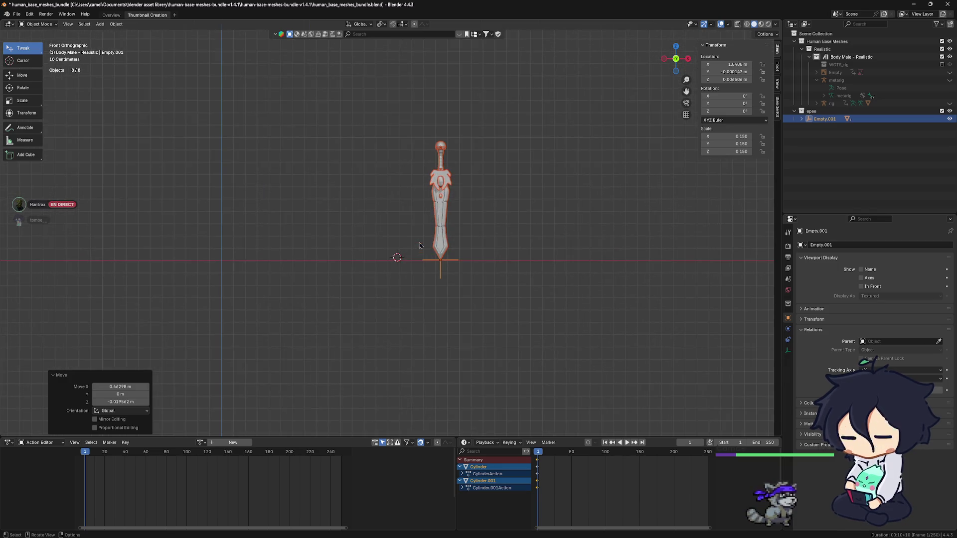
scroll(420, 245, up, 2)
mouse_move(420, 246)
middle_down()
mouse_move(448, 269)
mouse_move(414, 282)
middle_up()
scroll(448, 270, down, 2)
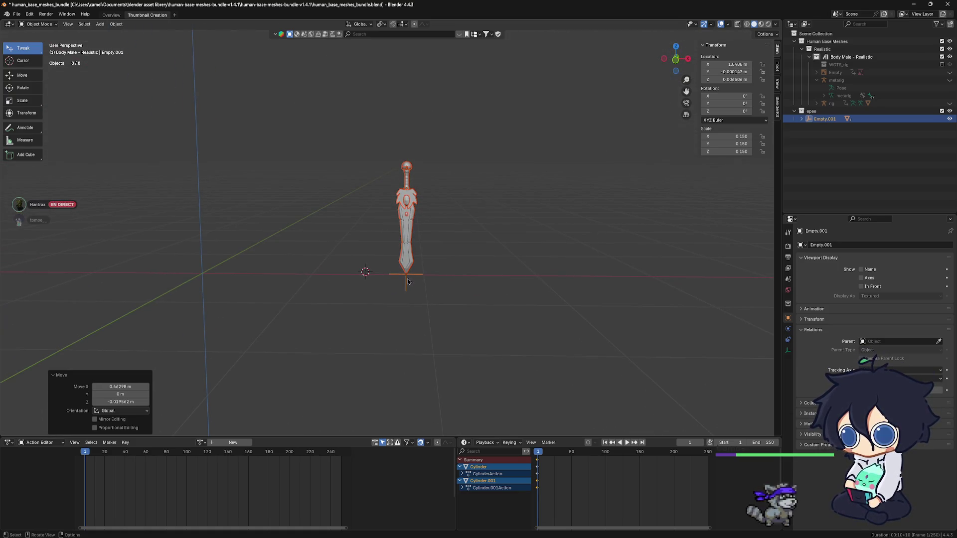
Move the sword further left to about 0.78 m along X, then start animation playback.
key(g)
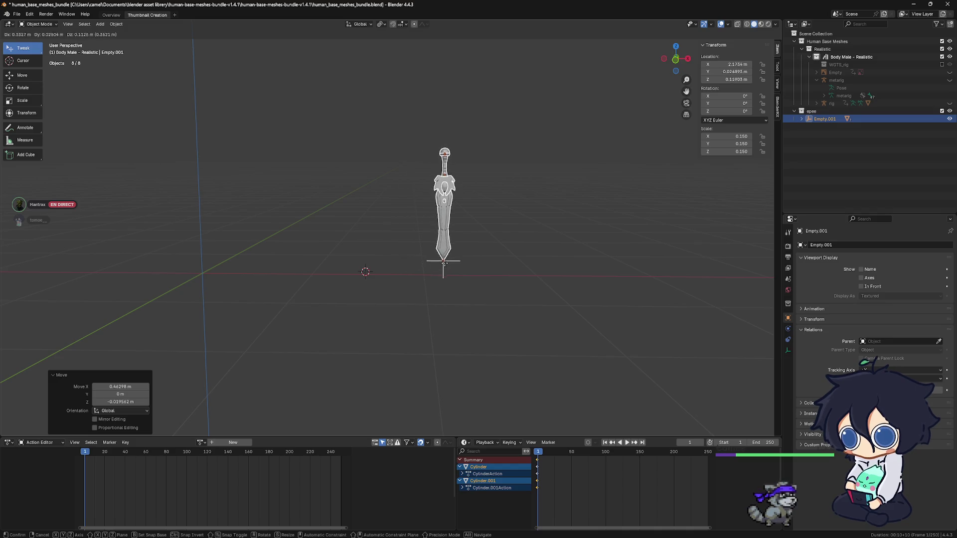
click(417, 282)
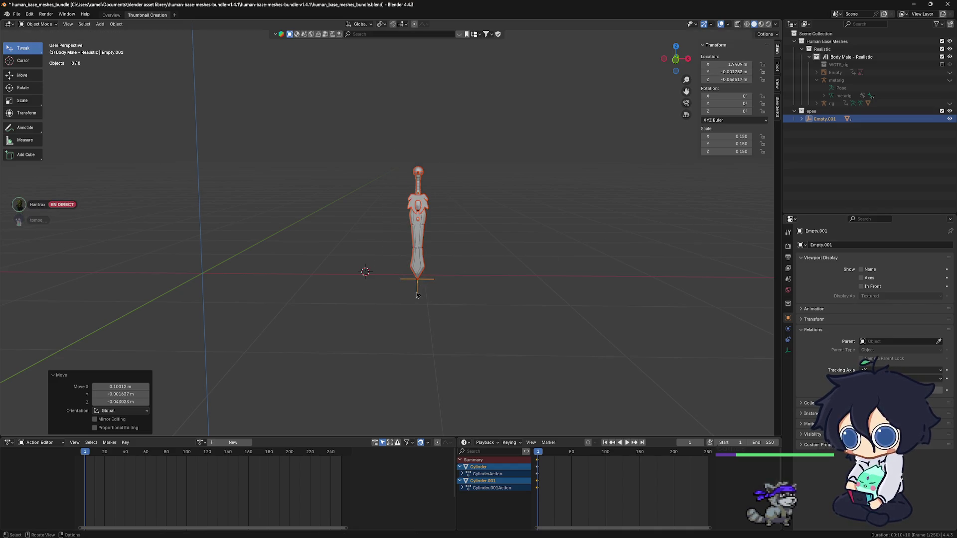
key(g)
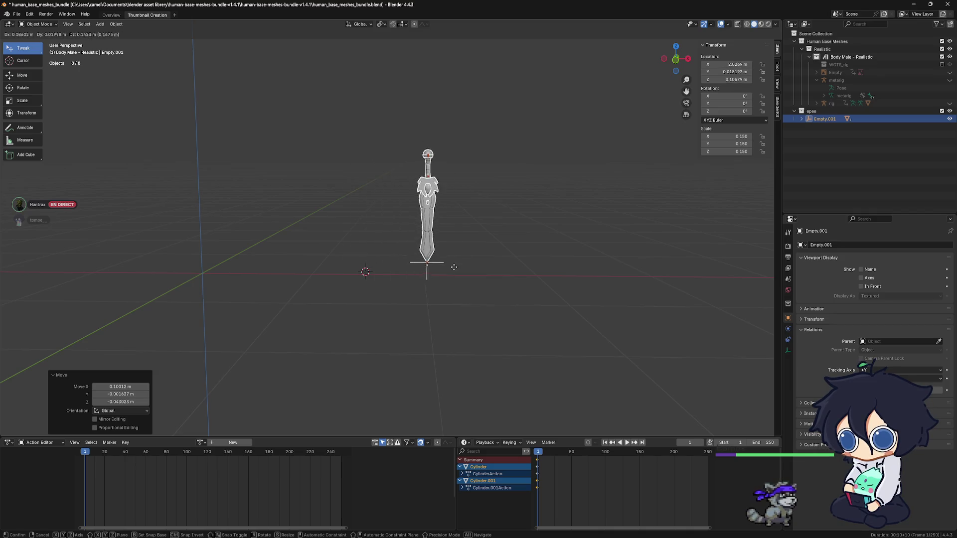
click(284, 292)
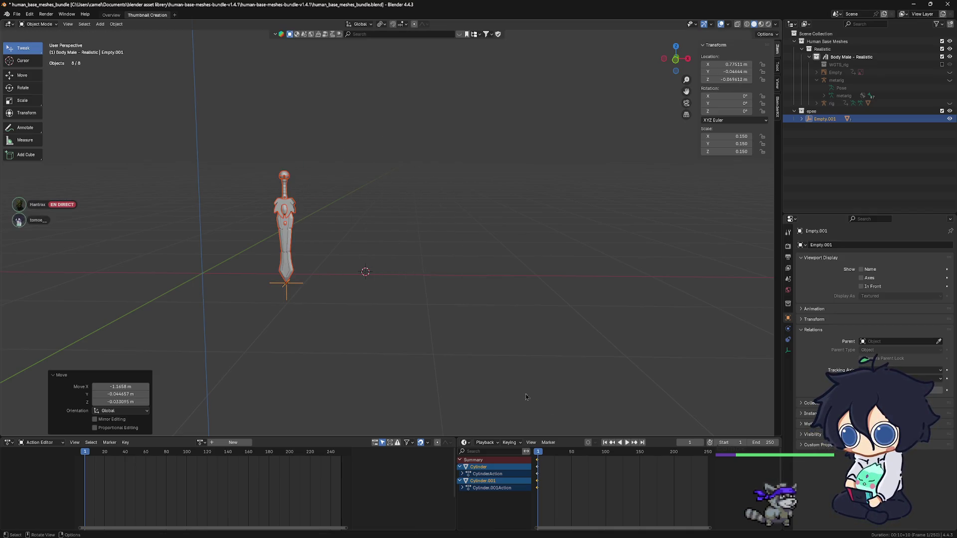
key(space)
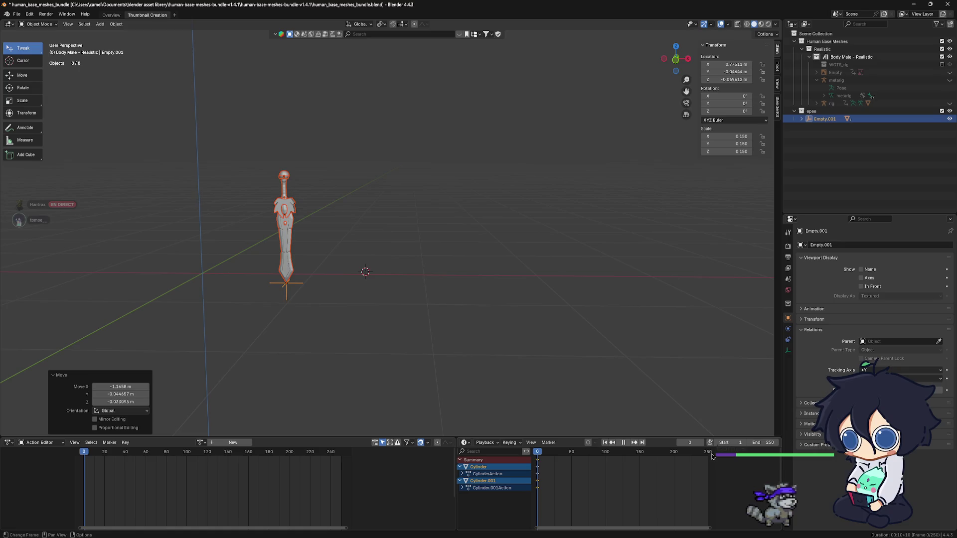
Stop playback, save the blend file, and shrink the Action Editor to enlarge the viewport.
key(space)
scroll(313, 281, up, 3)
shift+middle_drag(313, 281, 441, 279)
key(ctrl+s)
scroll(443, 274, down, 2)
scroll(472, 270, down, 1)
shift+middle_drag(501, 267, 512, 267)
drag(468, 438, 467, 522)
scroll(495, 306, up, 1)
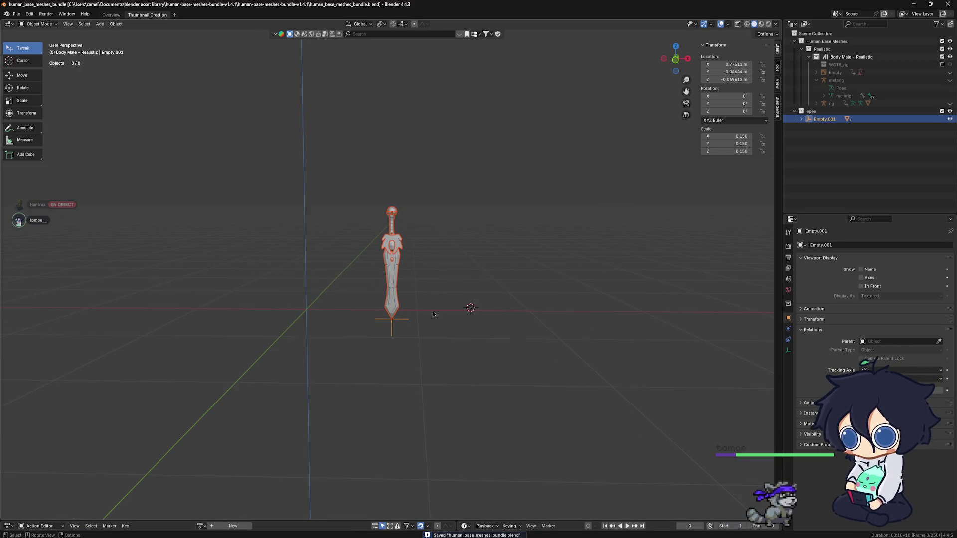
In front view, move Empty.001 so the sword's base sits on the ground line near 0.73 m X, then collapse Body Male.
key(KP_1)
scroll(418, 353, up, 1)
scroll(418, 352, up, 1)
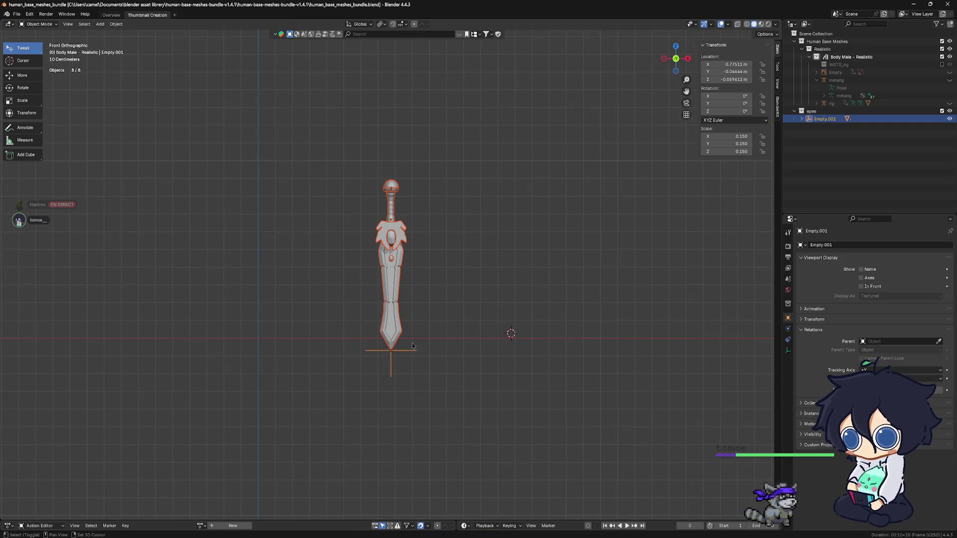
scroll(426, 336, up, 2)
click(426, 335)
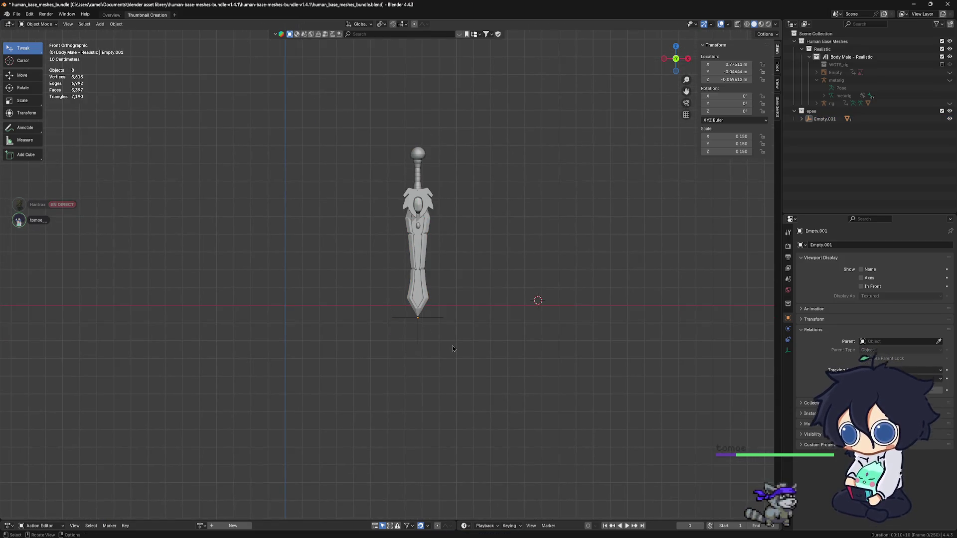
click(420, 327)
key(g)
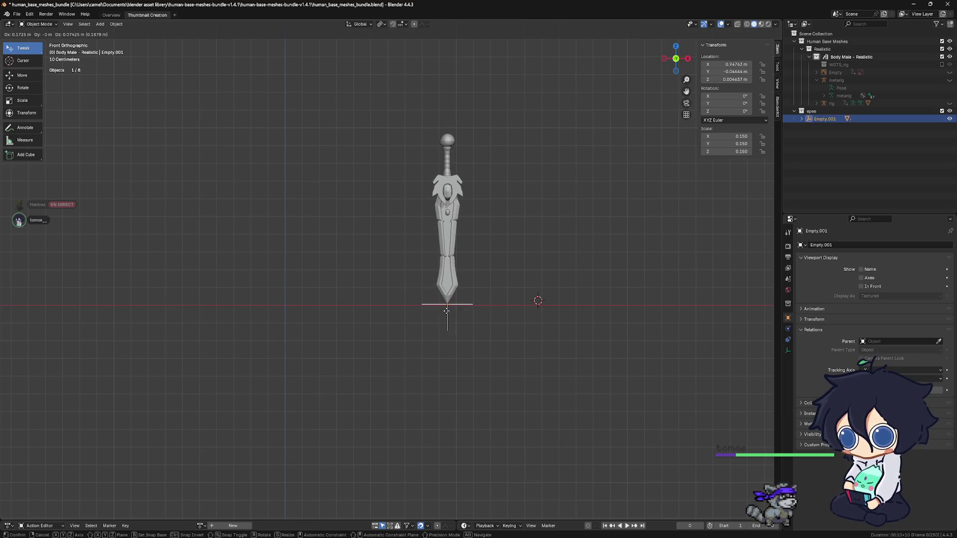
click(445, 311)
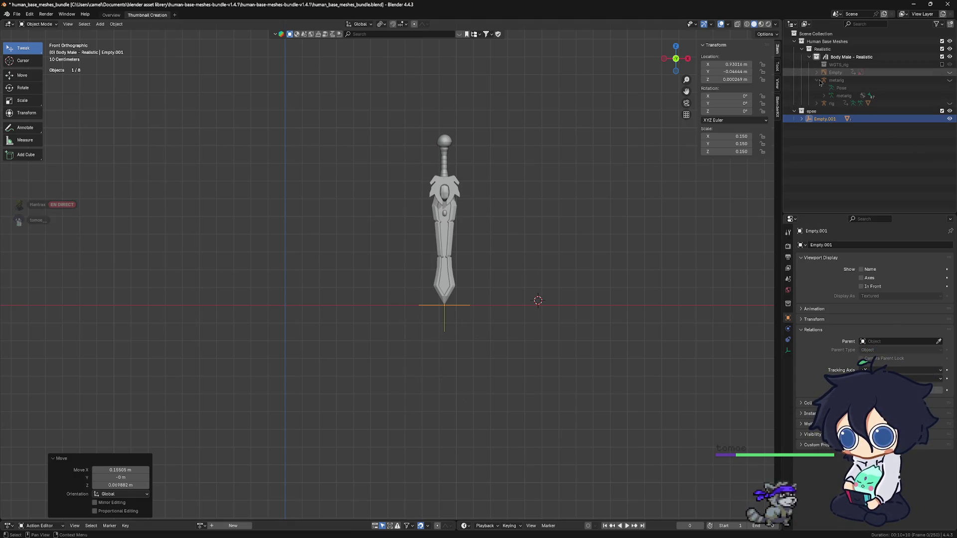
click(810, 58)
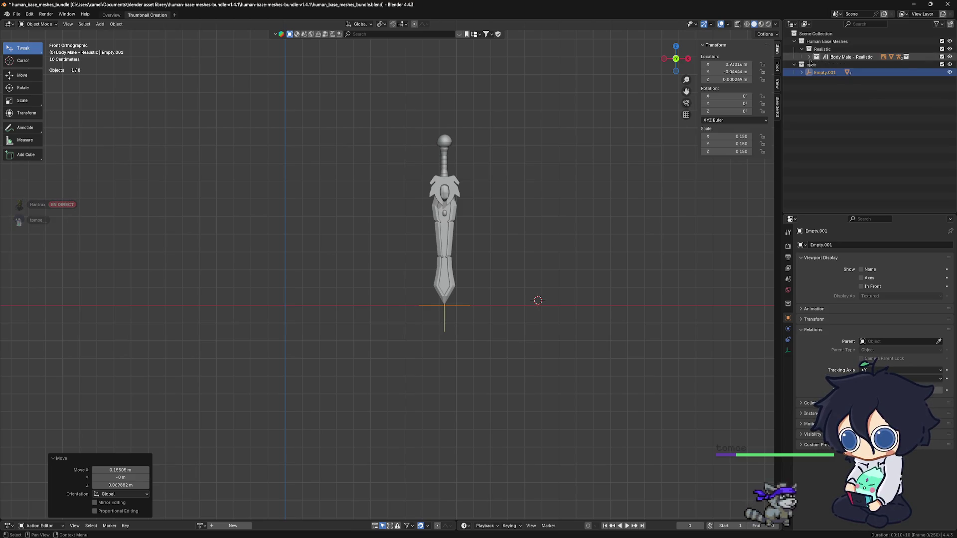
Unhide the Empty reference image, metarig and rig under Body Male - Realistic, then fold the epee collection.
click(810, 58)
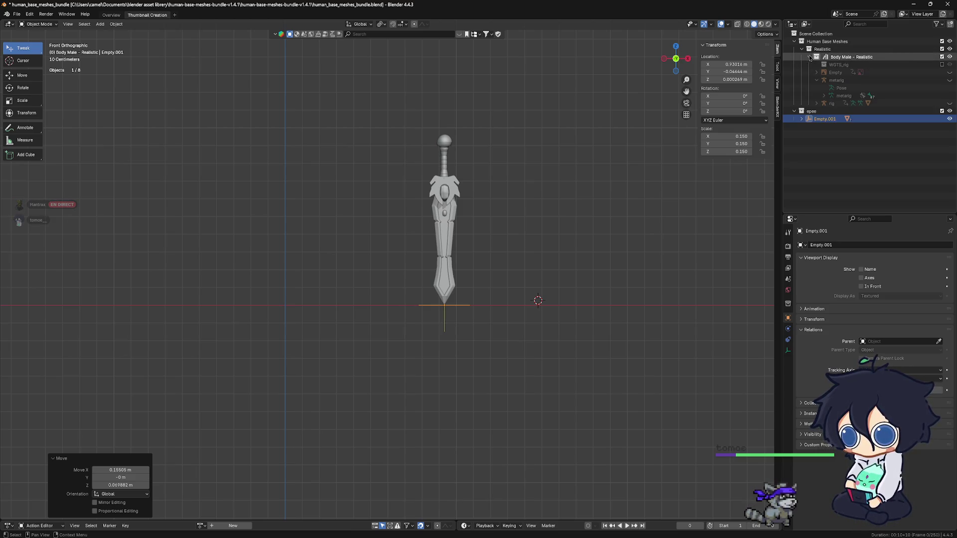
click(949, 73)
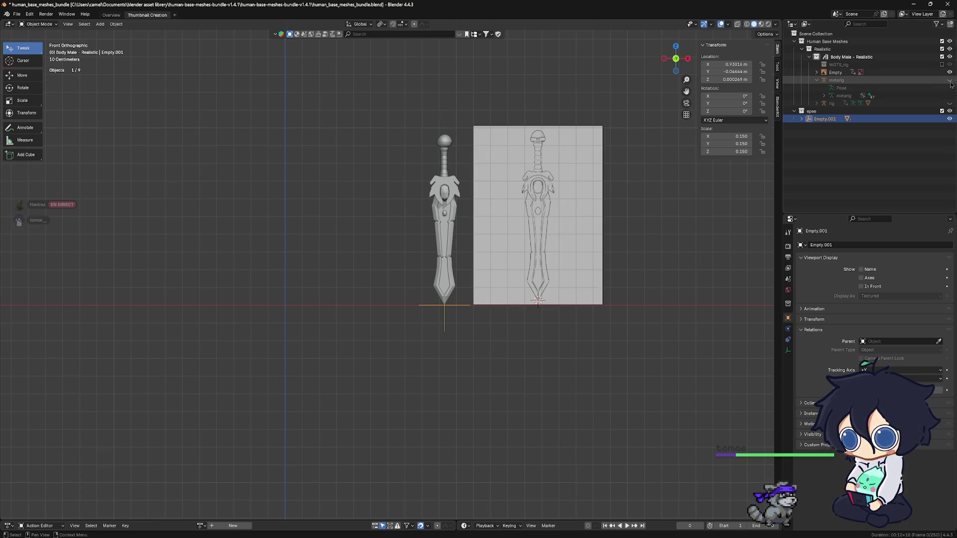
click(950, 81)
scroll(506, 236, down, 2)
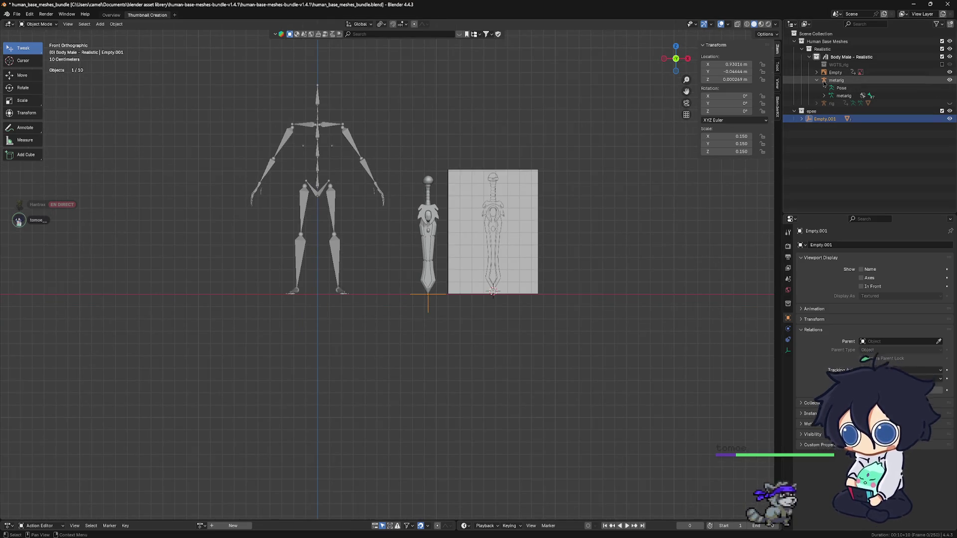
click(949, 104)
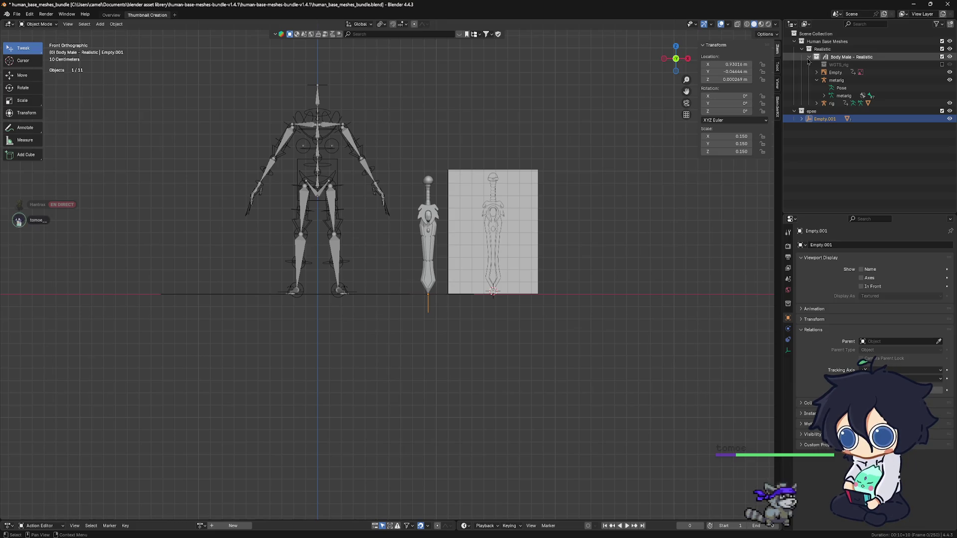
click(797, 111)
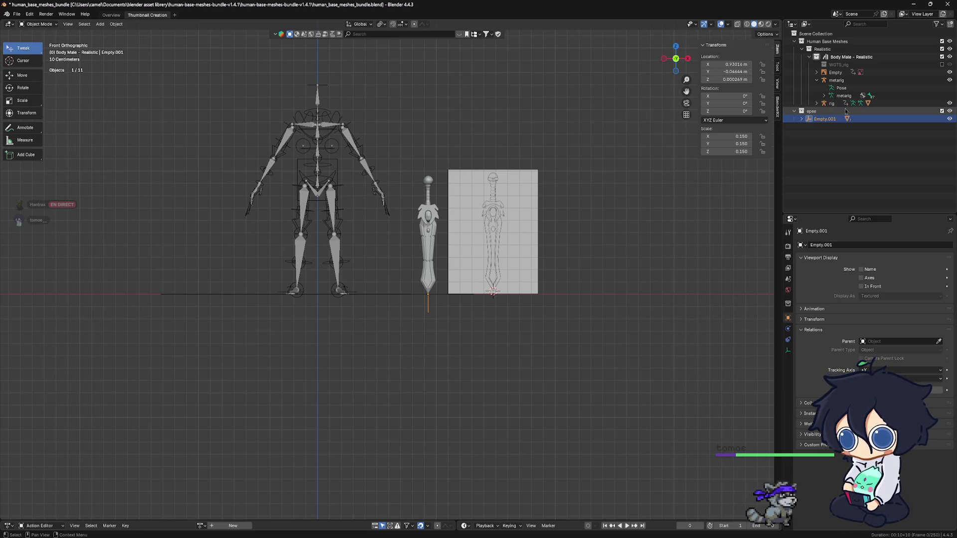
Inspect the WGTS_rig widget list, collapse it, and refold the Human Base Meshes collection.
click(834, 64)
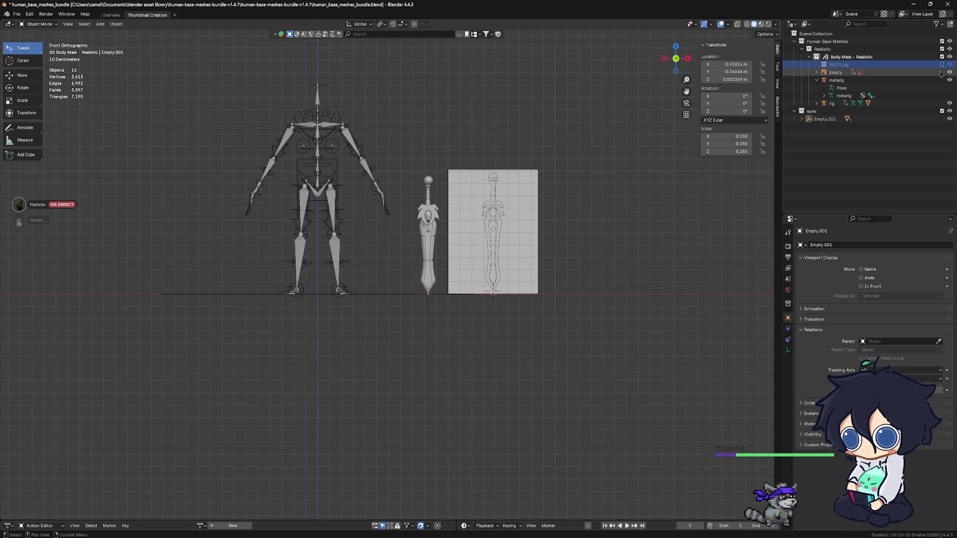
click(942, 67)
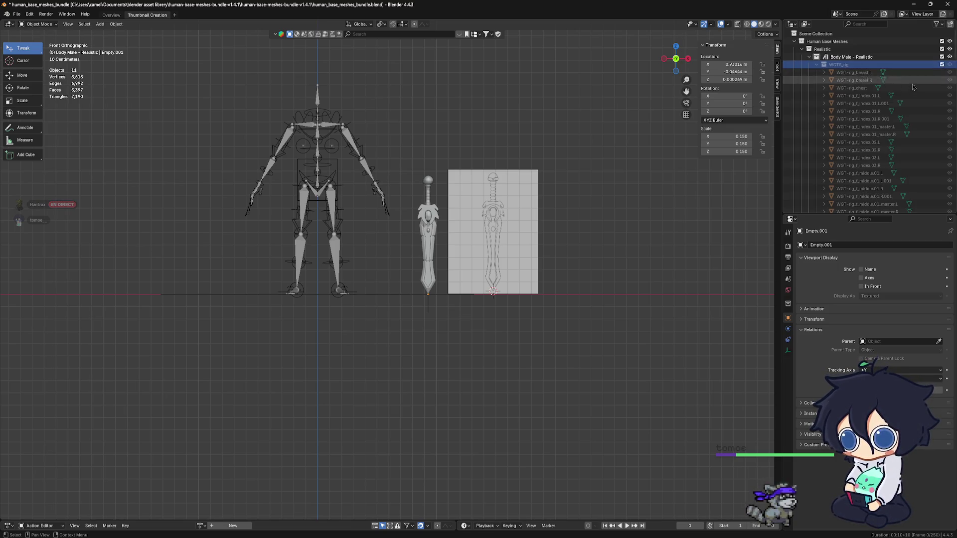
scroll(941, 79, down, 5)
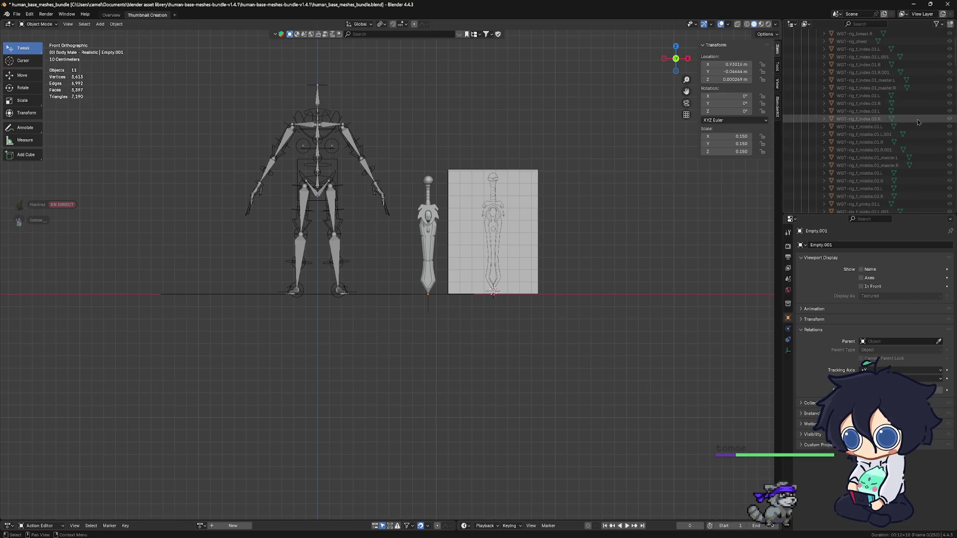
scroll(900, 129, up, 10)
click(816, 65)
click(860, 65)
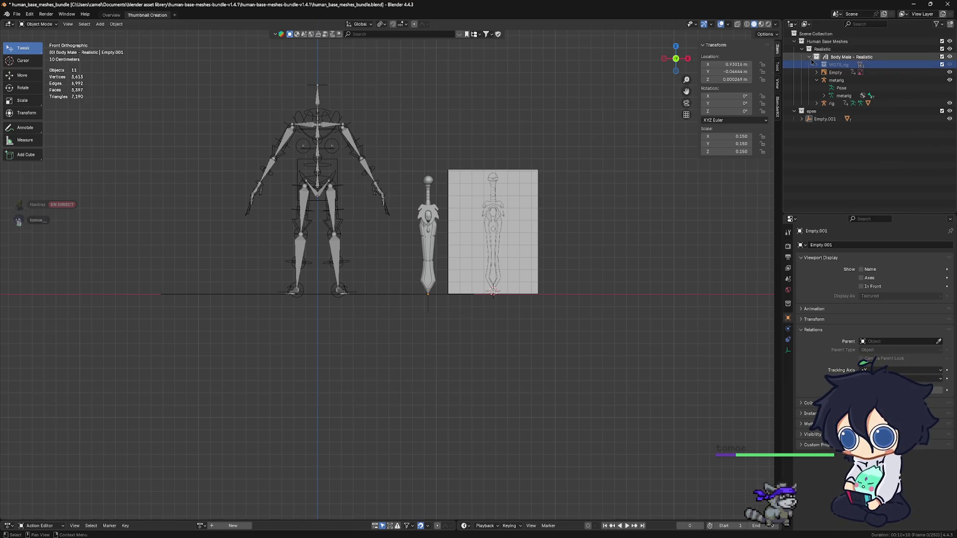
click(796, 40)
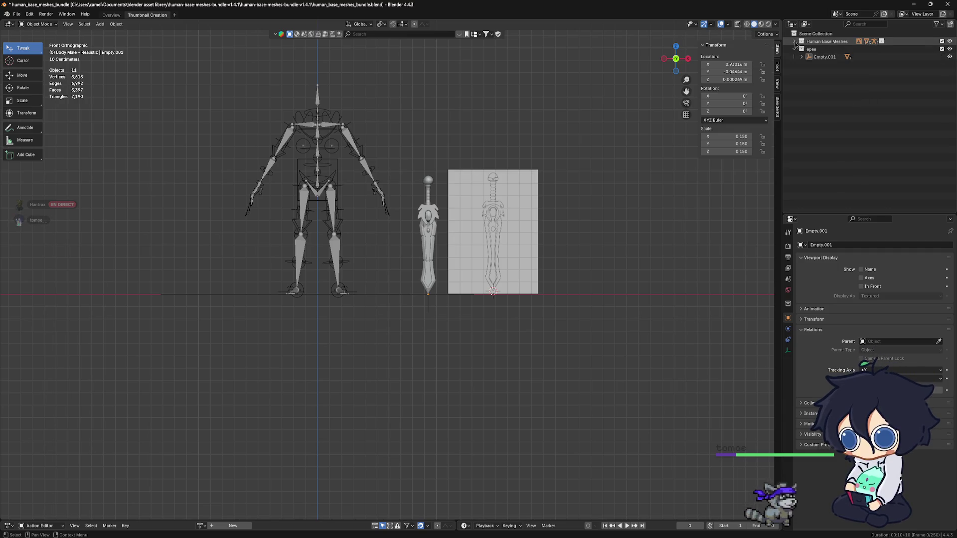
click(796, 42)
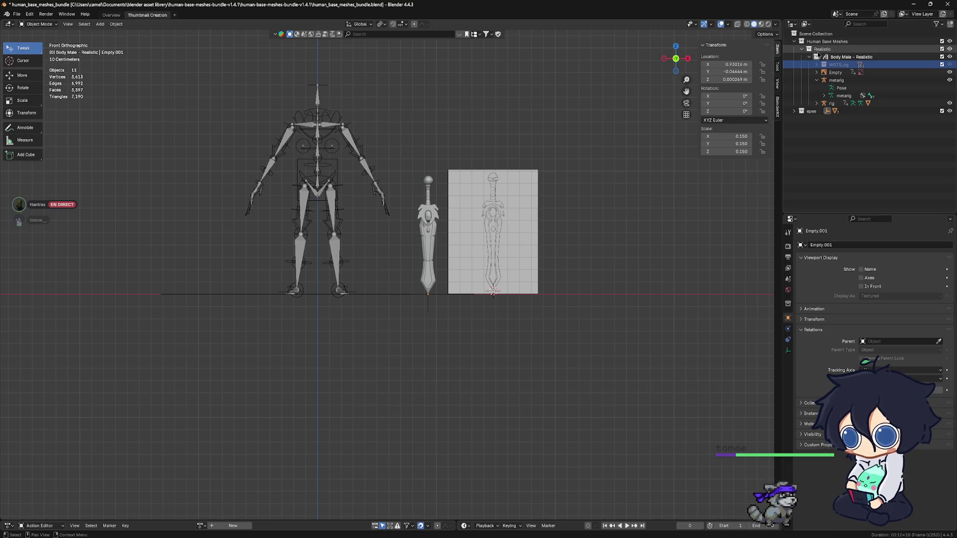
scroll(230, 416, down, 2)
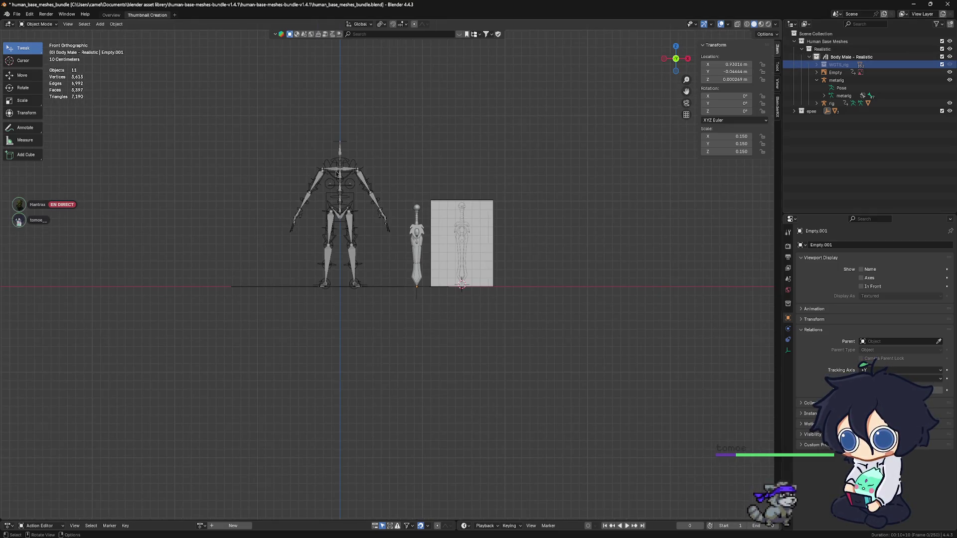
Select the metarig, expand the rig hierarchy and select GEO-body_male_realistic.001.
click(338, 172)
scroll(334, 245, up, 3)
scroll(334, 245, up, 1)
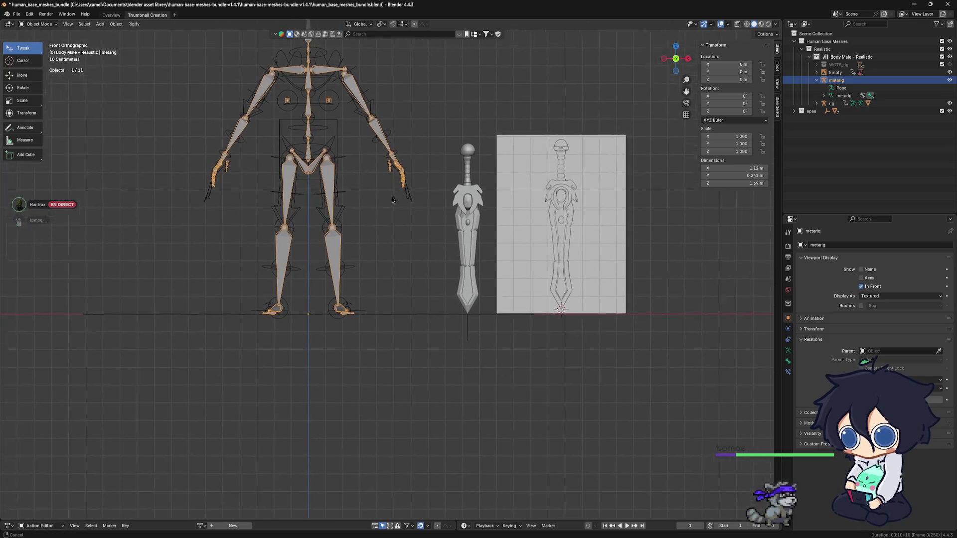
scroll(334, 245, up, 2)
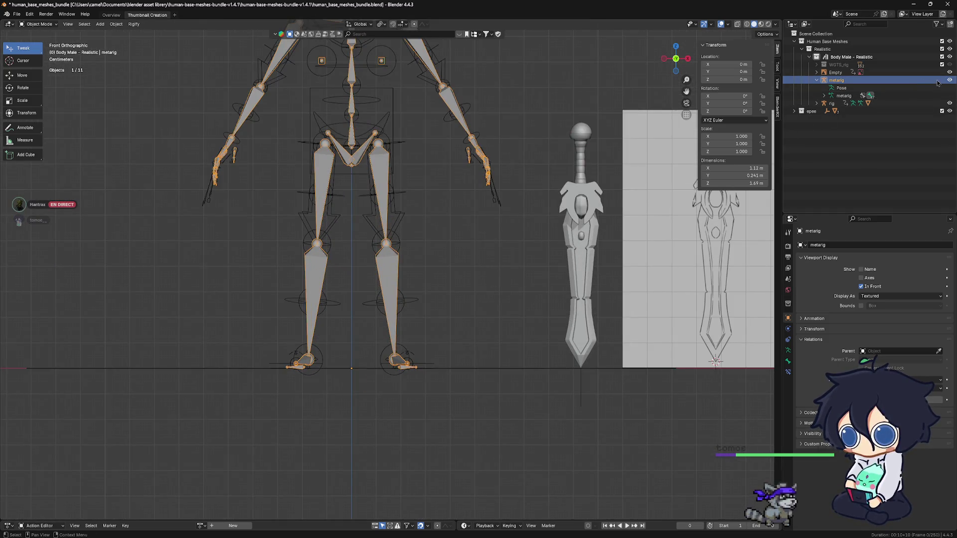
click(816, 103)
click(824, 126)
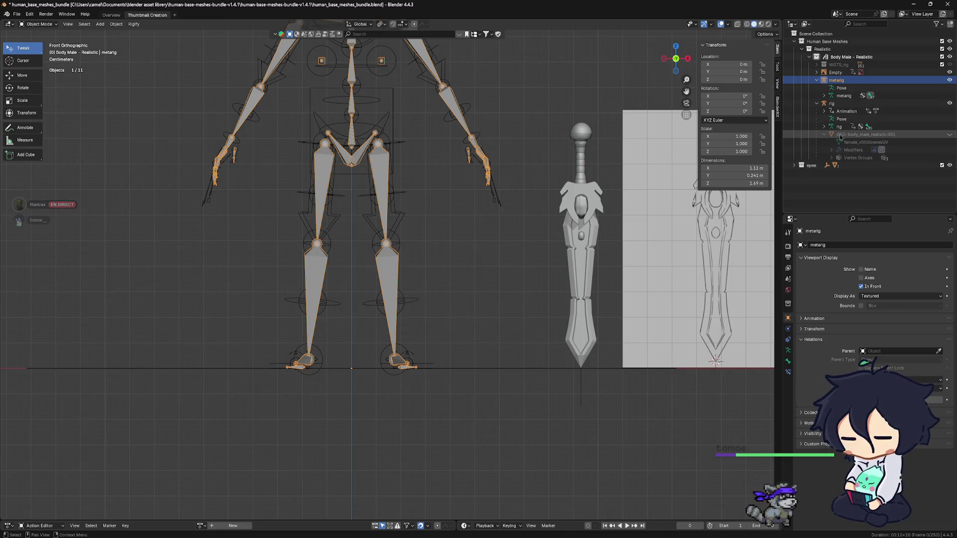
click(916, 135)
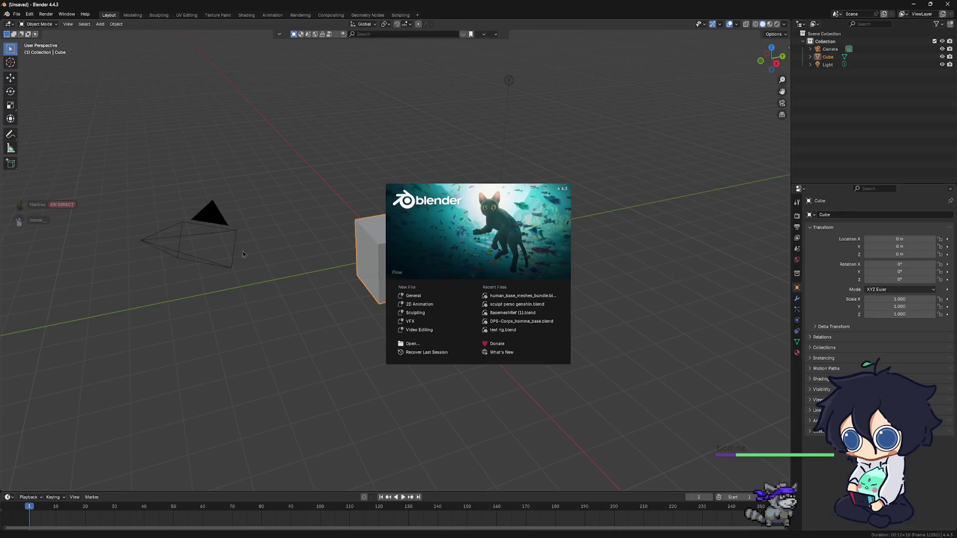
Reopen human_base_meshes_bundle.blend from Recent Files, ignoring its embedded Python scripts.
click(510, 297)
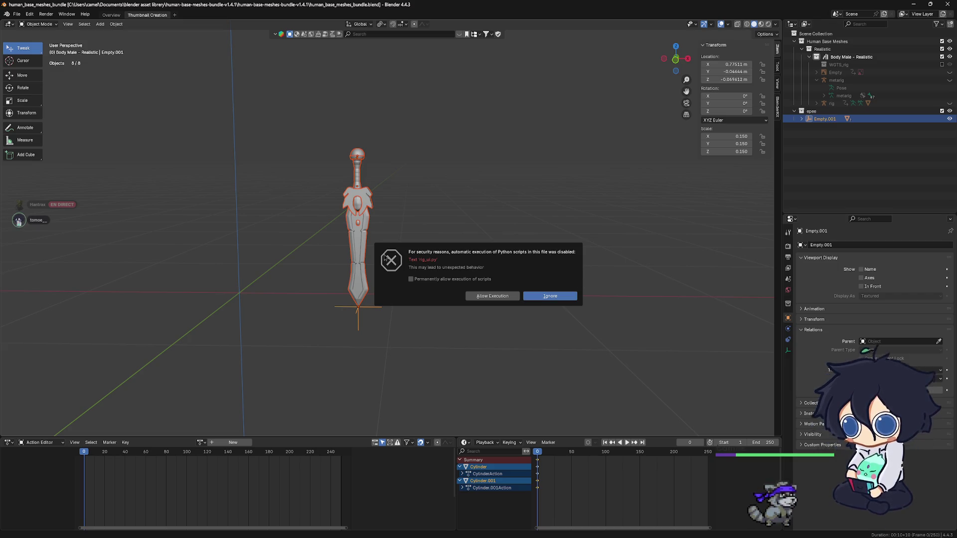
click(547, 296)
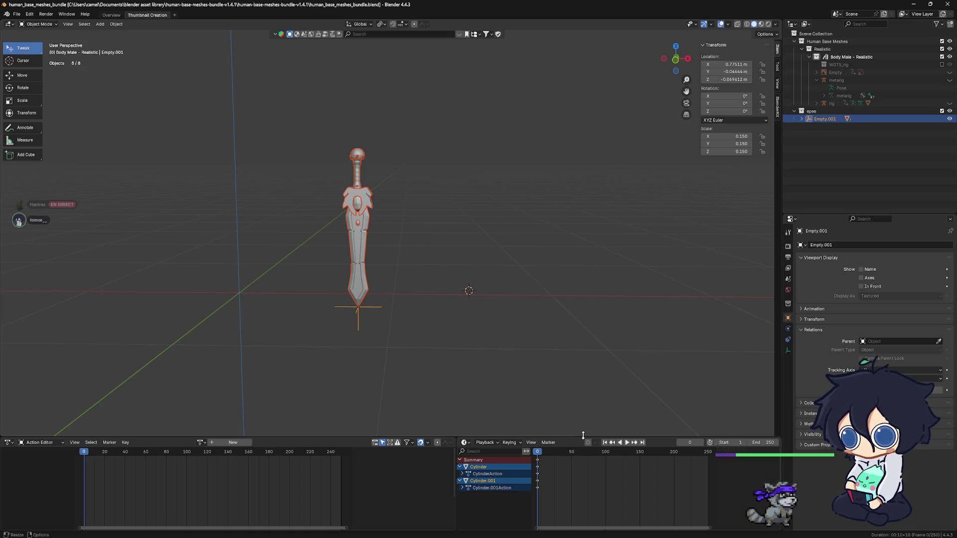
Enlarge the 3D view, show the rig and GEO-body_male_realistic.001, and frame them in front view.
drag(583, 438, 583, 521)
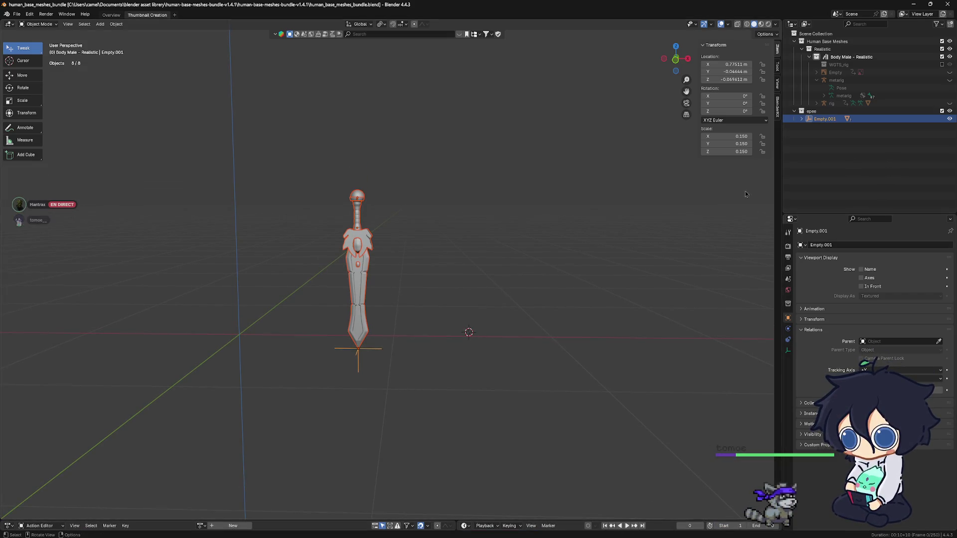
click(950, 105)
click(818, 104)
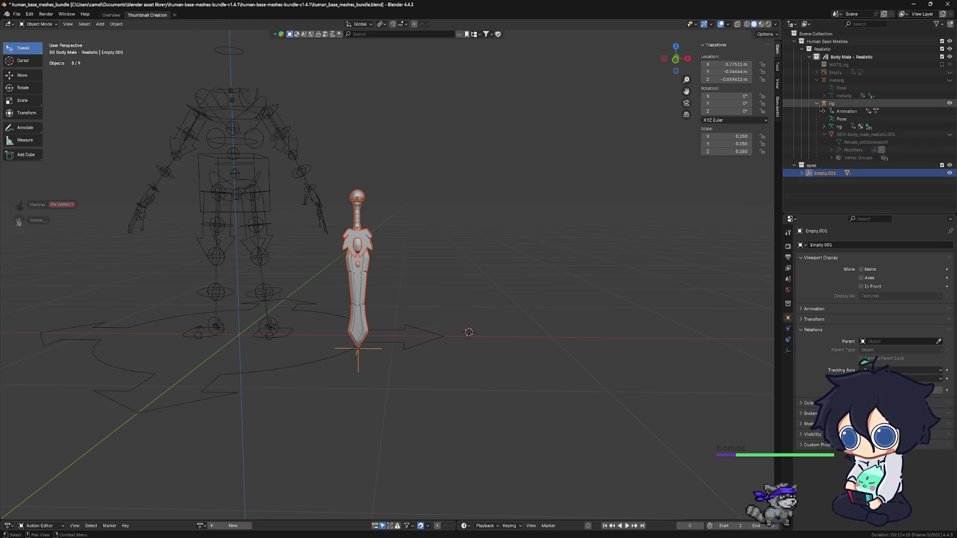
click(950, 135)
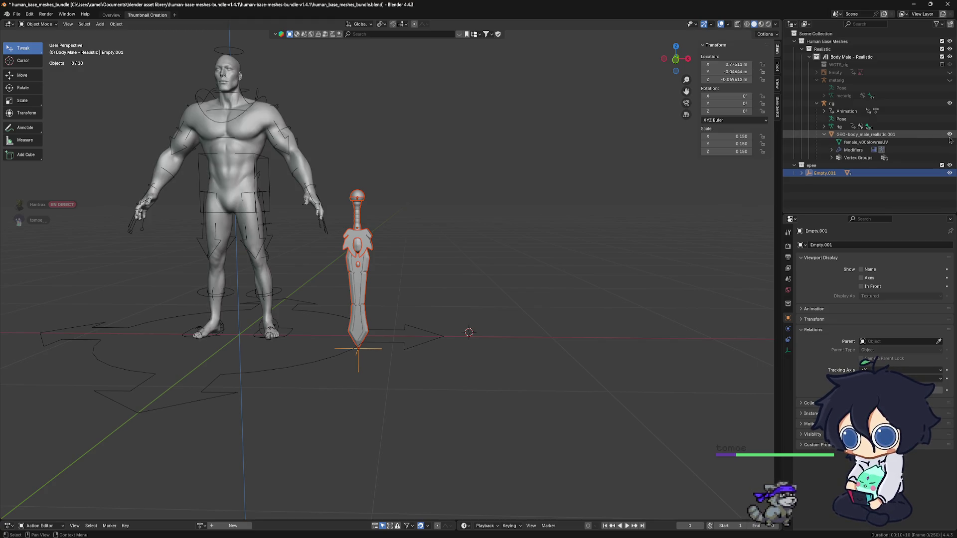
key(KP_3)
key(KP_1)
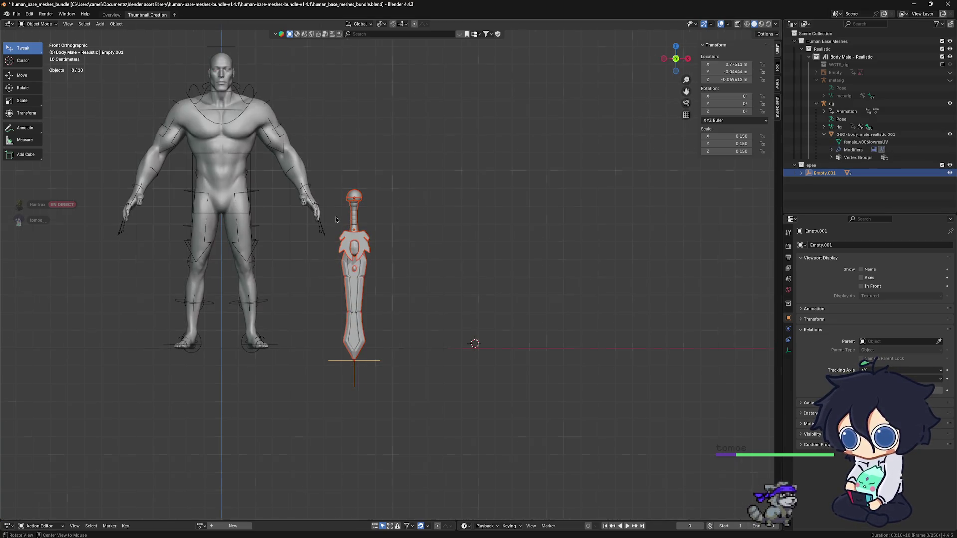
shift+middle_drag(364, 225, 457, 239)
scroll(465, 263, up, 1)
scroll(483, 303, up, 1)
shift+middle_drag(483, 302, 483, 328)
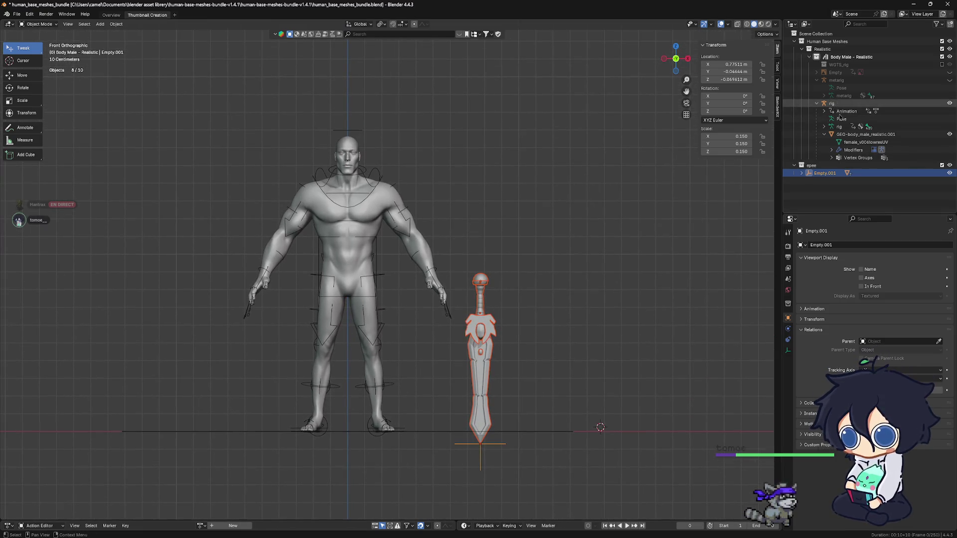
Fold the Outliner down to Human Base Meshes and epee, then re-expand Human Base Meshes and Realistic.
click(809, 58)
click(795, 64)
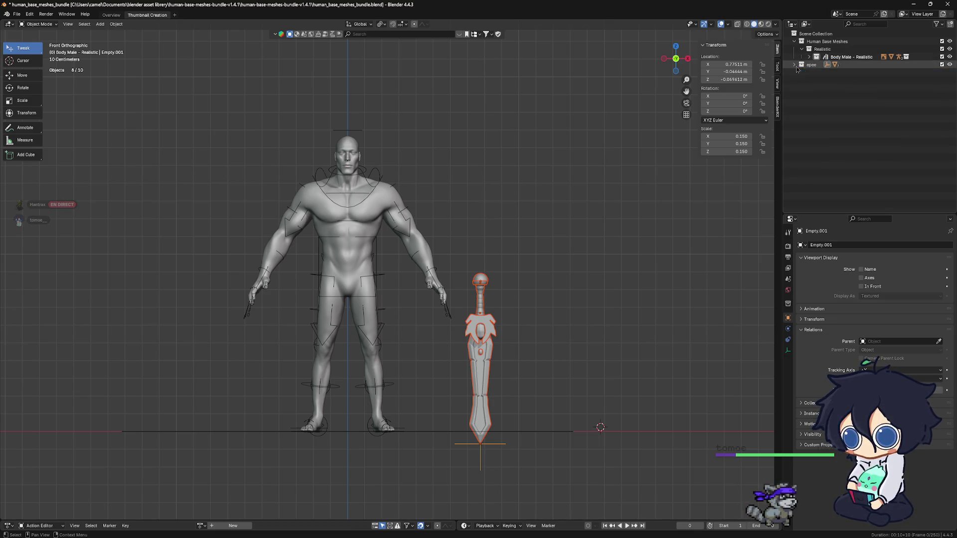
click(803, 50)
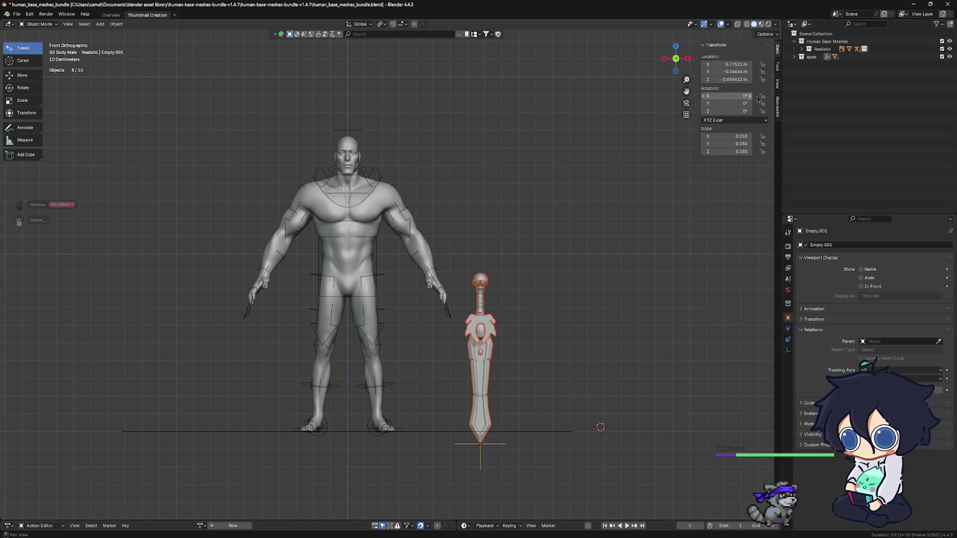
click(795, 43)
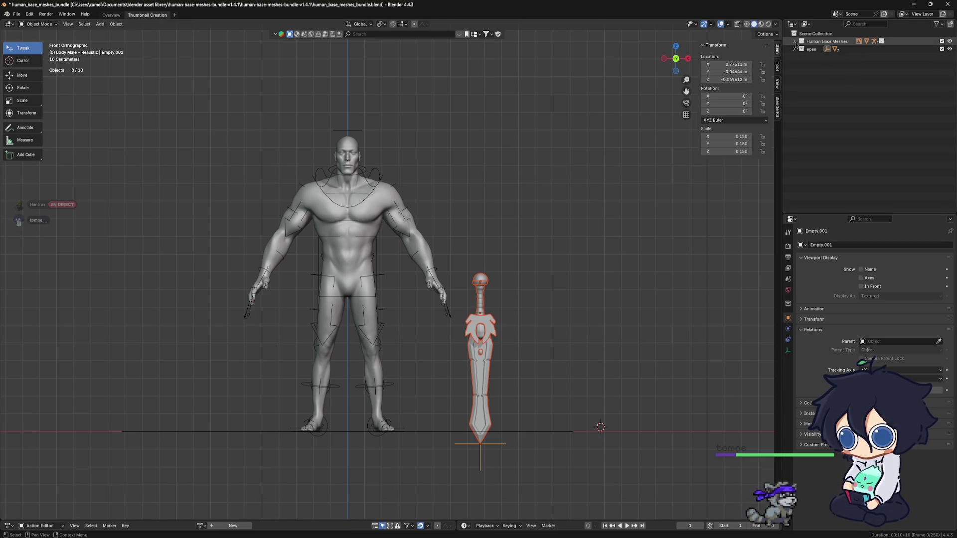
drag(687, 91, 731, 80)
click(795, 42)
click(802, 49)
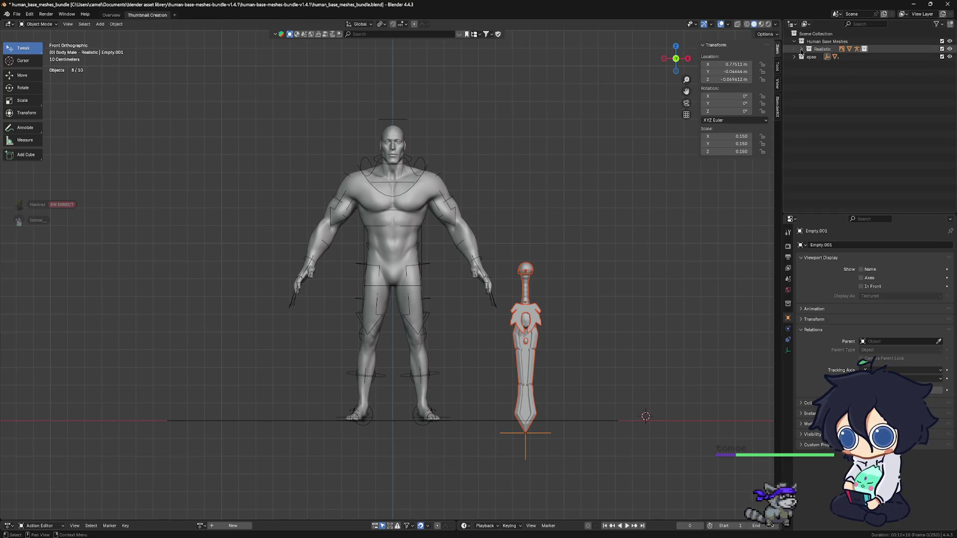
Show the Empty's sword reference image under Body Male - Realistic and save the file.
click(809, 57)
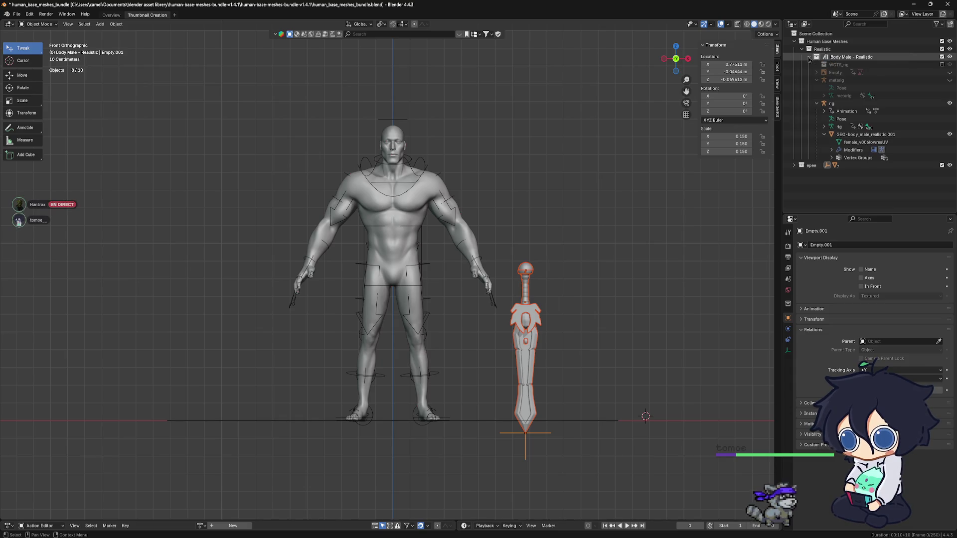
click(949, 72)
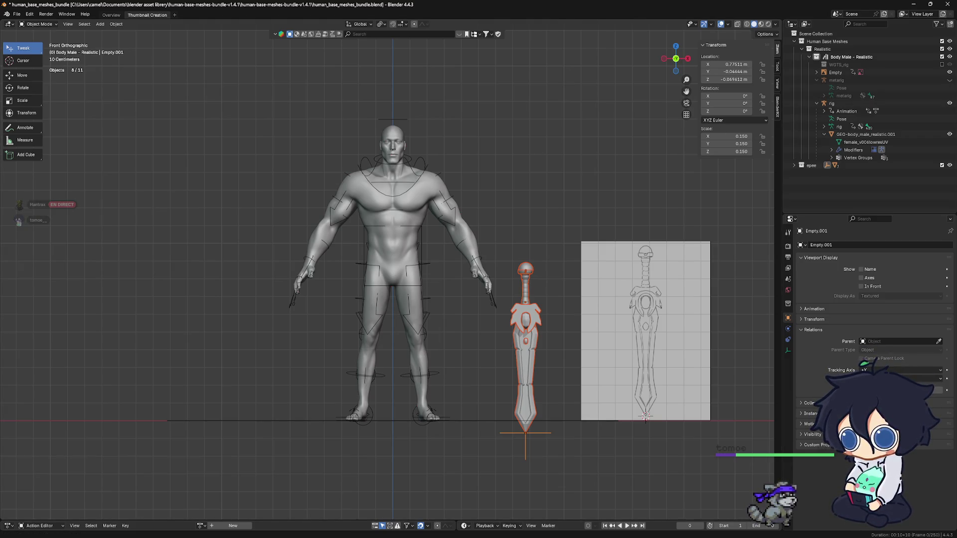
key(ctrl+s)
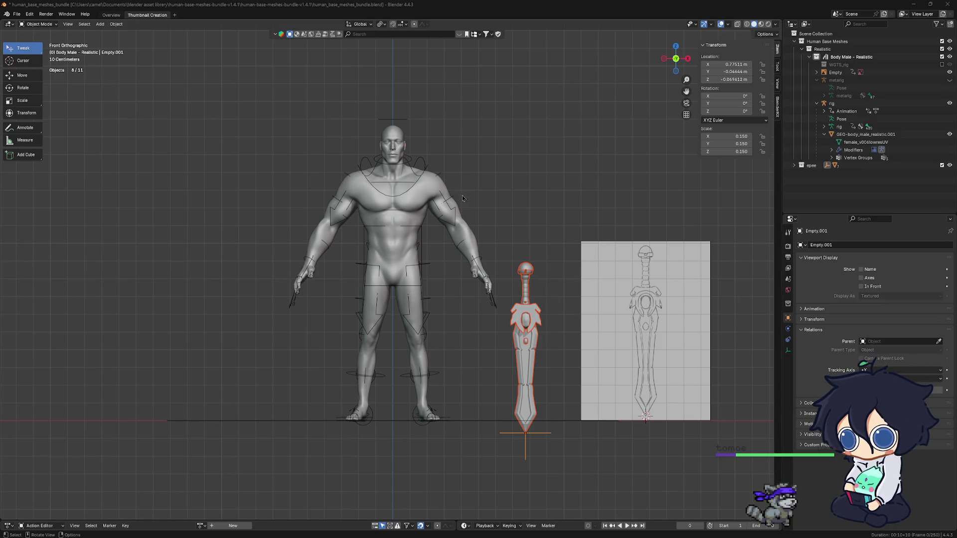
scroll(446, 210, up, 1)
scroll(446, 210, up, 1)
scroll(446, 211, up, 1)
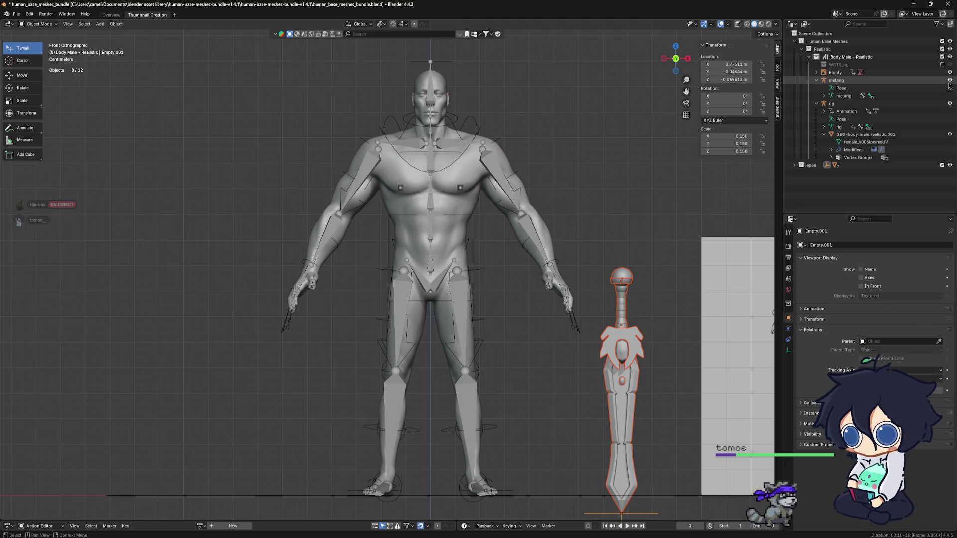
shift+middle_drag(537, 202, 481, 204)
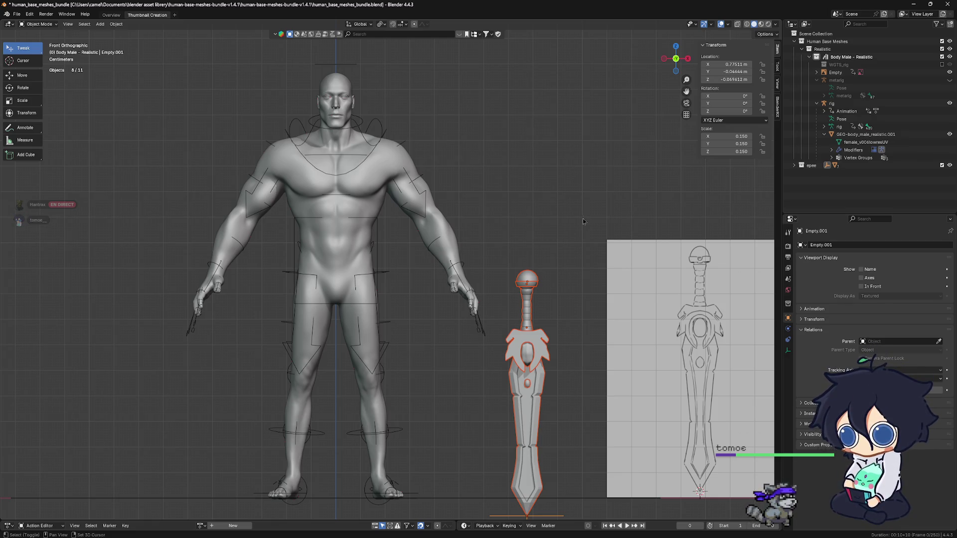
scroll(582, 220, down, 2)
scroll(583, 225, down, 2)
scroll(580, 236, down, 1)
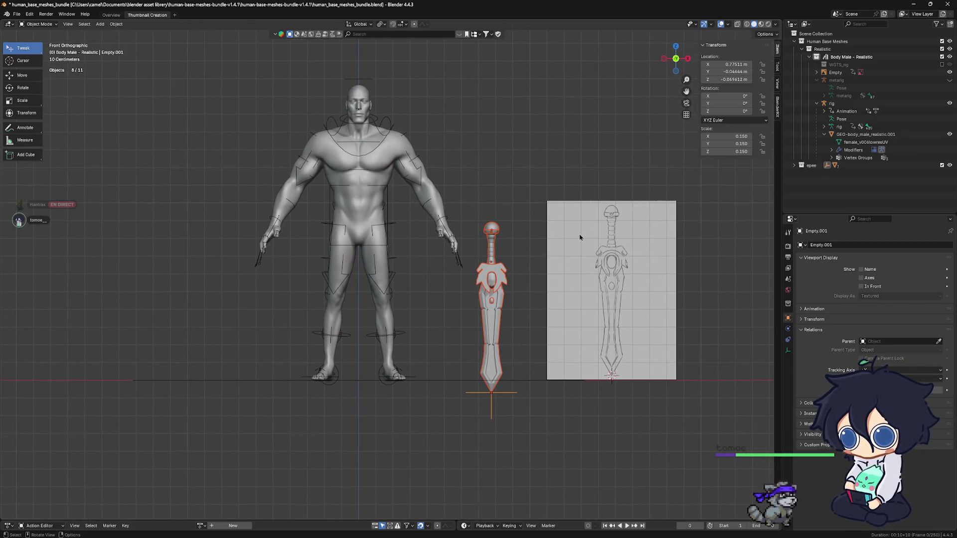
scroll(580, 237, up, 1)
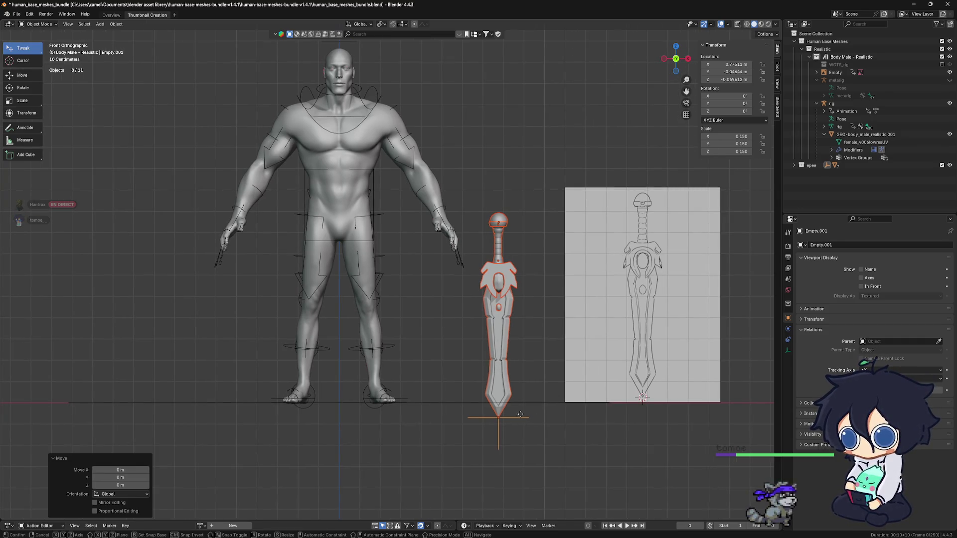
Grab the sword and place its tip on the ground line between body and reference, then save.
key(g)
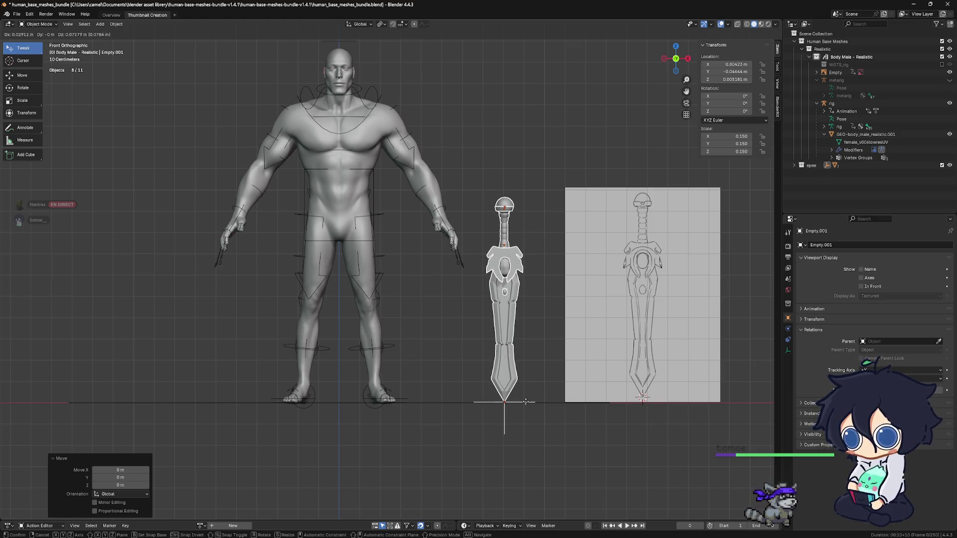
click(527, 403)
scroll(591, 352, down, 1)
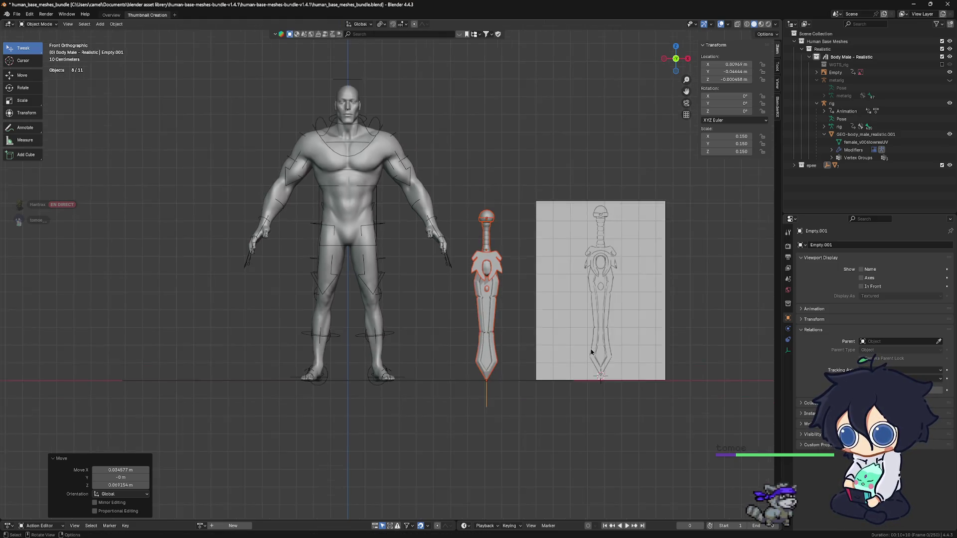
scroll(591, 353, down, 1)
scroll(642, 368, up, 1)
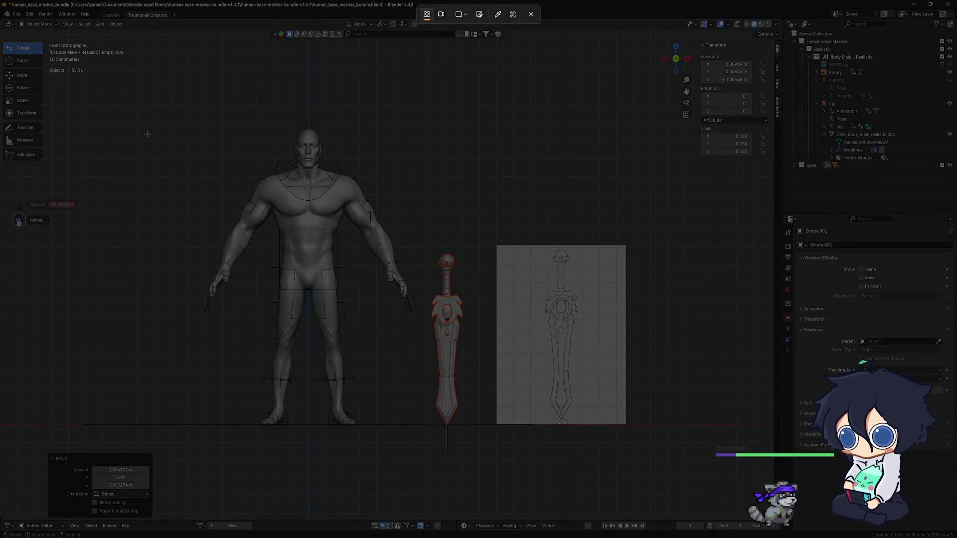
drag(111, 108, 701, 461)
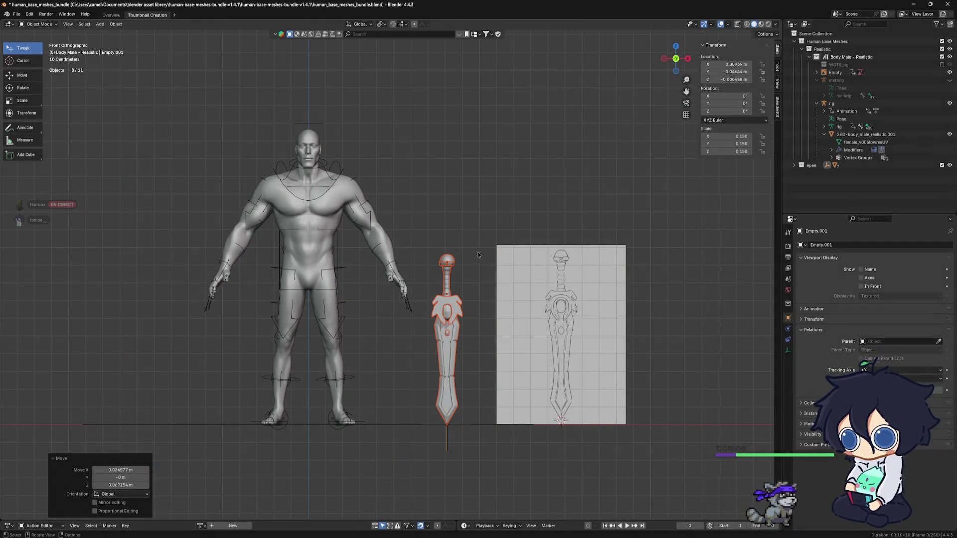
scroll(463, 200, down, 1)
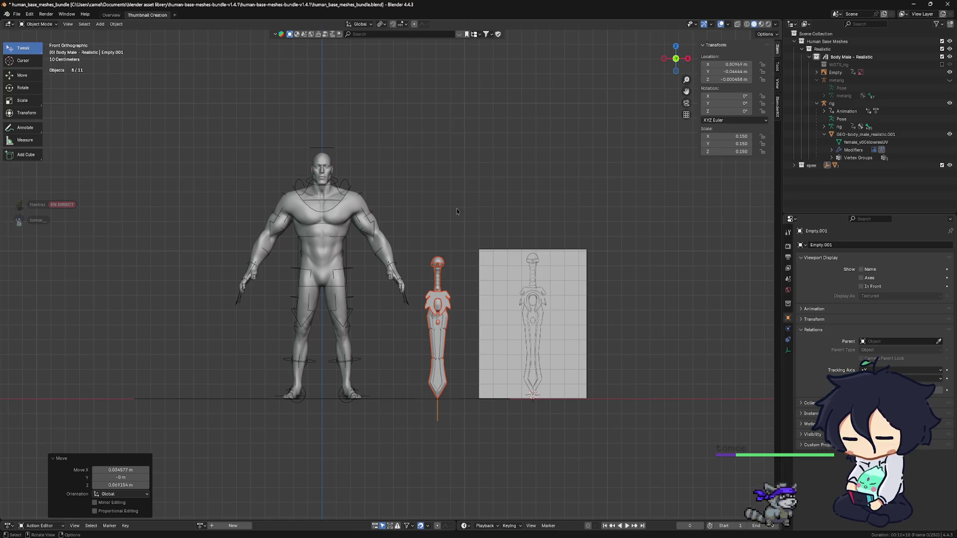
scroll(457, 211, up, 1)
scroll(478, 213, up, 1)
scroll(498, 215, up, 1)
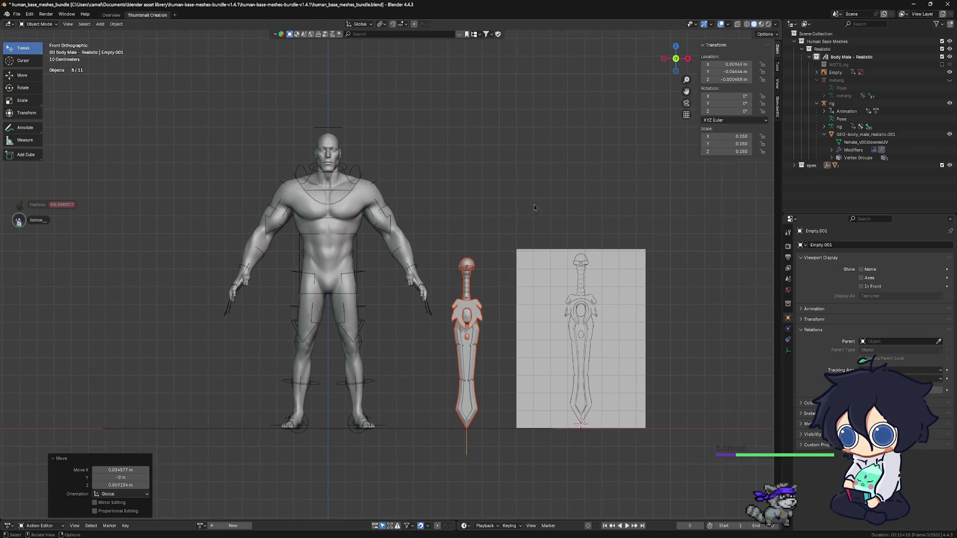
key(ctrl+s)
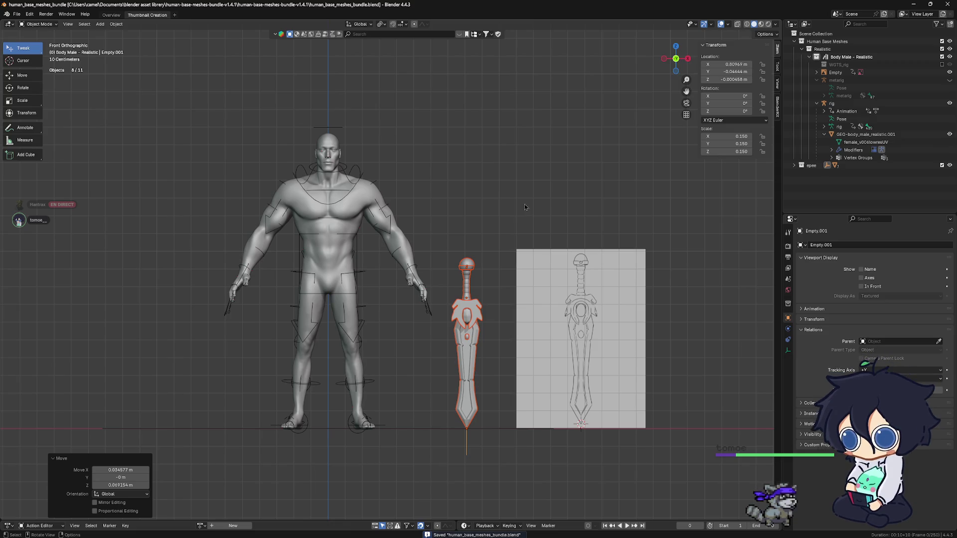
mouse_move(525, 205)
middle_down()
mouse_move(490, 243)
mouse_move(397, 264)
middle_up()
click(490, 242)
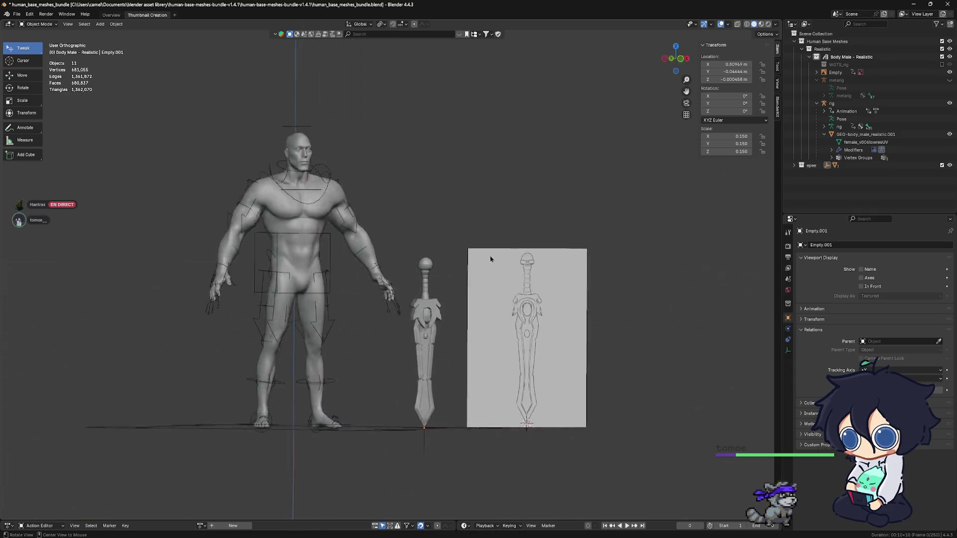
key(KP_1)
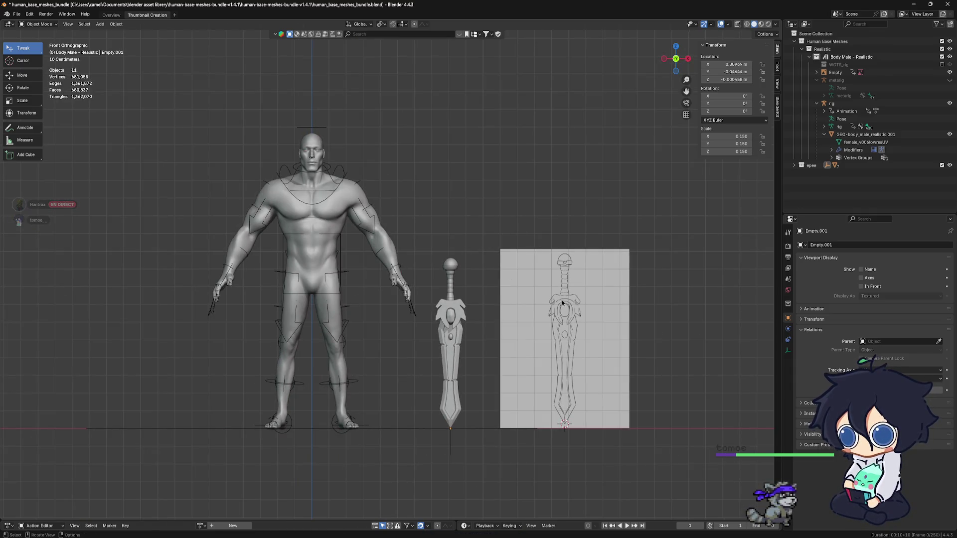
key(super+shift+s)
drag(163, 86, 683, 455)
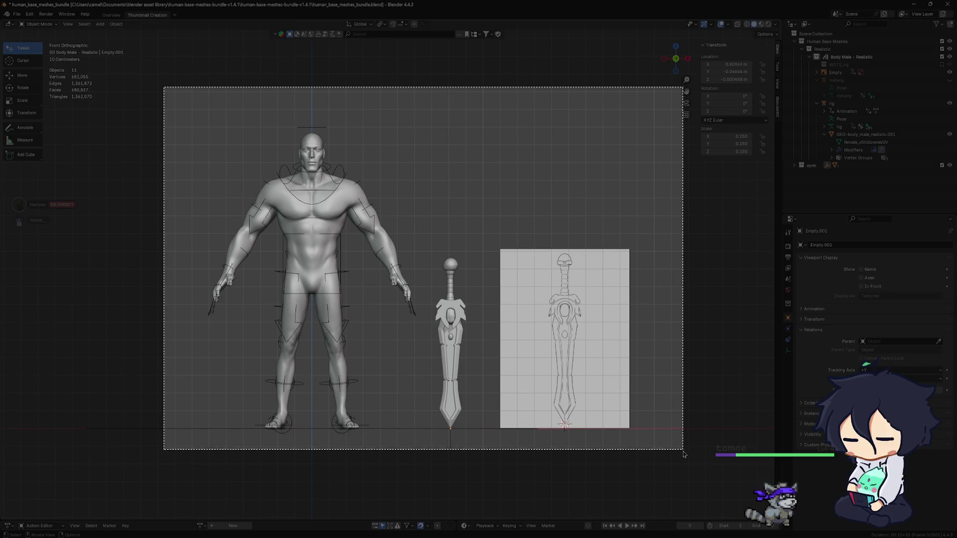
drag(683, 456, 683, 490)
scroll(580, 390, down, 1)
scroll(545, 373, down, 1)
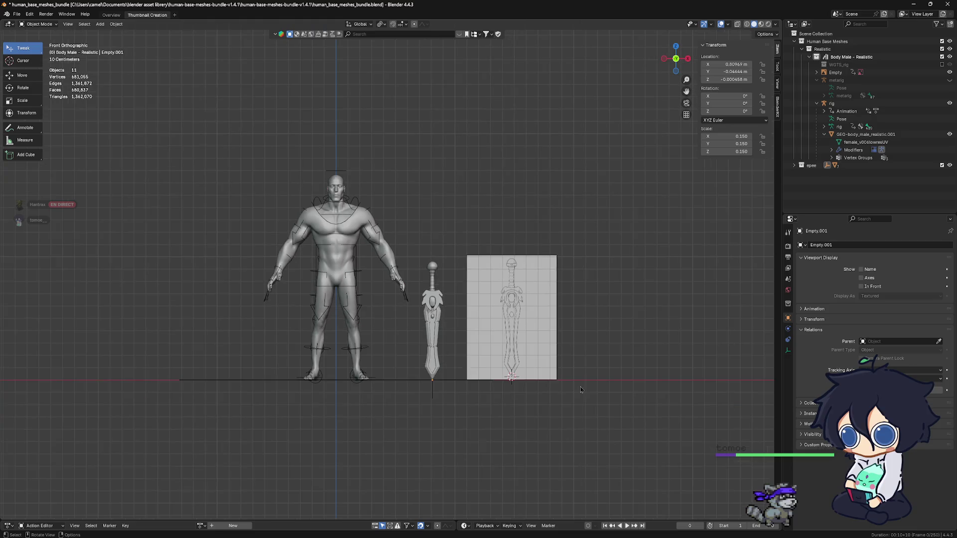
scroll(545, 359, down, 1)
mouse_move(545, 359)
middle_down()
mouse_move(425, 261)
mouse_move(363, 246)
middle_up()
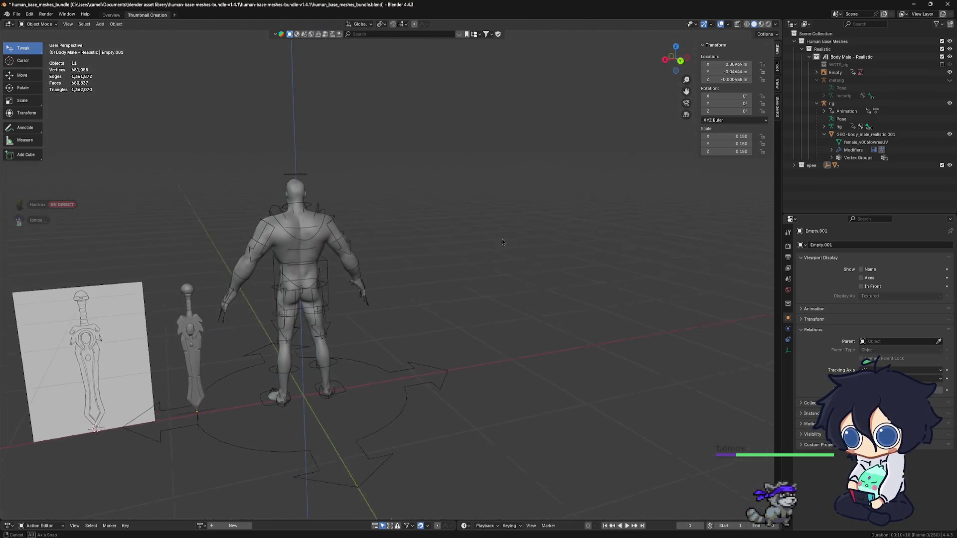
alt+middle_drag(362, 245, 453, 247)
scroll(453, 247, up, 1)
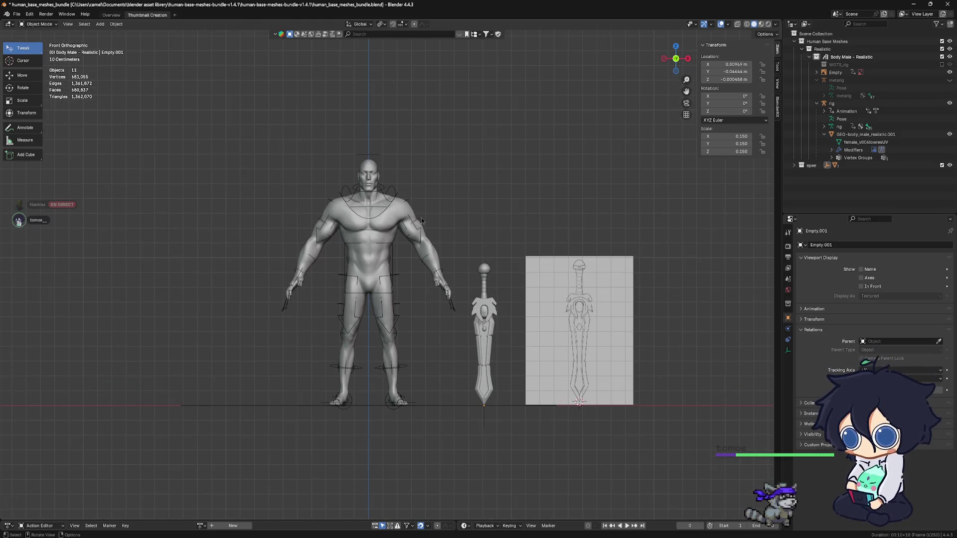
scroll(361, 178, up, 8)
mouse_move(362, 178)
shift+middle_down()
mouse_move(431, 259)
mouse_move(422, 267)
mouse_move(367, 236)
mouse_move(442, 305)
mouse_move(444, 330)
mouse_move(468, 264)
mouse_move(449, 364)
shift+middle_up()
scroll(431, 259, up, 2)
key(KP_1)
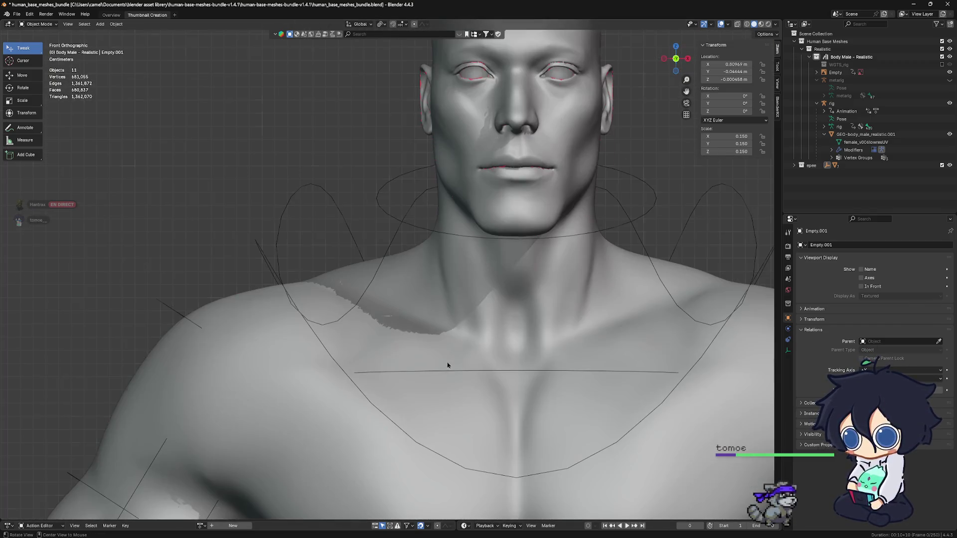
mouse_move(434, 265)
shift+middle_down()
mouse_move(460, 327)
mouse_move(470, 267)
shift+middle_up()
scroll(440, 201, down, 3)
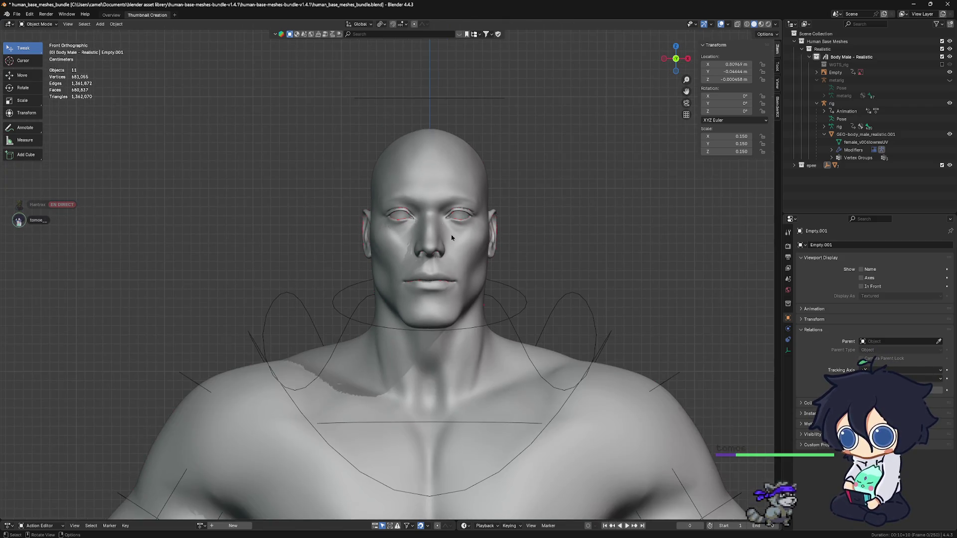
scroll(422, 190, up, 1)
scroll(420, 189, up, 1)
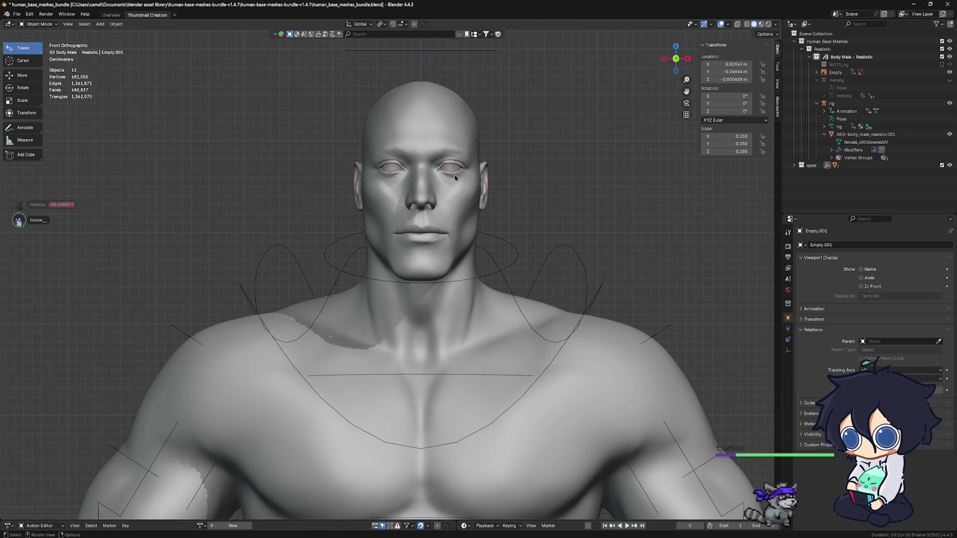
scroll(456, 176, up, 1)
shift+middle_drag(451, 139, 443, 146)
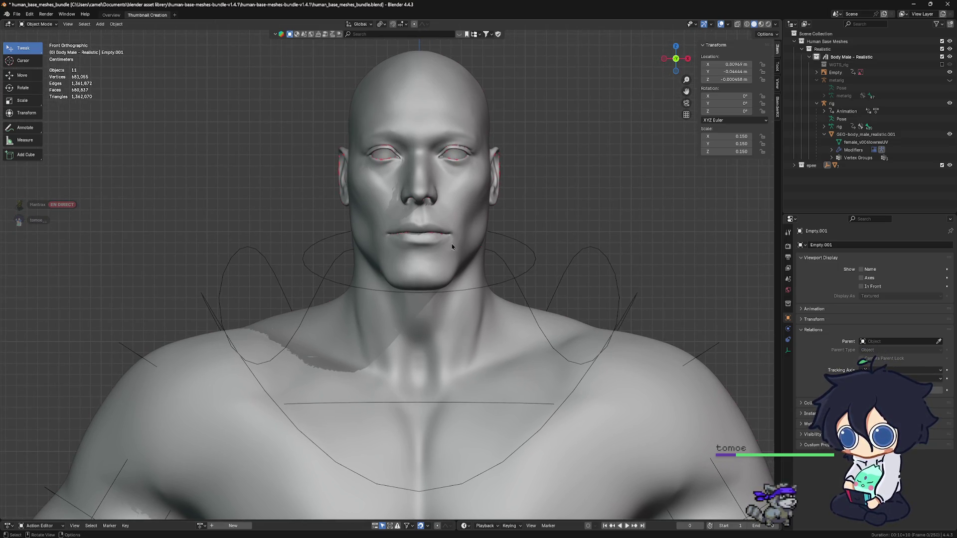
scroll(473, 163, down, 8)
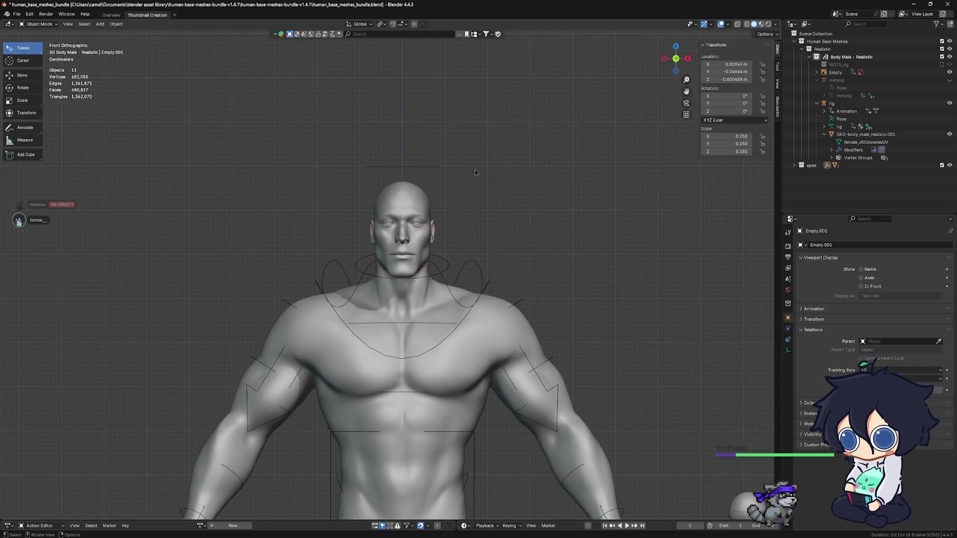
scroll(479, 194, down, 5)
scroll(486, 240, up, 2)
scroll(492, 253, down, 1)
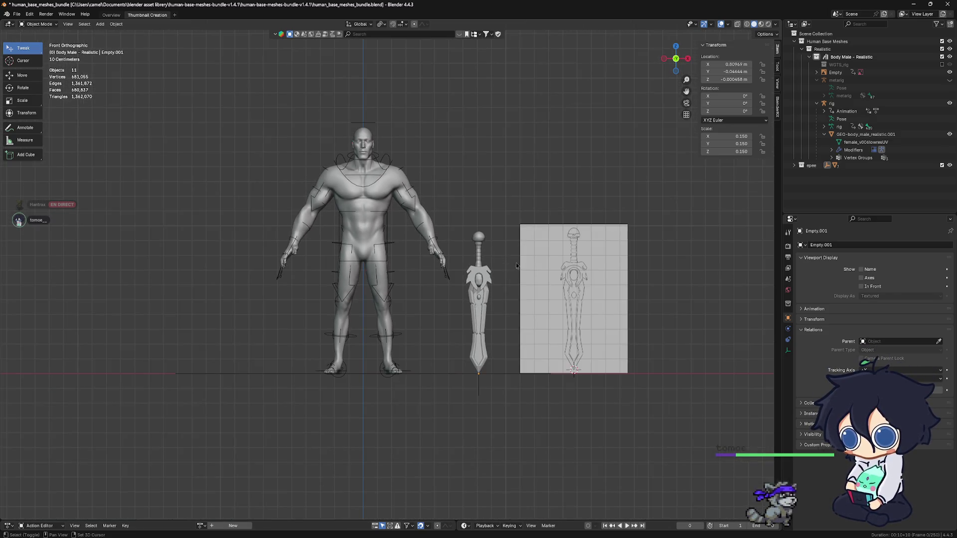
scroll(449, 321, down, 1)
Check the body and sword from the left side and front, then save the blend file.
shift+middle_drag(391, 392, 405, 314)
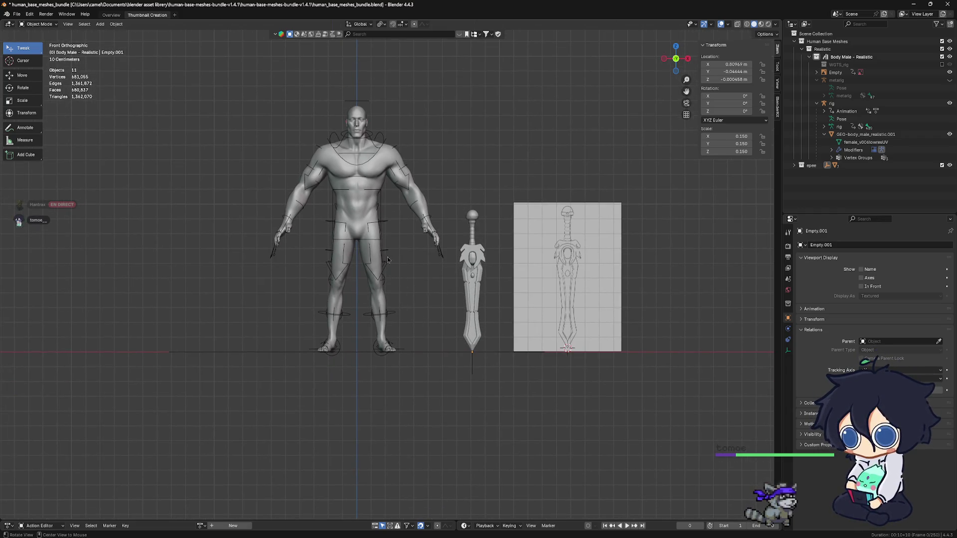
key(ctrl+KP_3)
key(KP_1)
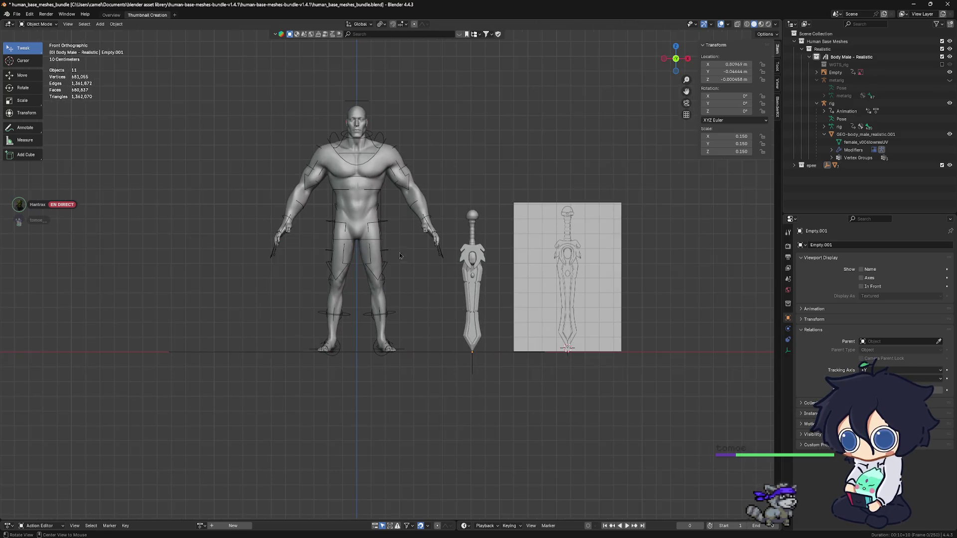
scroll(391, 246, up, 1)
scroll(388, 263, up, 1)
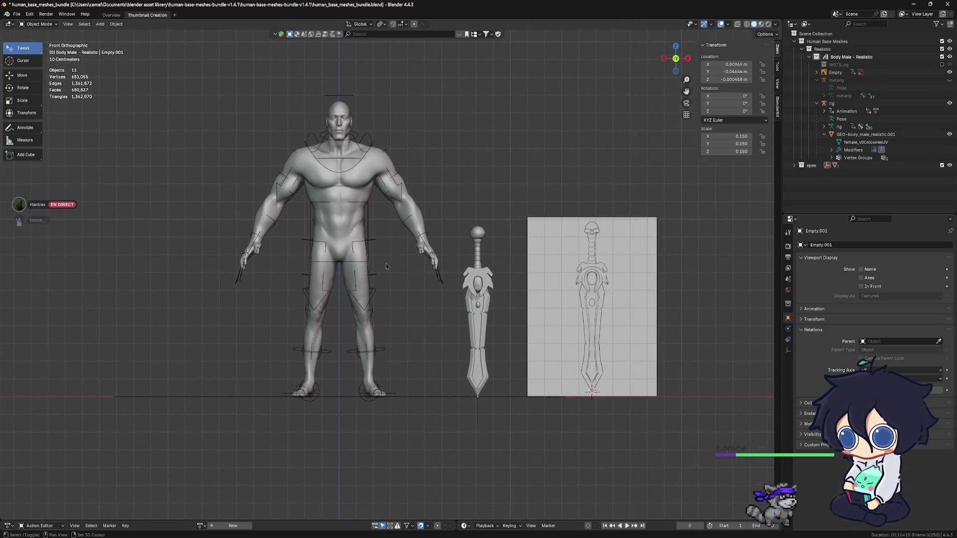
key(ctrl+s)
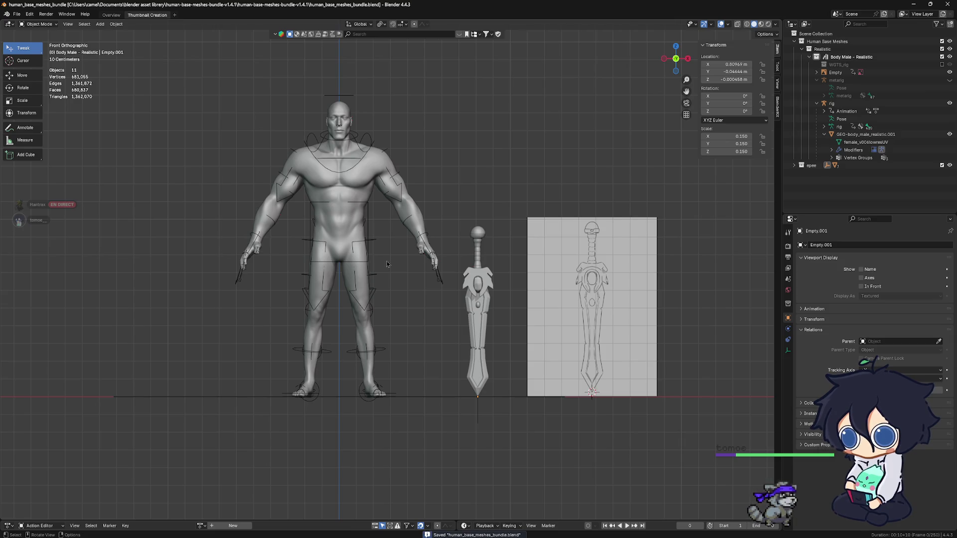
shift+scroll(449, 257, up, 2)
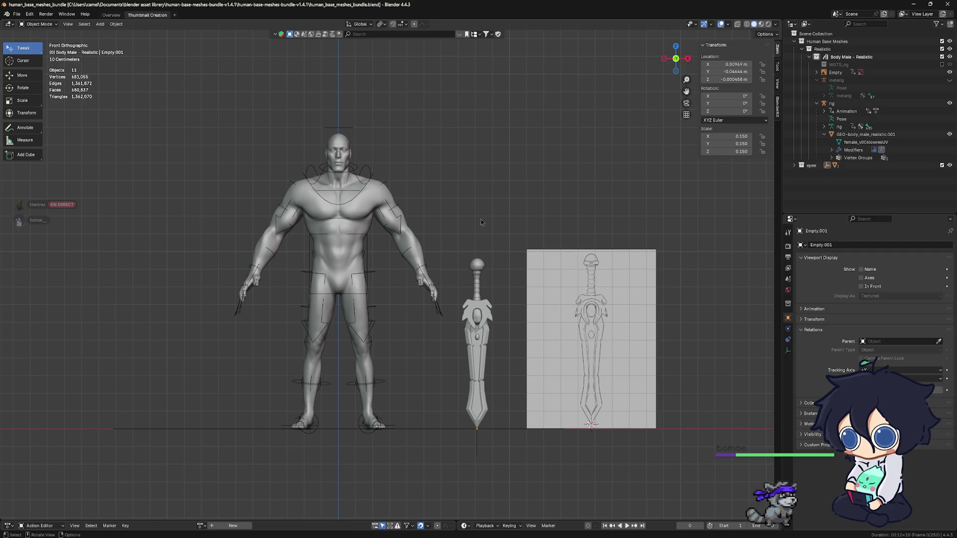
scroll(482, 224, down, 1)
scroll(475, 231, up, 1)
scroll(462, 238, up, 1)
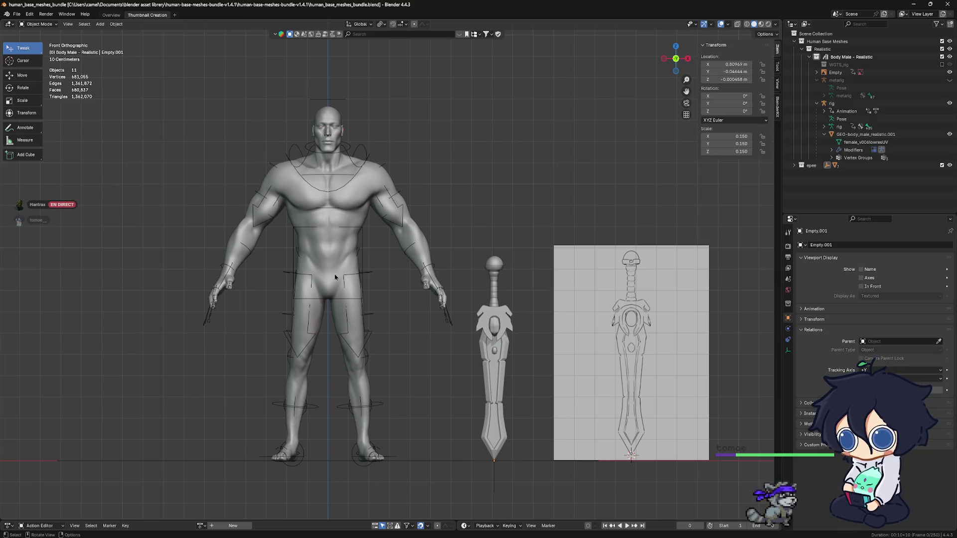
scroll(352, 282, up, 1)
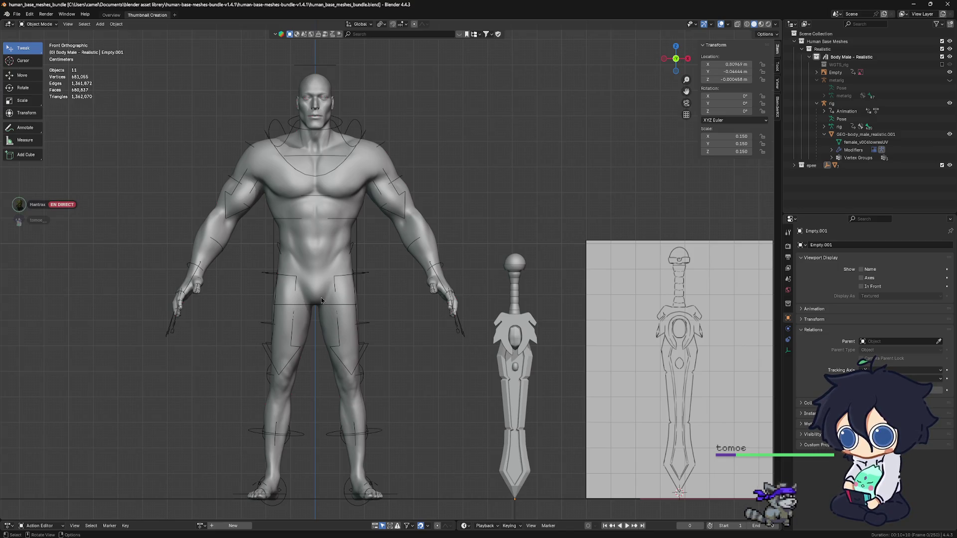
scroll(318, 290, down, 1)
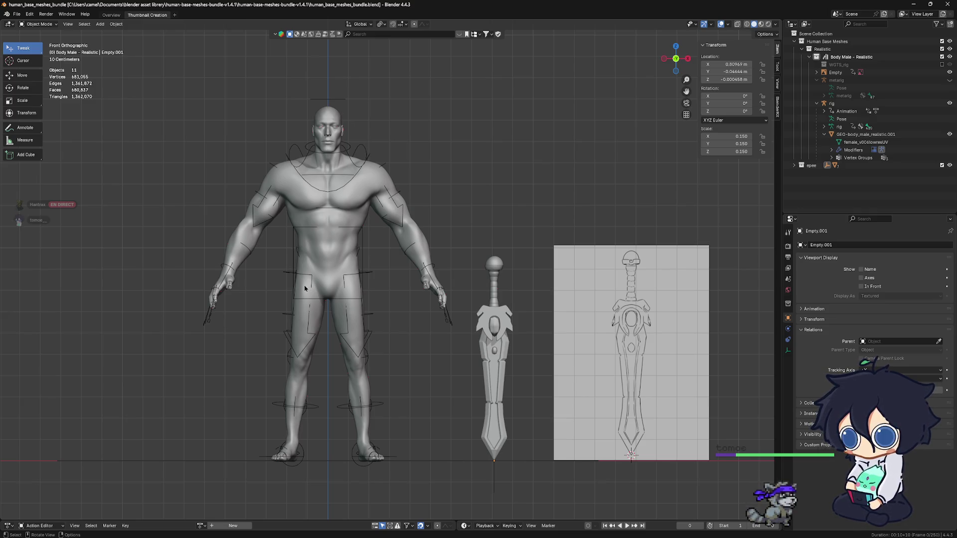
scroll(313, 330, up, 1)
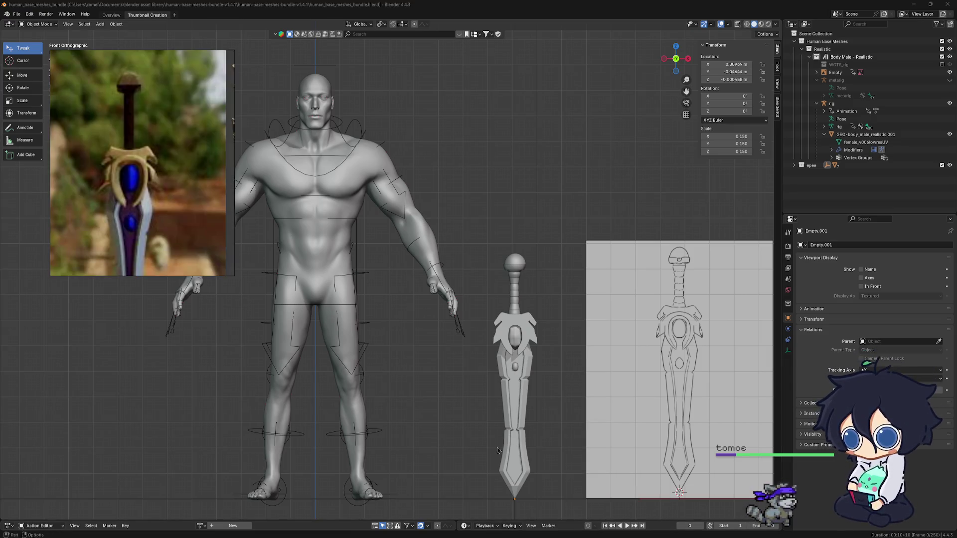
scroll(174, 166, down, 2)
scroll(174, 167, down, 2)
scroll(173, 166, down, 2)
scroll(173, 168, up, 1)
scroll(174, 169, up, 2)
scroll(177, 173, up, 2)
scroll(179, 176, up, 2)
scroll(179, 176, up, 1)
scroll(179, 177, up, 2)
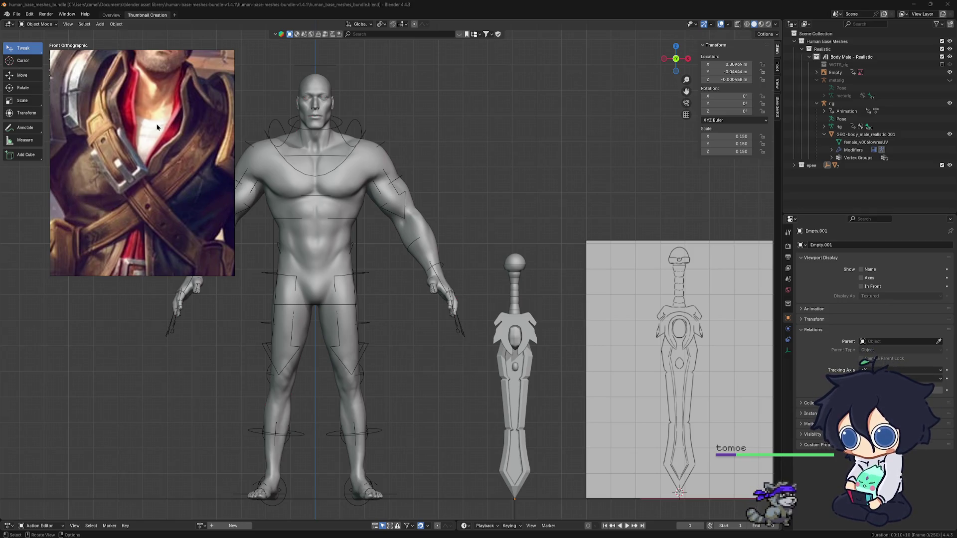
scroll(167, 138, down, 1)
scroll(175, 142, down, 1)
scroll(185, 134, down, 1)
scroll(185, 135, down, 1)
scroll(184, 157, down, 1)
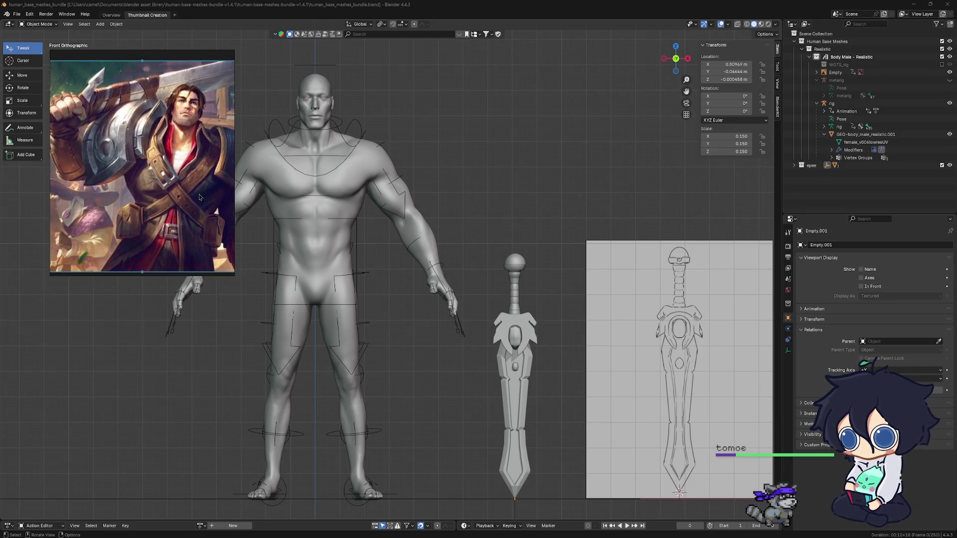
scroll(186, 177, down, 1)
scroll(191, 171, down, 1)
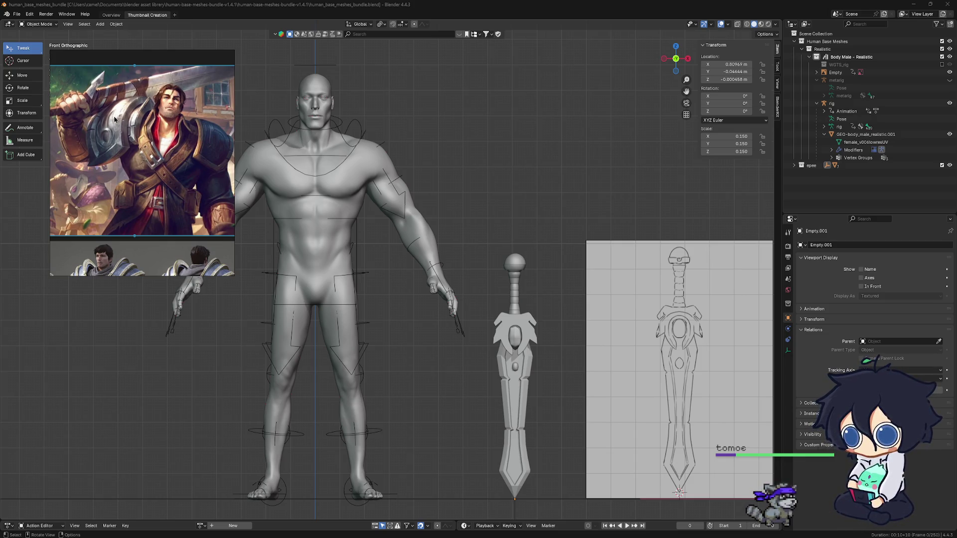
scroll(386, 204, down, 1)
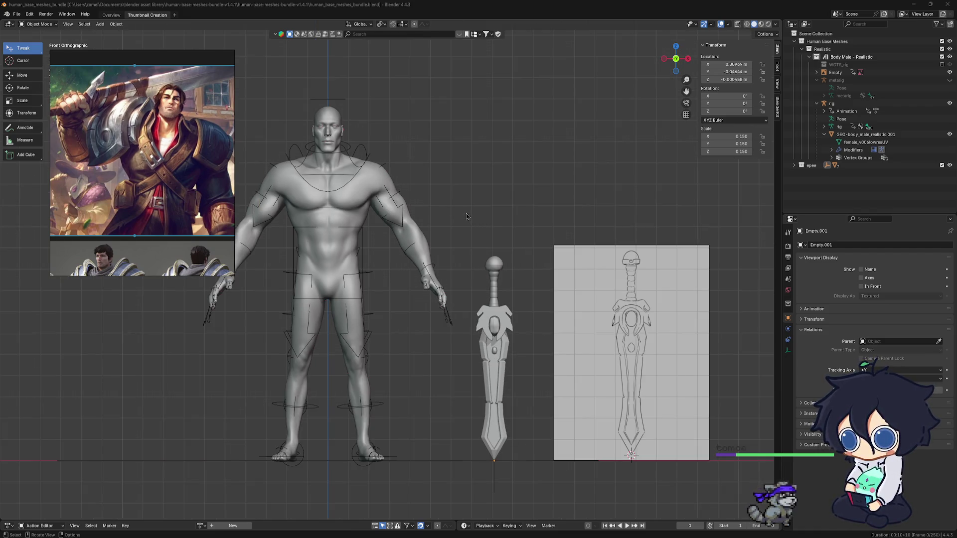
scroll(557, 226, down, 1)
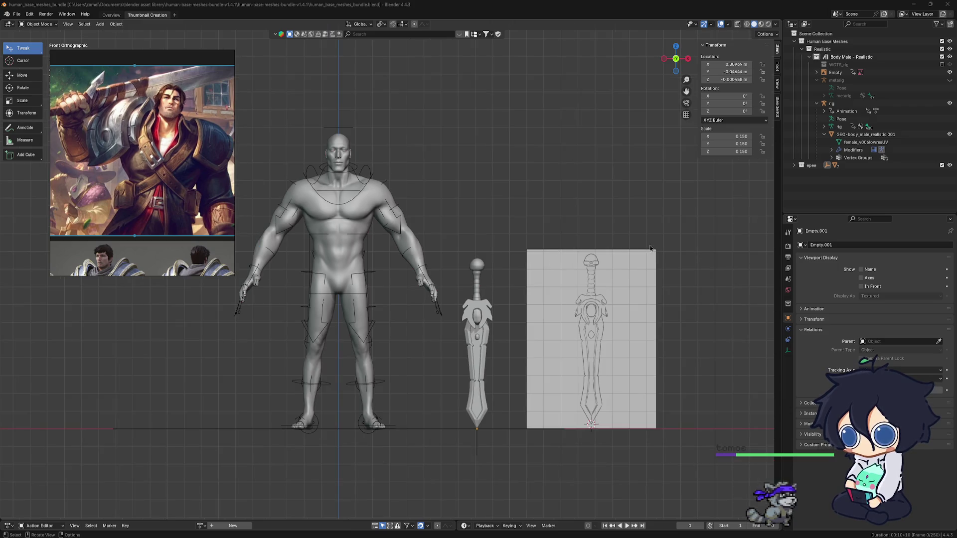
scroll(546, 292, down, 1)
scroll(255, 336, up, 2)
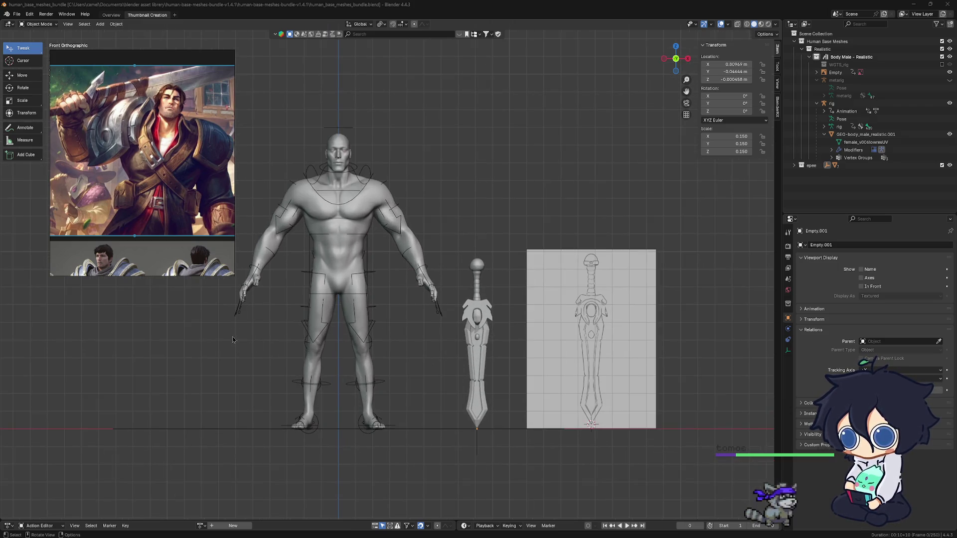